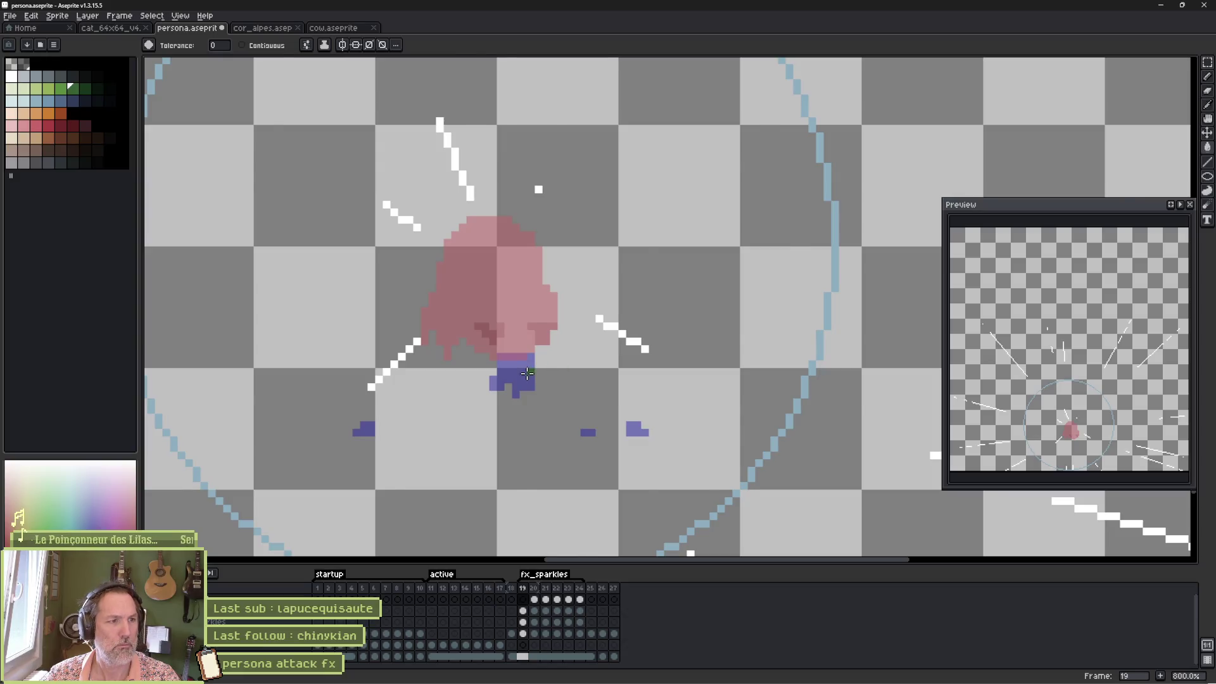
Step the persona effect to frames 21 and 22, then play the whole animation
key("Right")
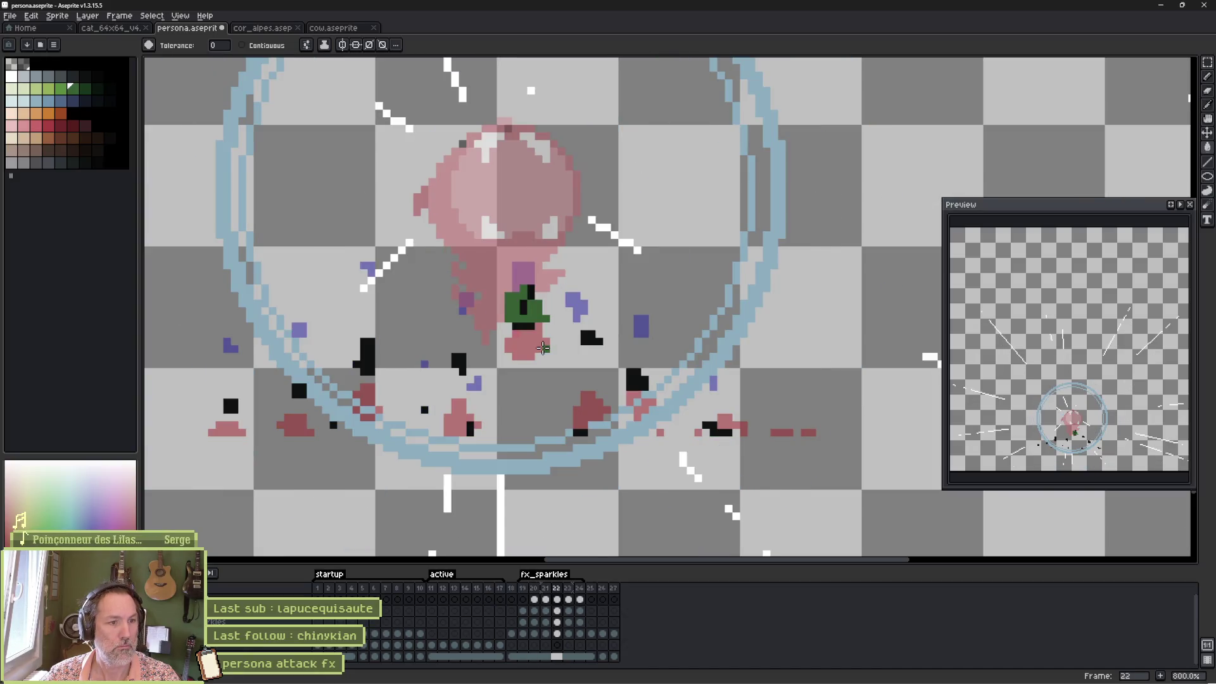
key("Right")
key("Right")
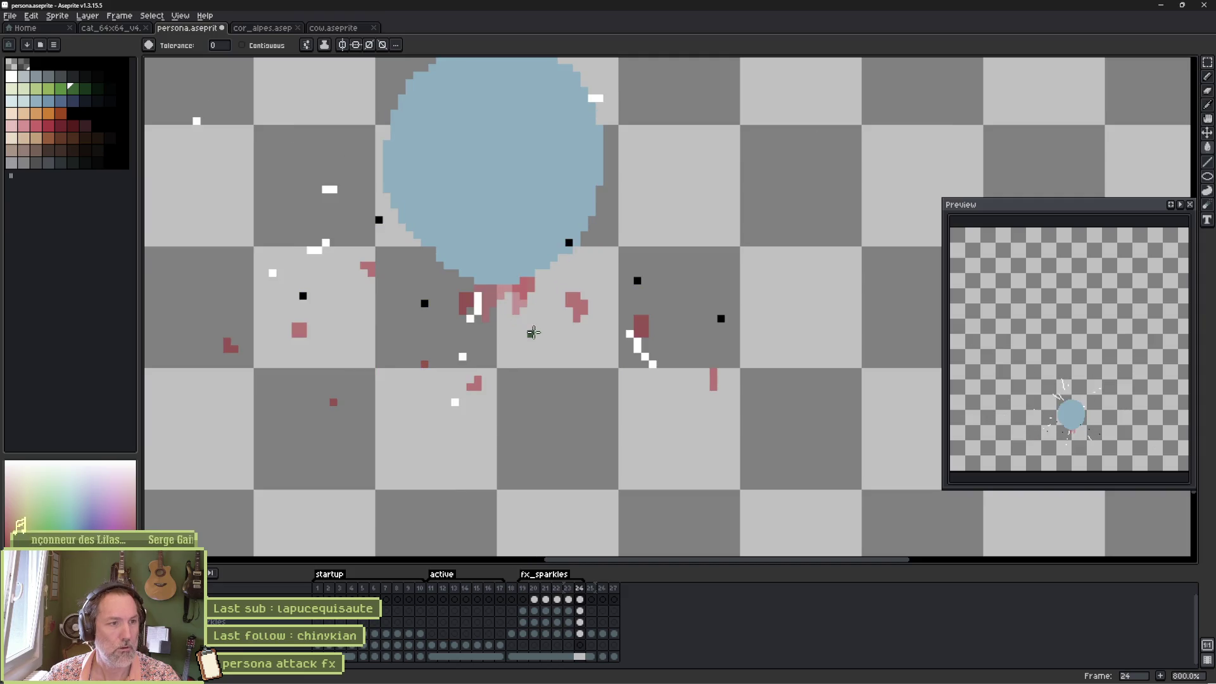
key("Return")
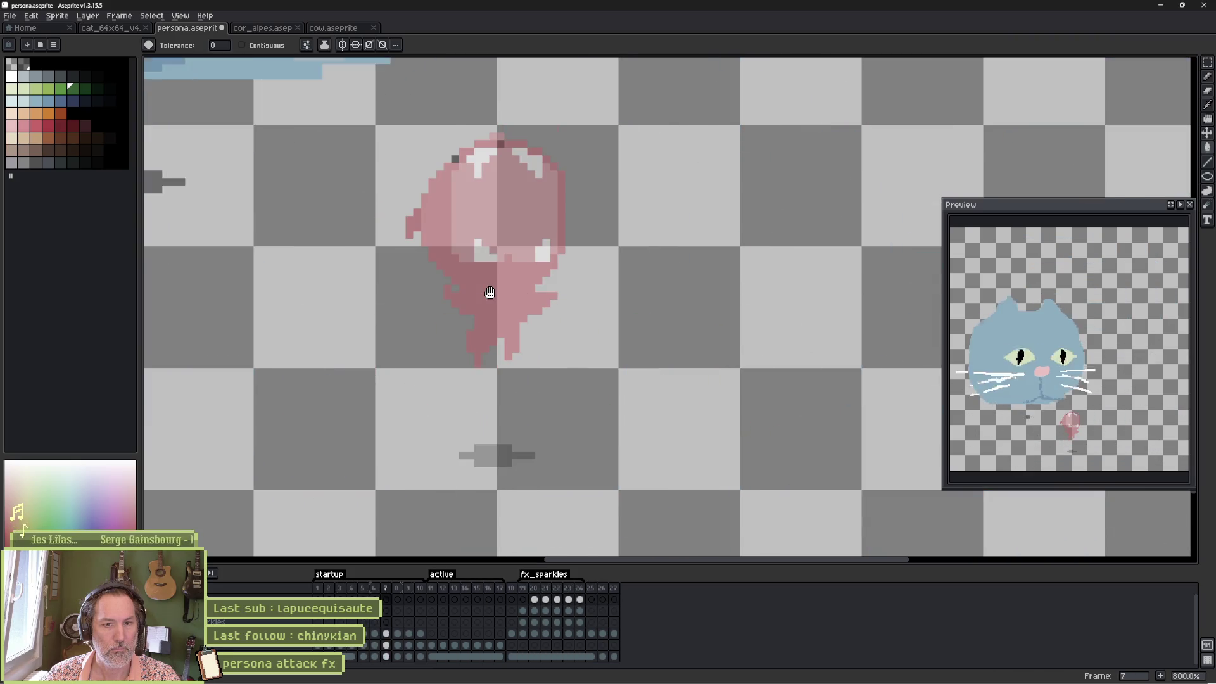
Stop playback, save persona.aseprite, and return to the Godot editor
key("Return")
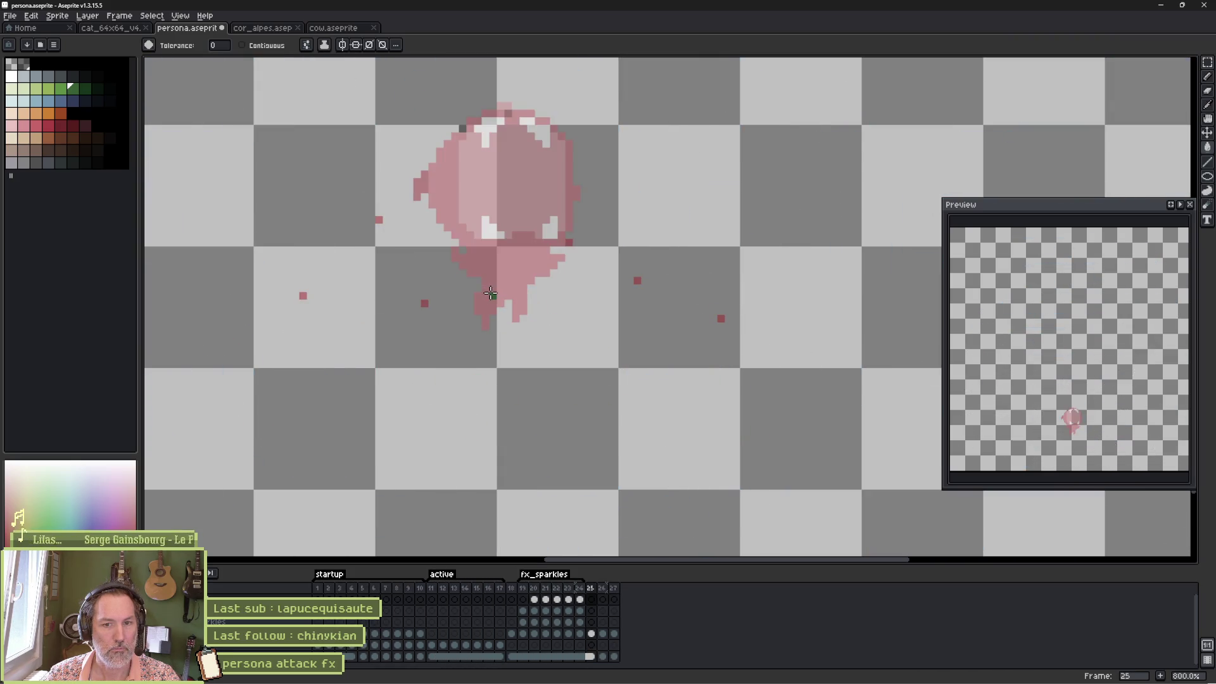
key("ctrl+s")
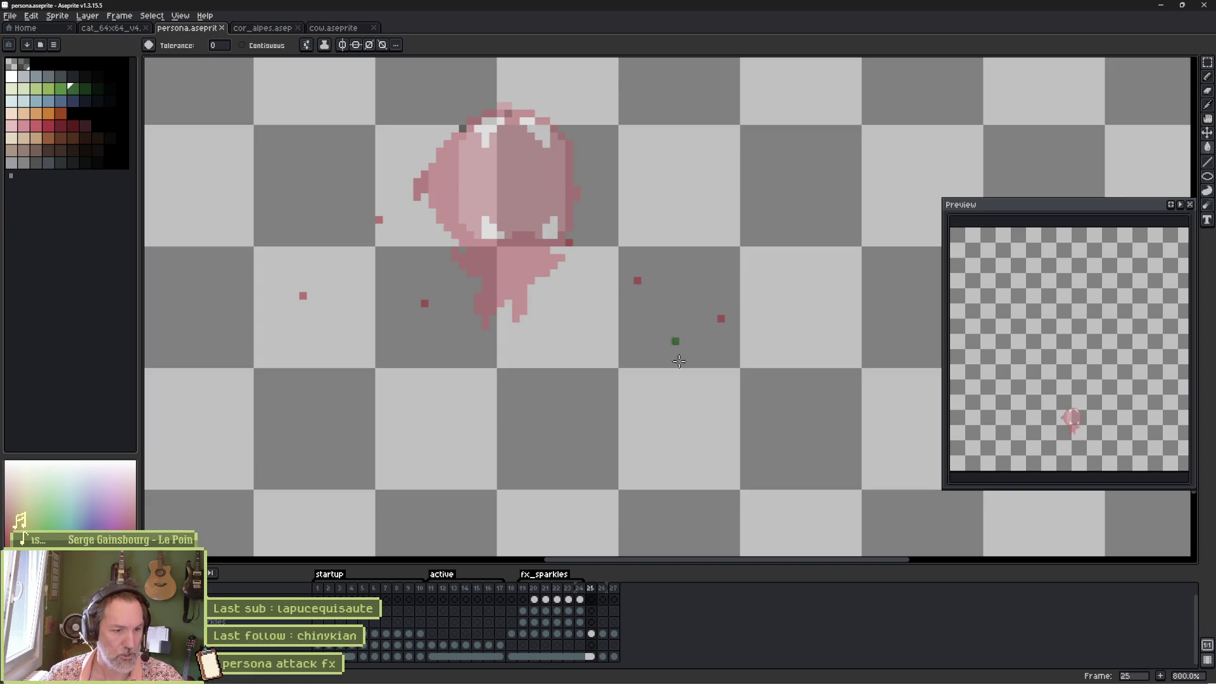
mouse_move(775, 672)
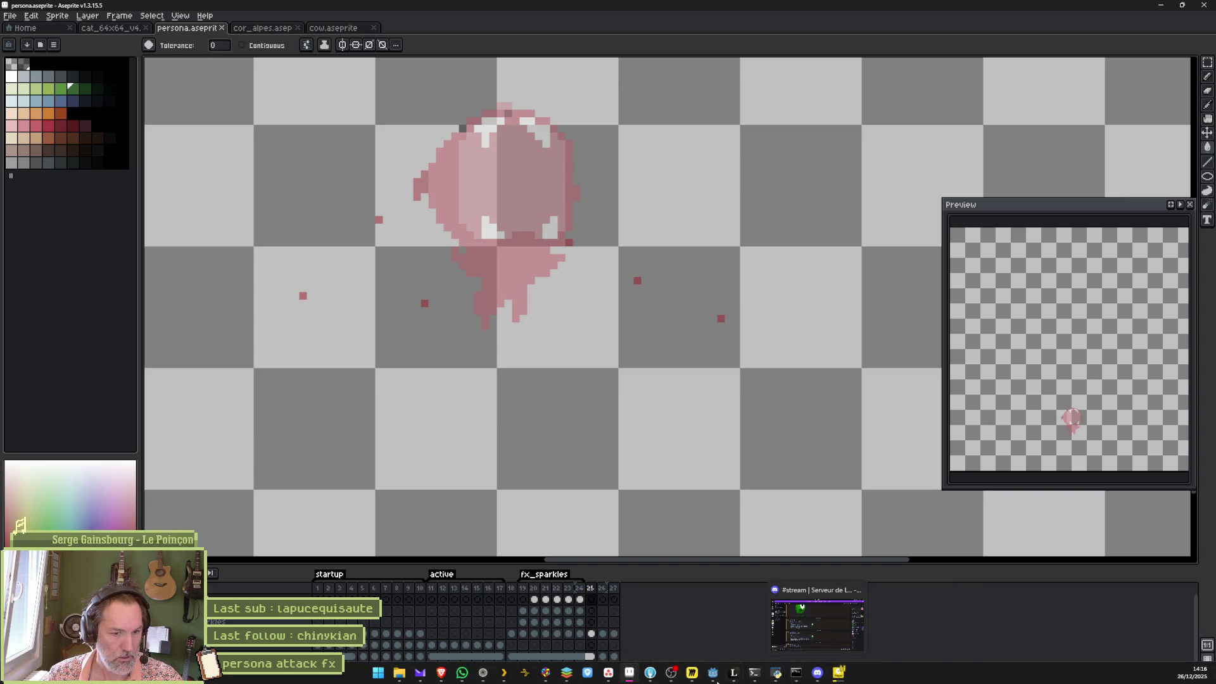
left_click(711, 673)
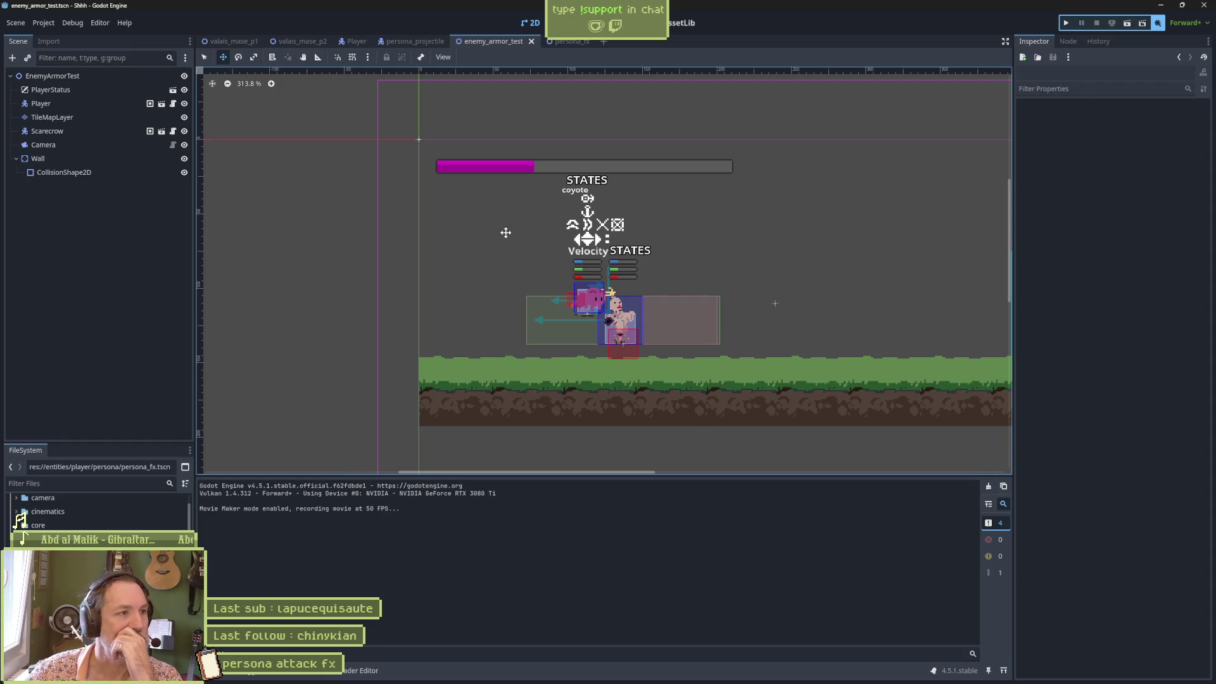
Reimport the updated persona_fx effect sprite, then run the enemy_armor_test scene with F6
left_click(567, 40)
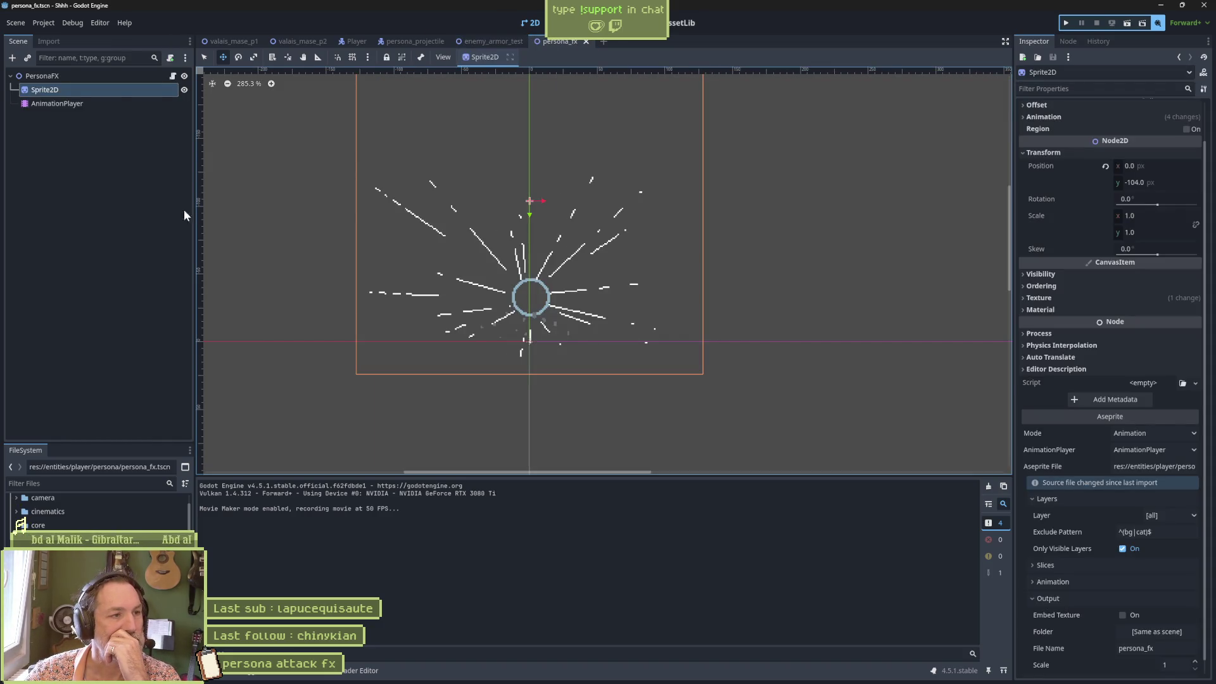
scroll(1030, 447, "down", 2)
left_click(511, 56)
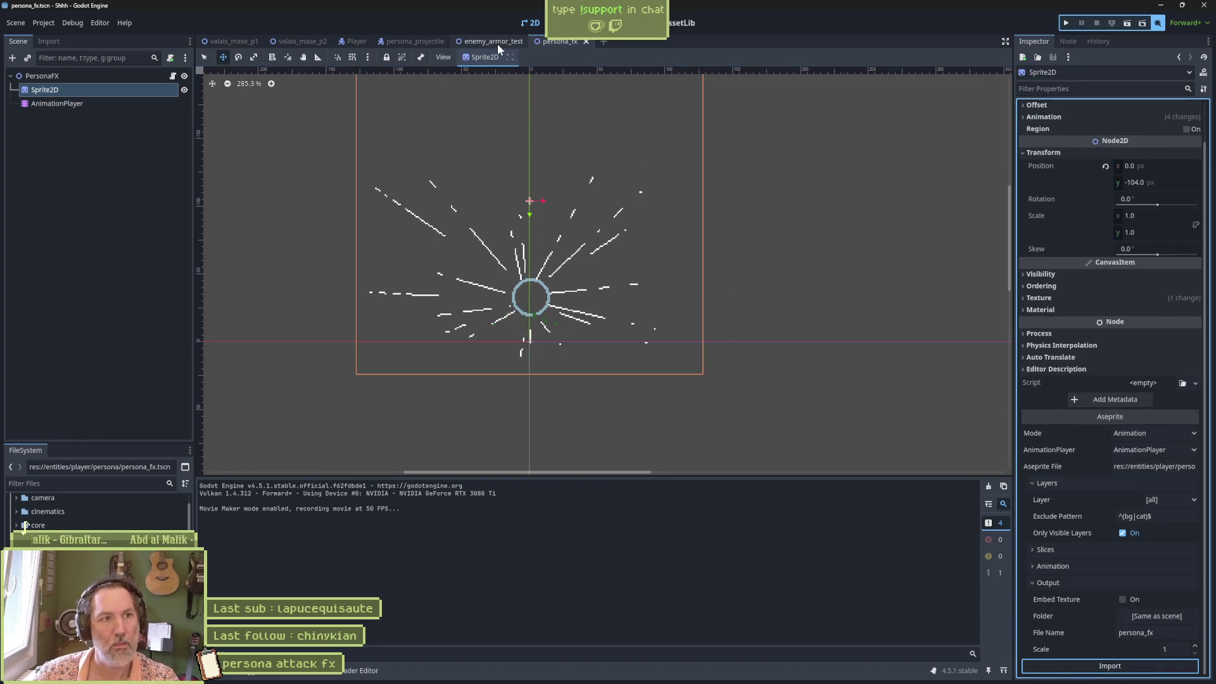
left_click(496, 42)
key("F6")
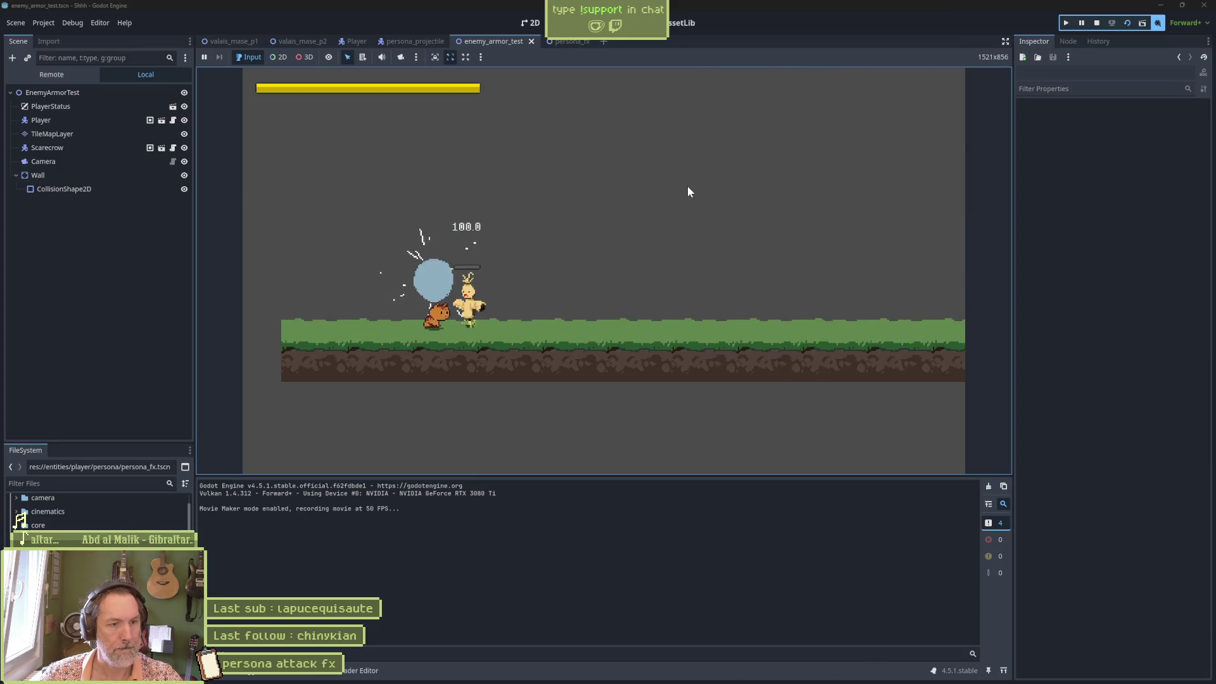
Stop the game, inspect persona_fx's AnimationPlayer fx_sparkles animation, then rerun and stop enemy_armor_test
key("F8")
left_click(559, 42)
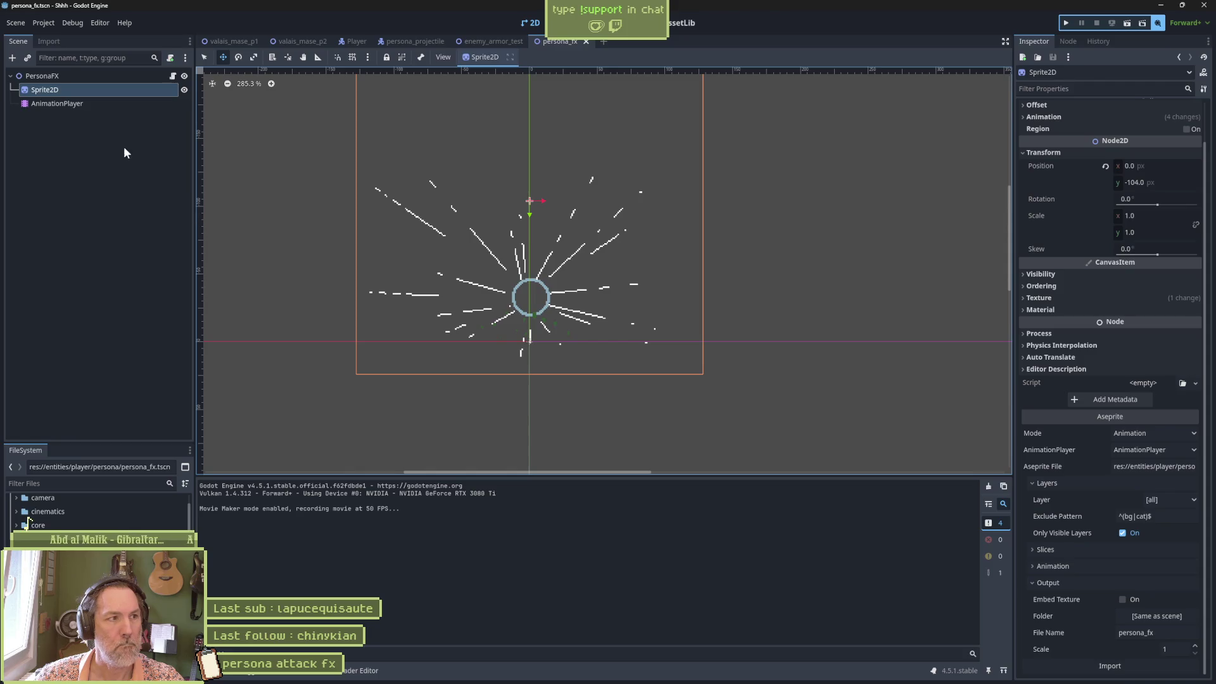
left_click(57, 103)
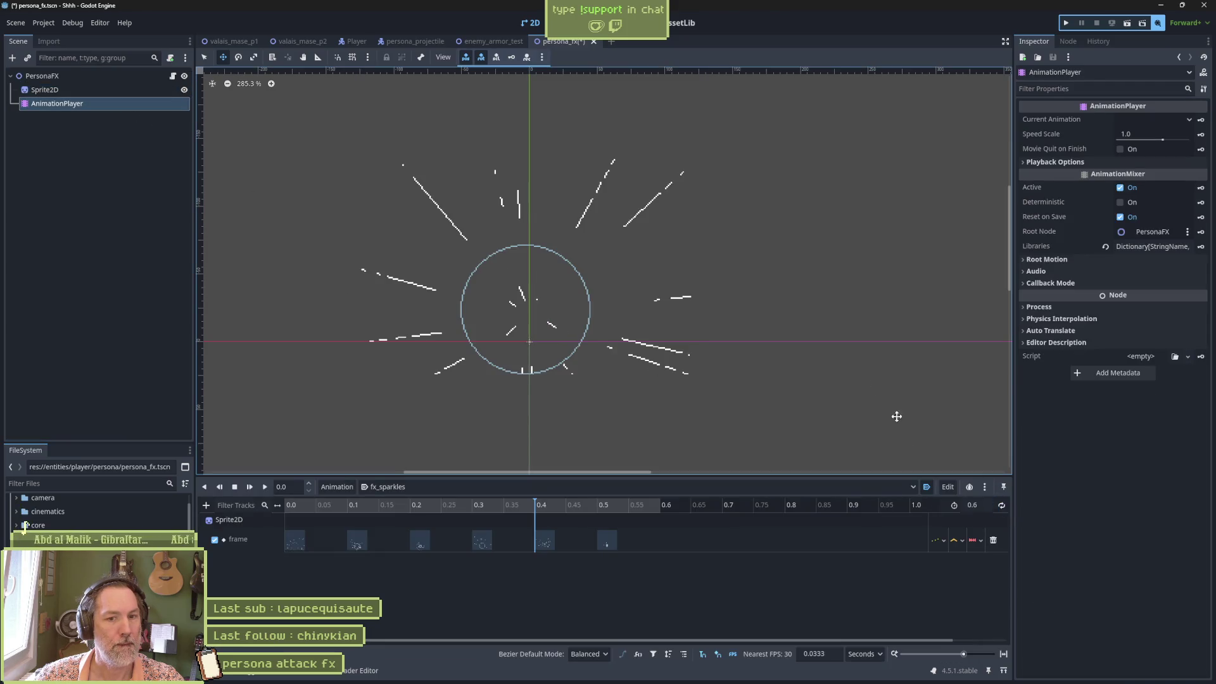
left_click(493, 41)
key("F6")
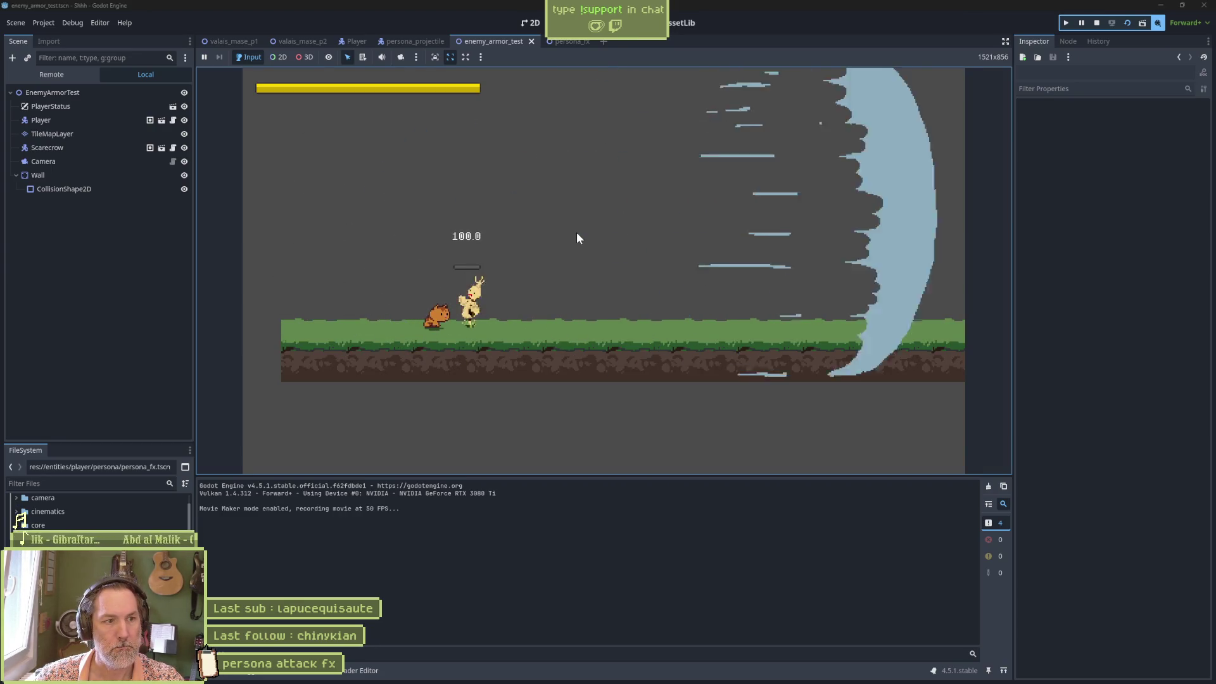
left_click(1096, 23)
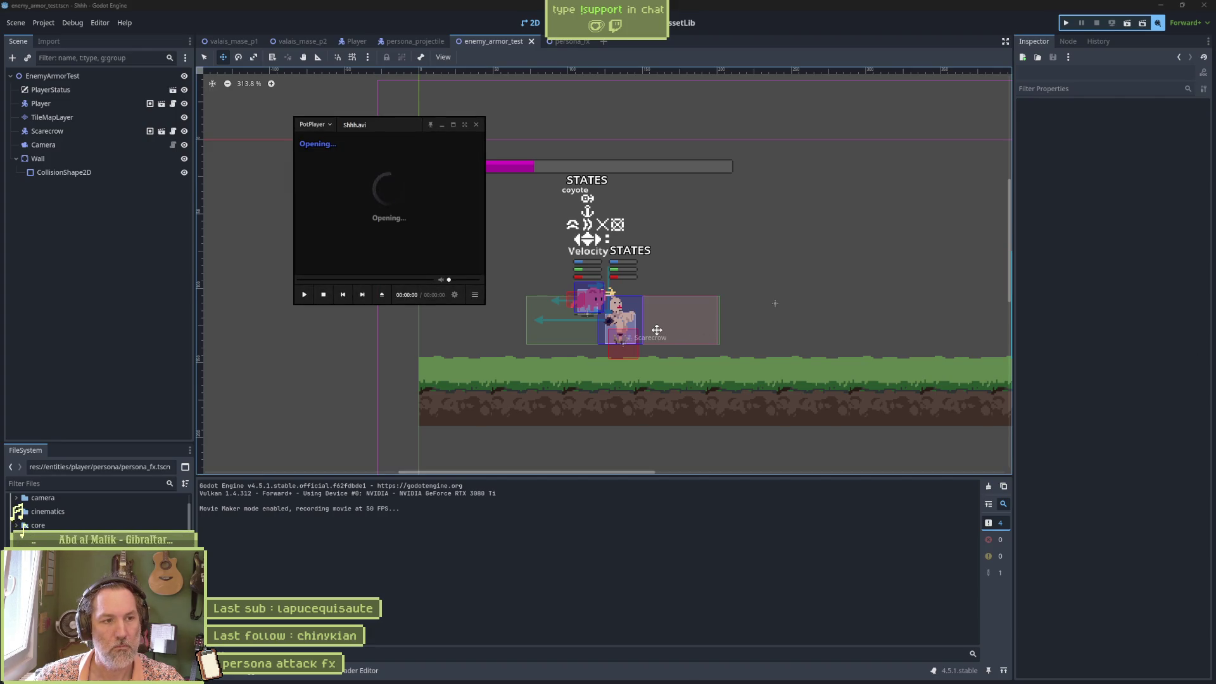
Pause Shhh.avi, step forward a few frames, then seek back to the burst's start
key("f")
key("f")
key("f")
key("f")
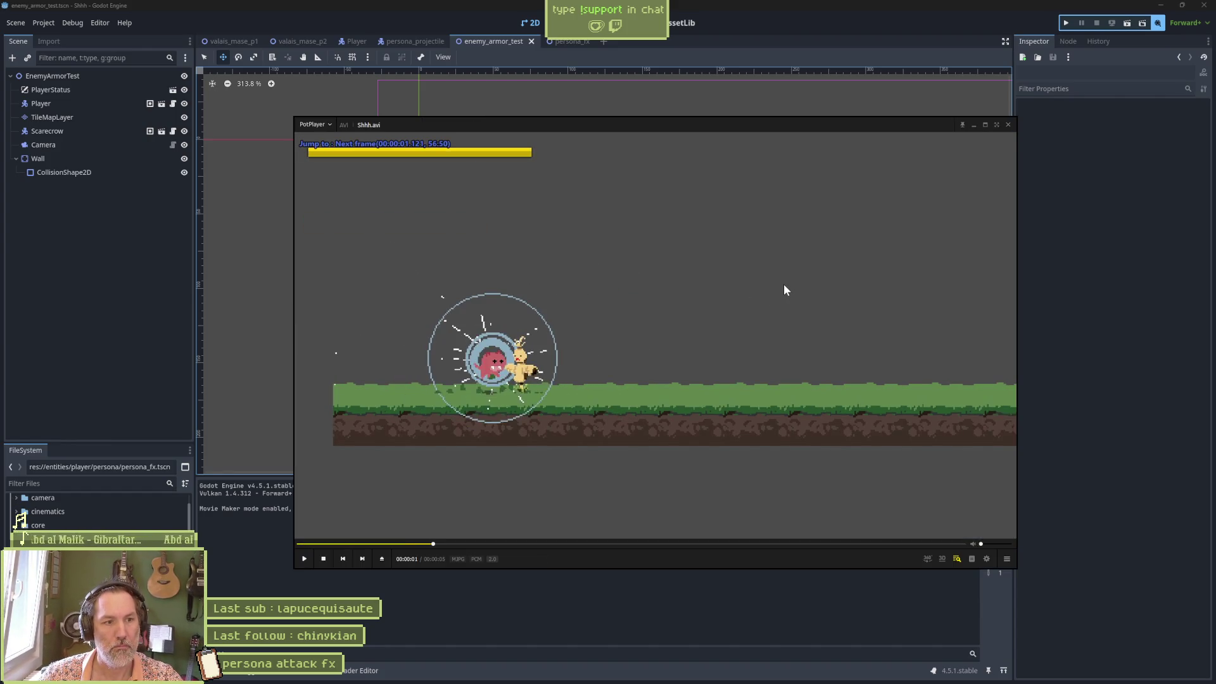
key("f")
key("f")
key("f")
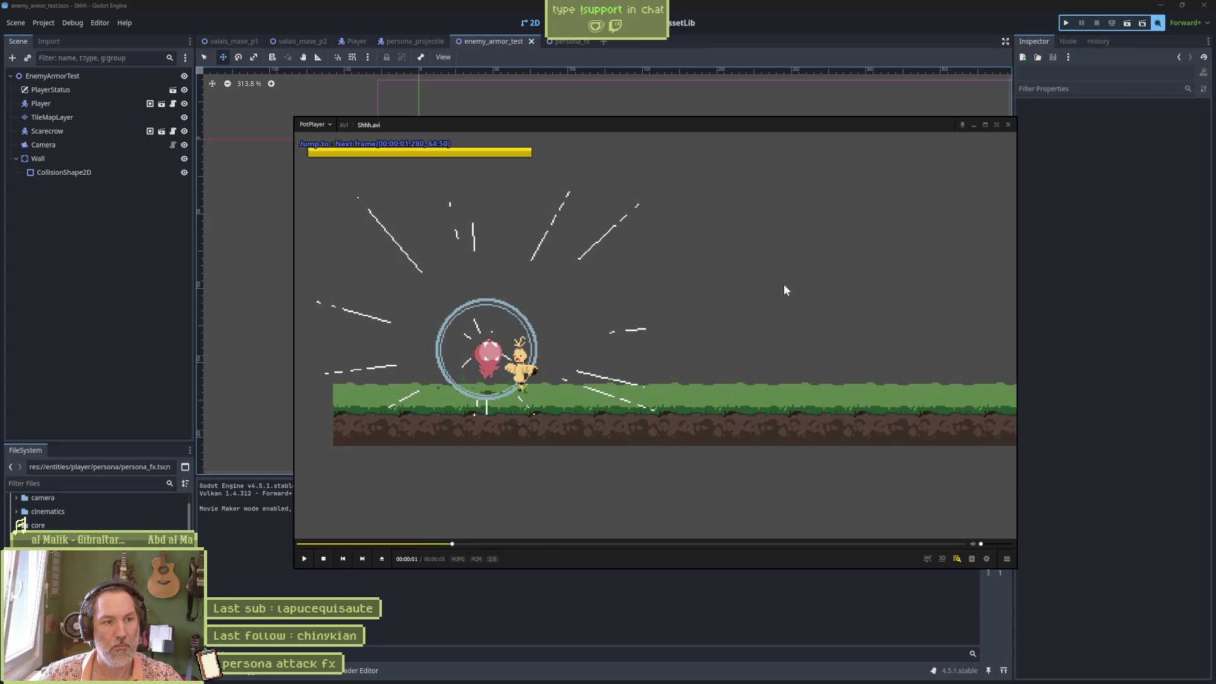
key("f")
key("f")
key("f")
key("f")
key("f")
key("f")
key("f")
key("f")
key("f")
key("f")
key("f")
key("f")
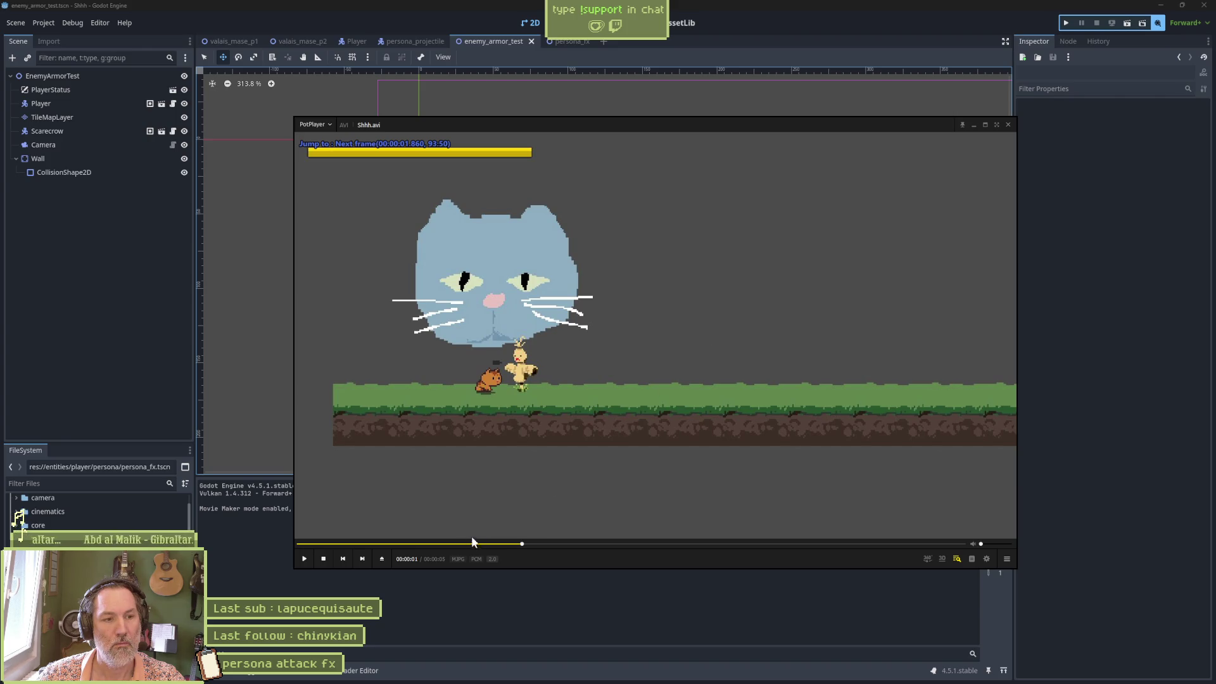
left_click(444, 543)
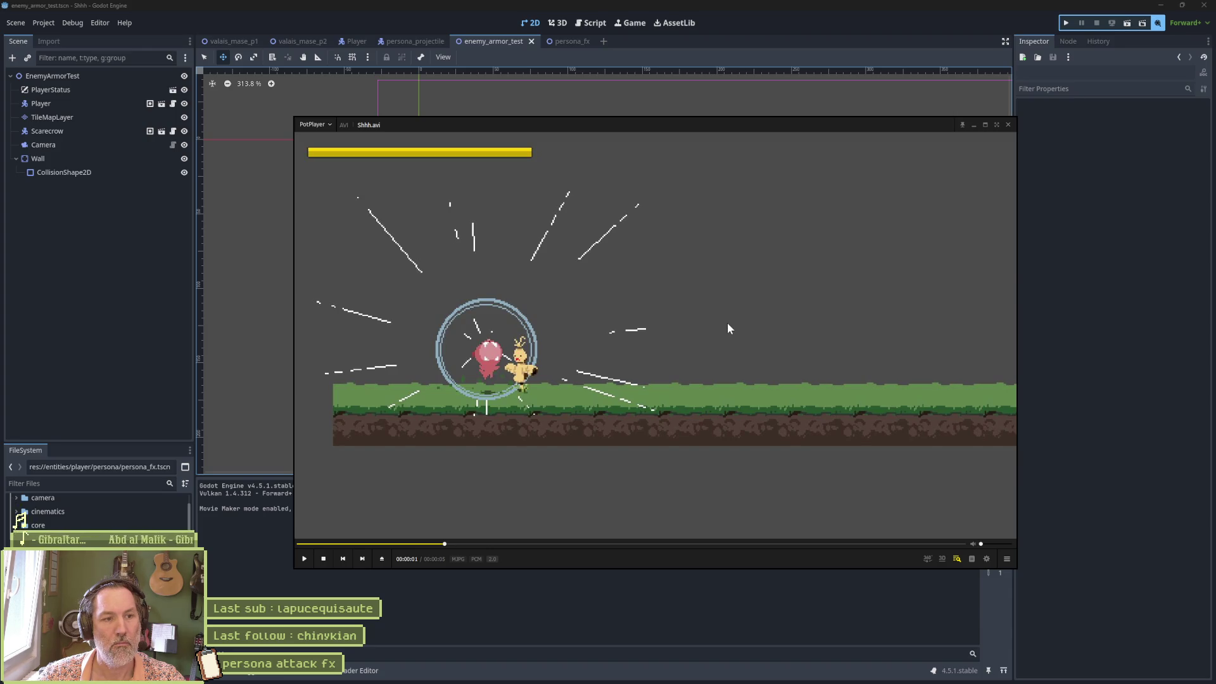
Step back and forth around frame 71 to compare the burst frames
key("f")
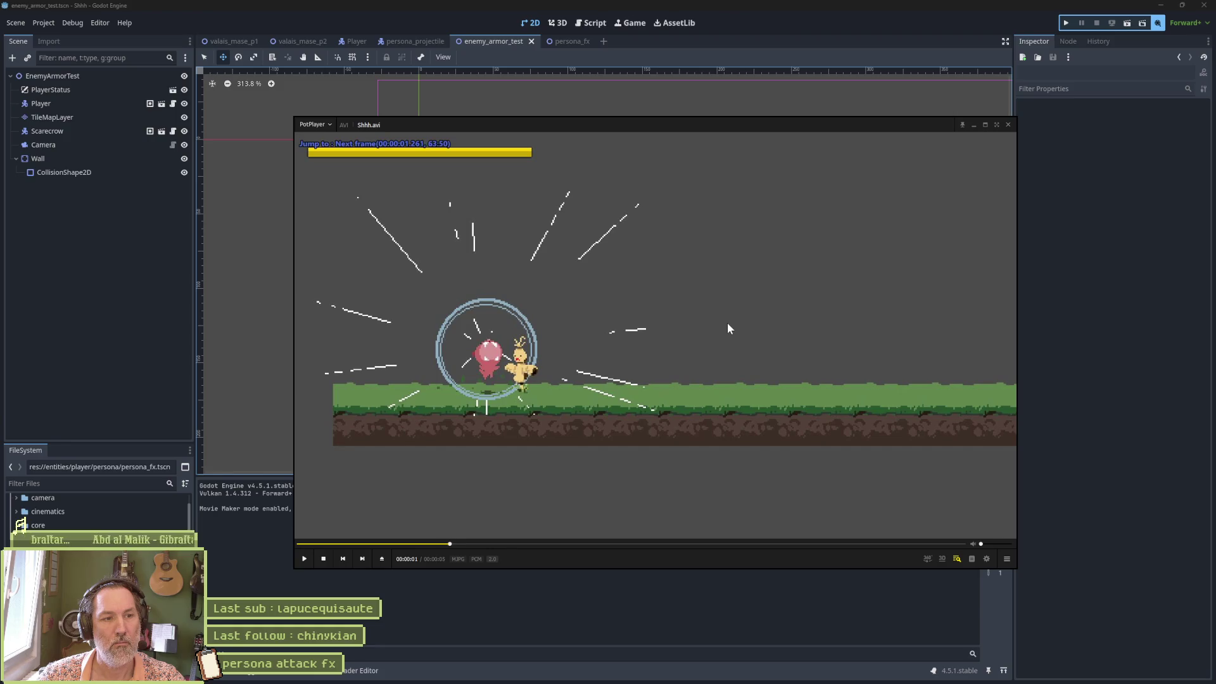
key("f")
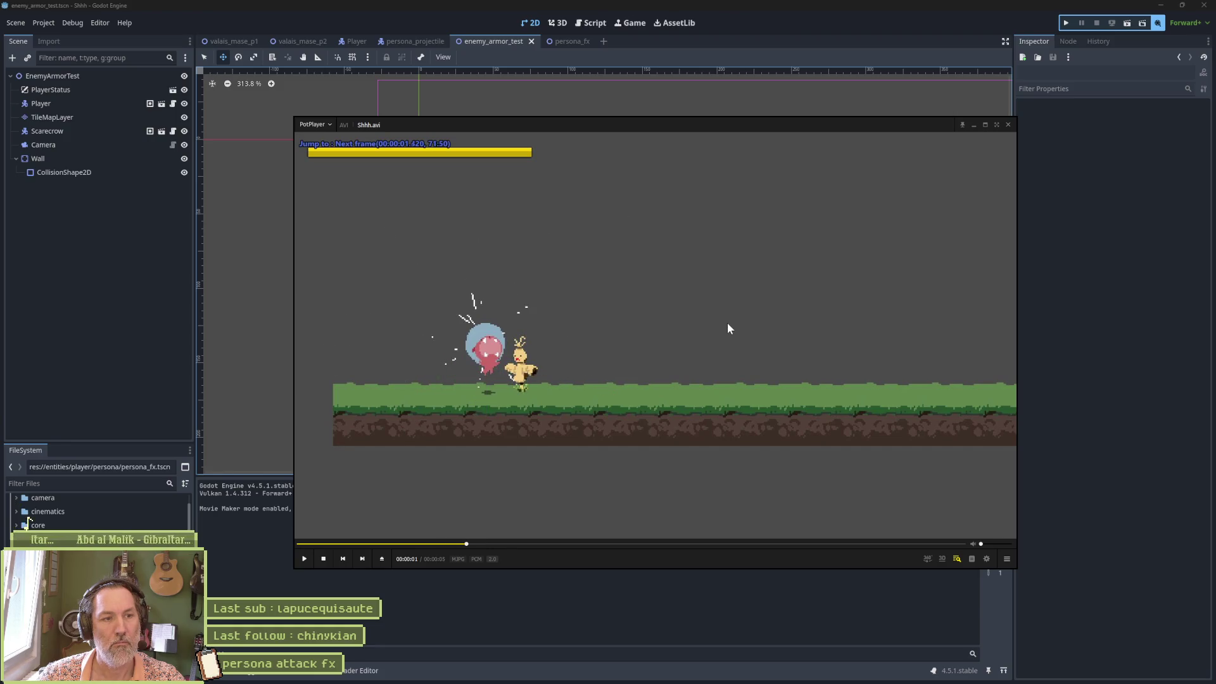
key("f")
key("f")
key("d")
key("d")
key("d")
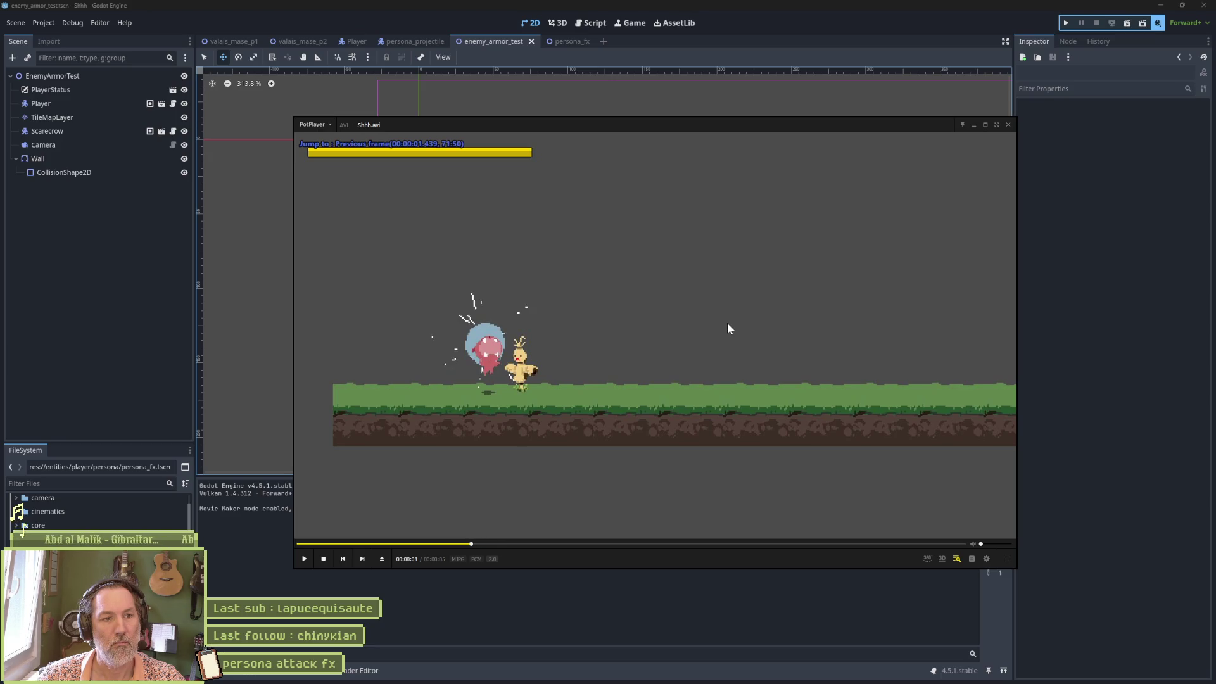
key("f")
key("f")
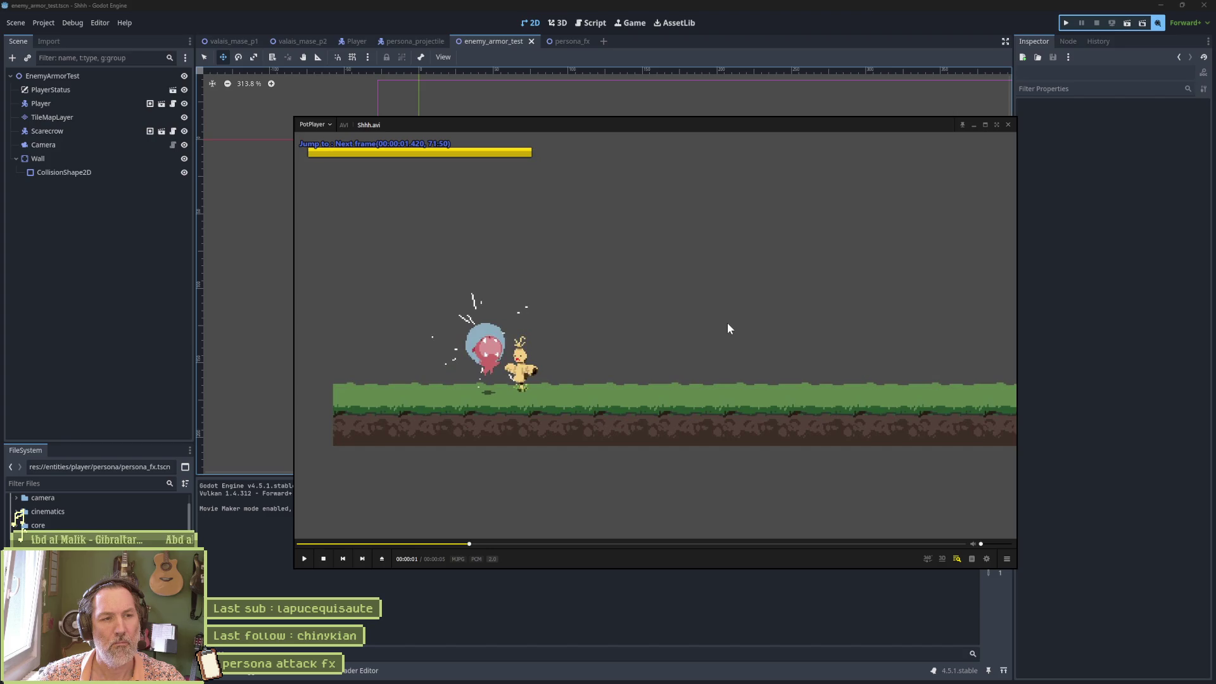
key("d")
key("f")
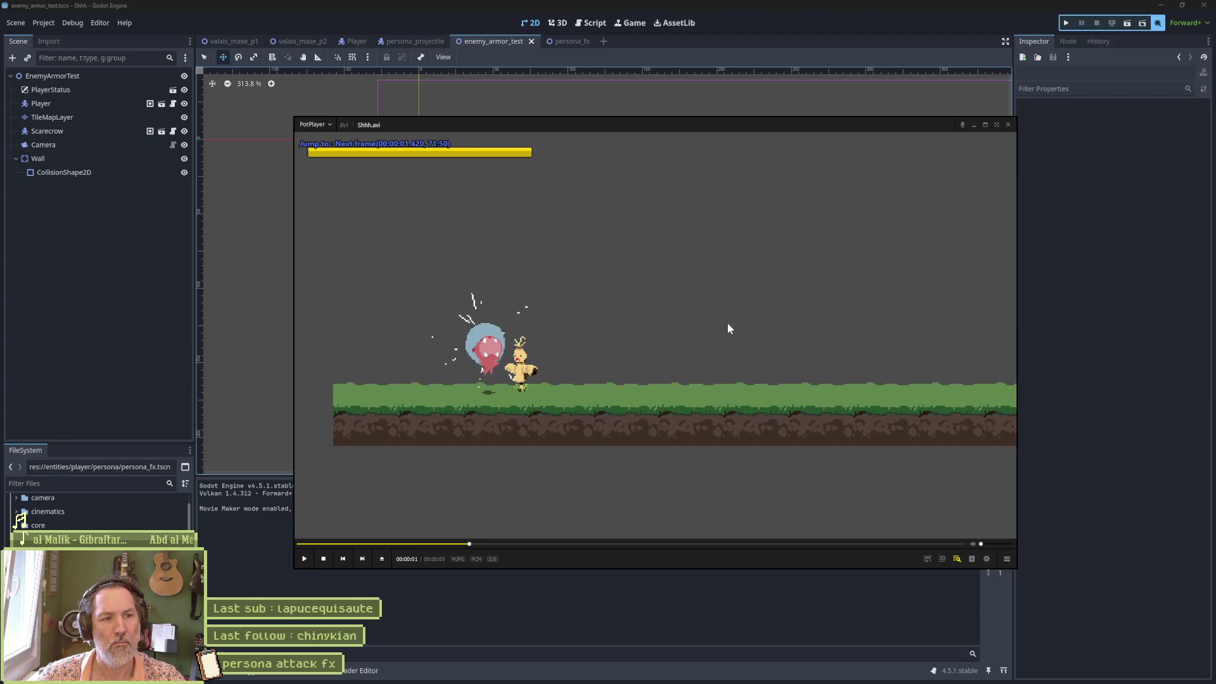
key("d")
key("f")
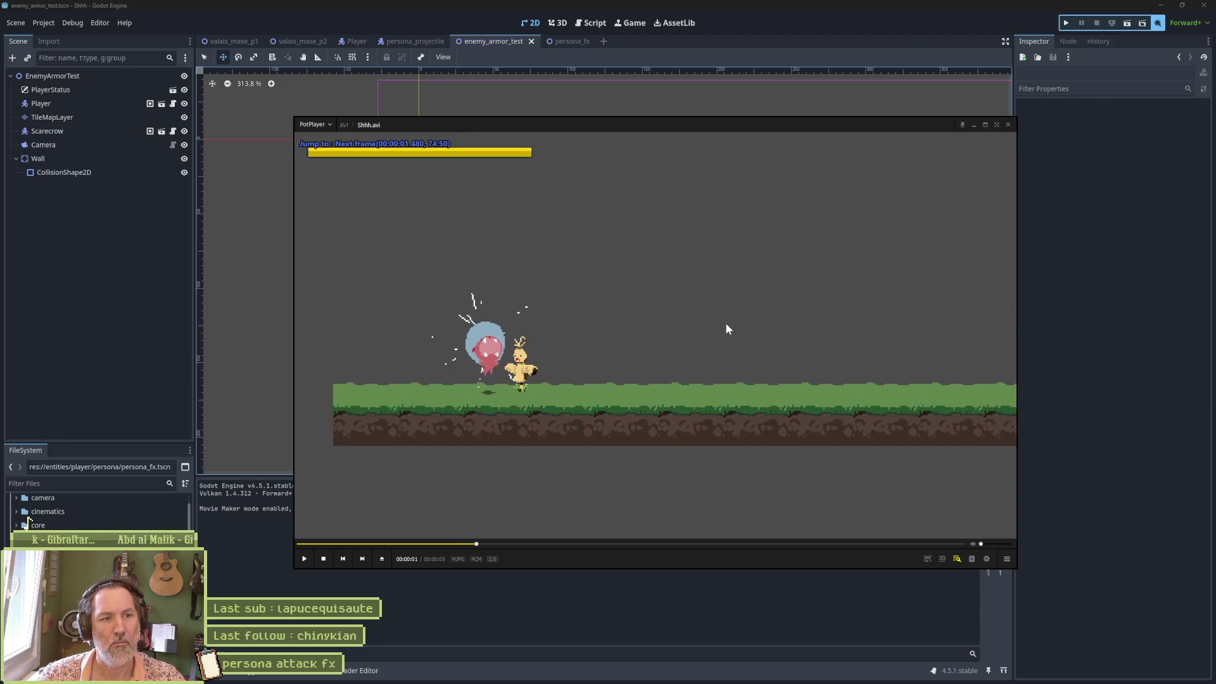
key("f")
key("f")
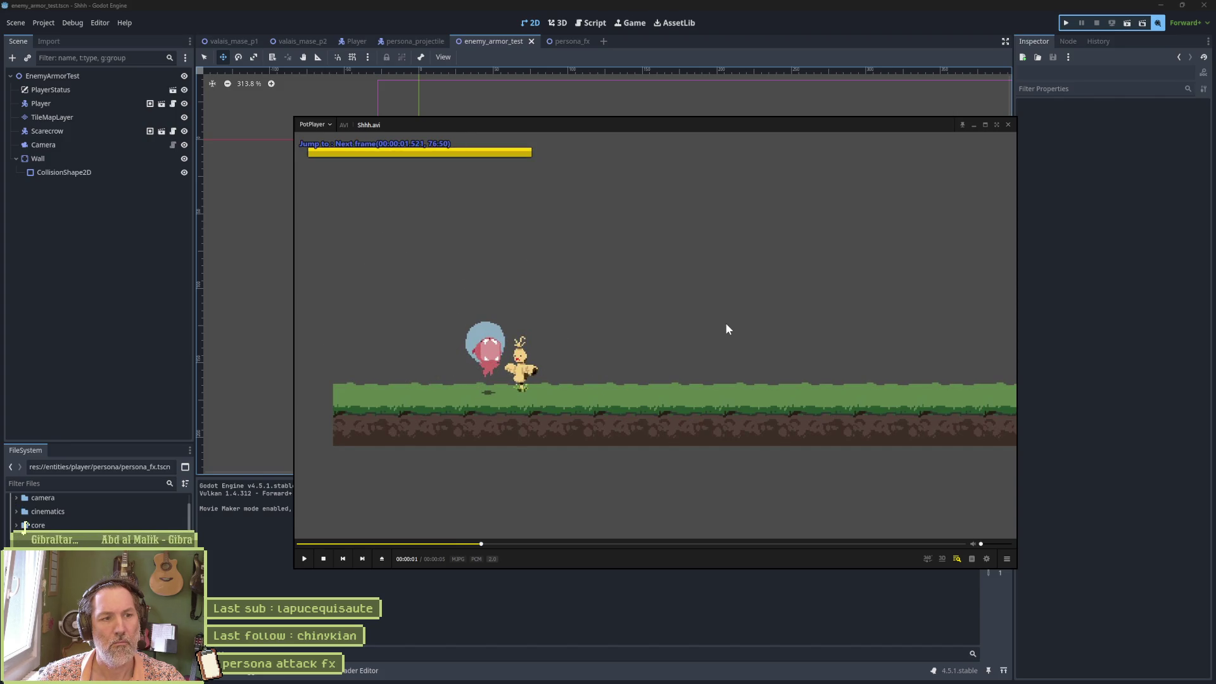
key("d")
key("d")
key("d")
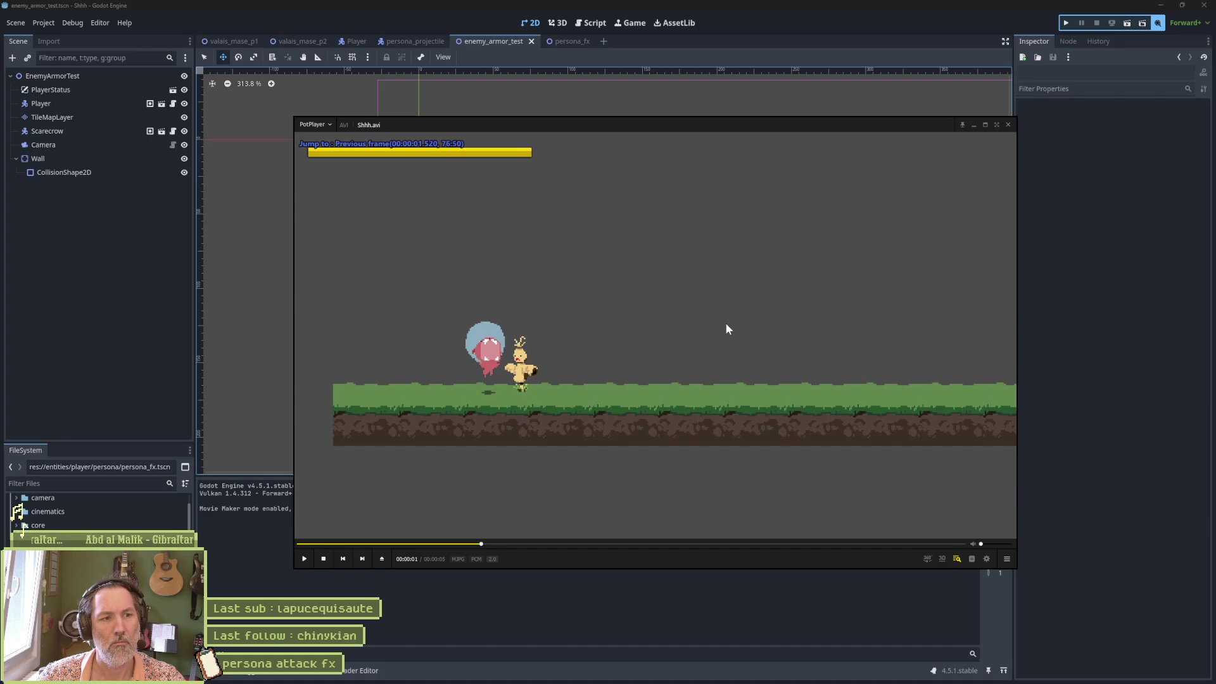
key("f")
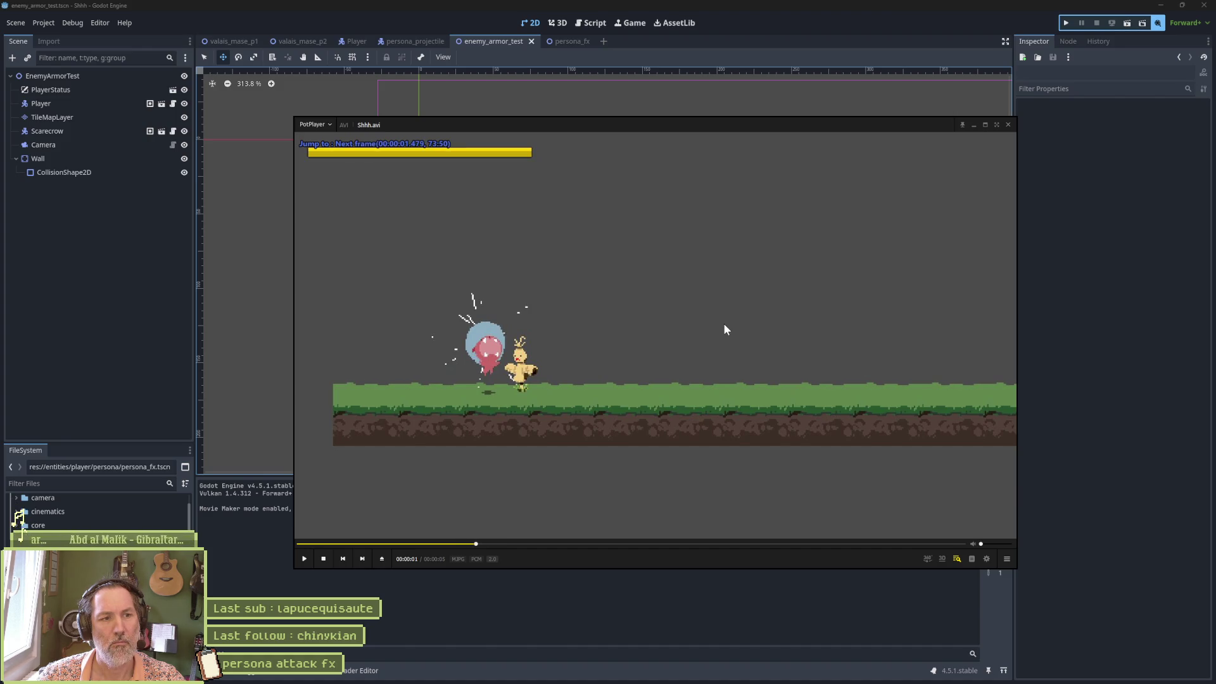
key("d")
key("d")
key("d")
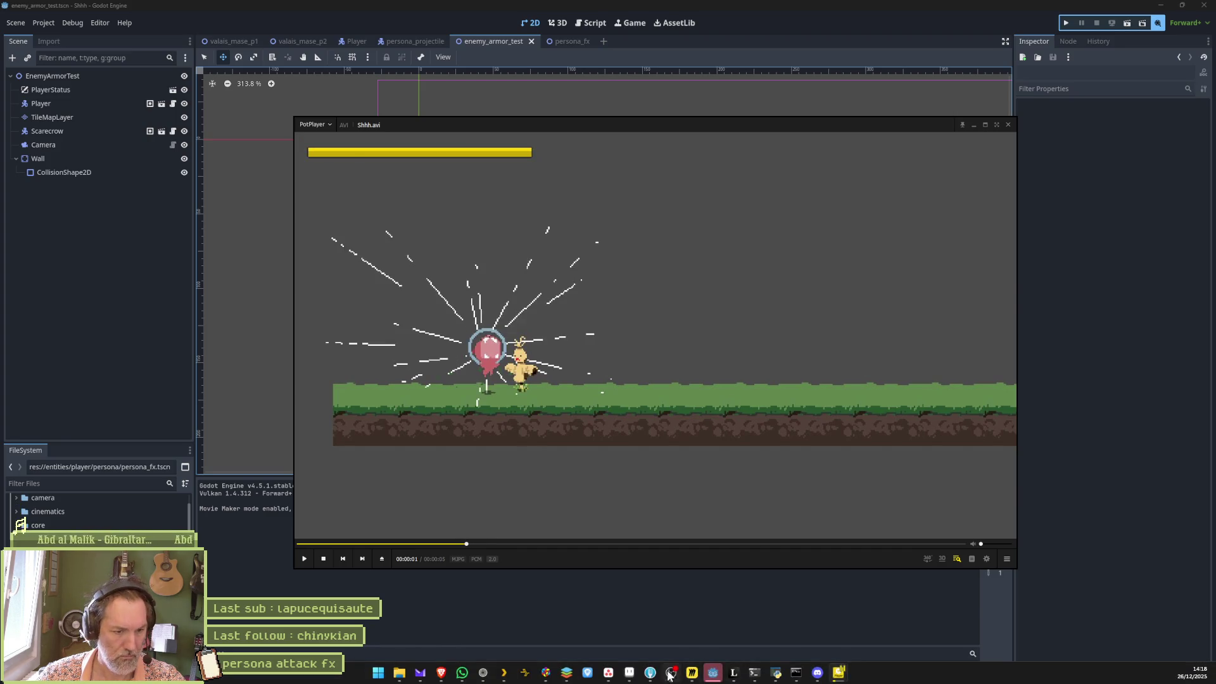
left_click(712, 673)
Browse frames 22–24 and their cels to compare the orb
left_click(558, 590)
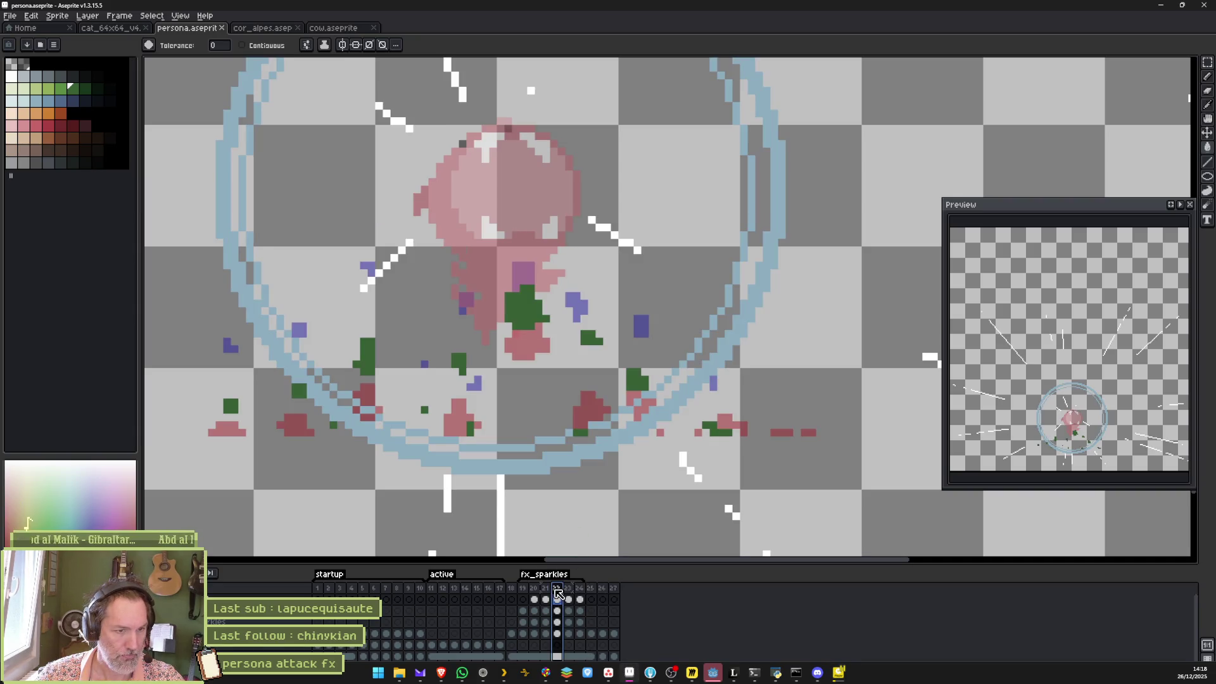
left_click(568, 590)
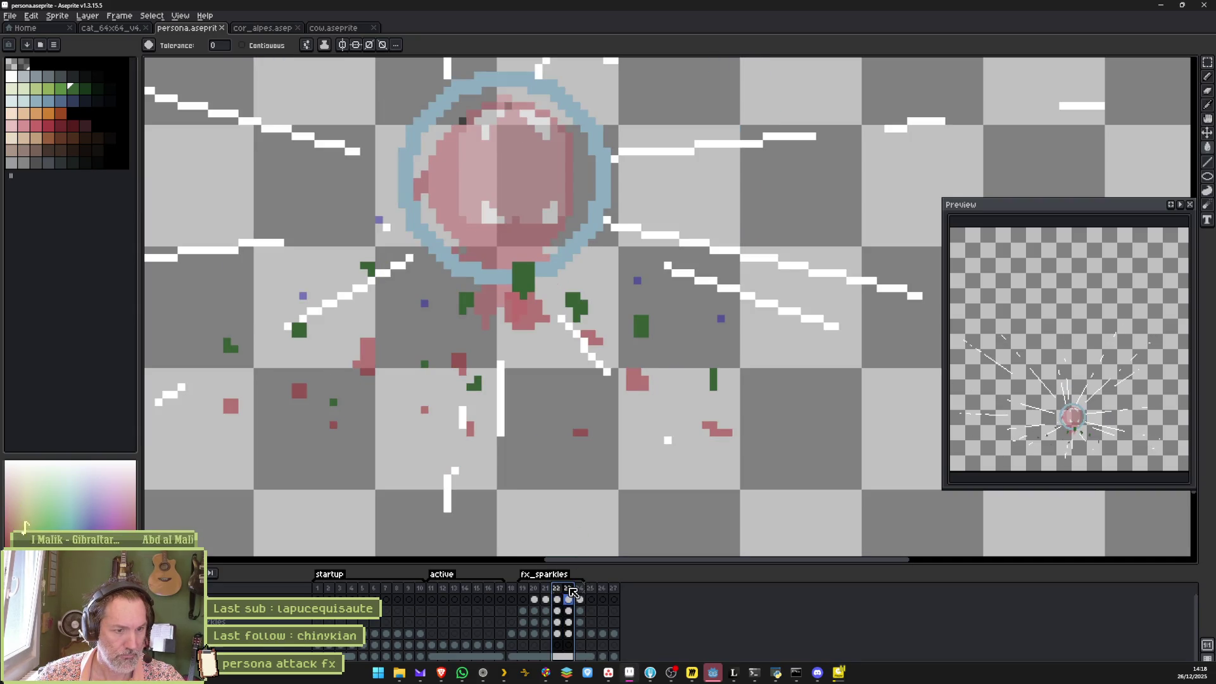
left_click(580, 590)
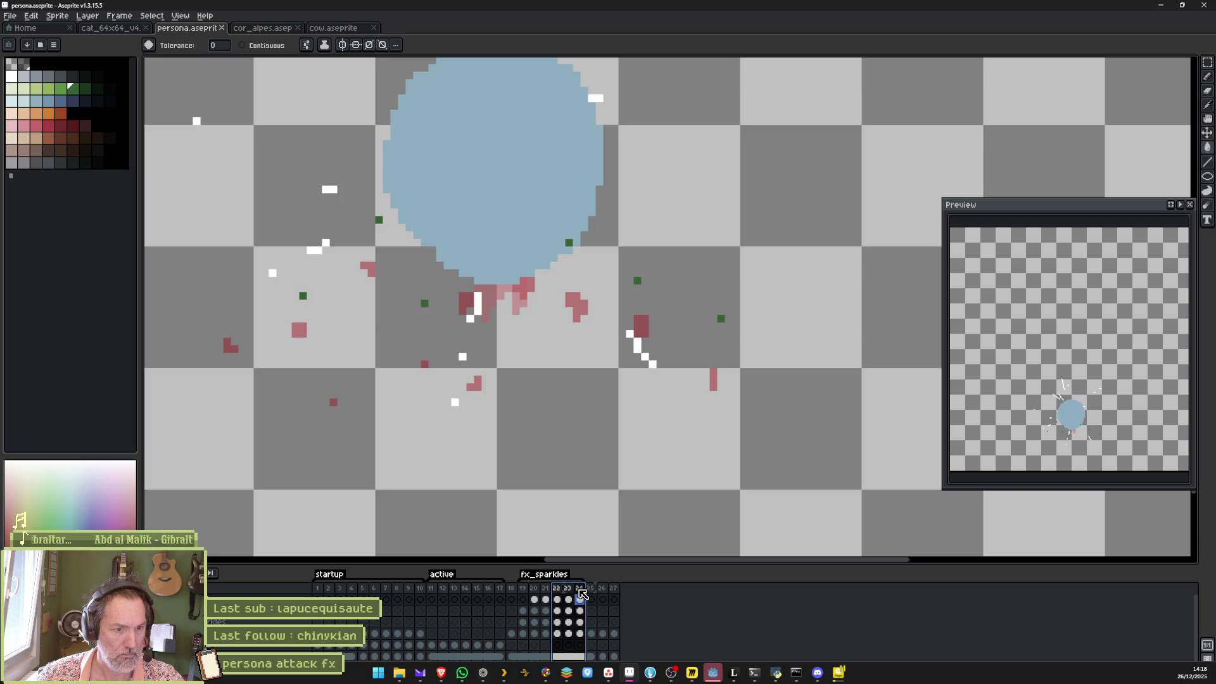
left_click(575, 590)
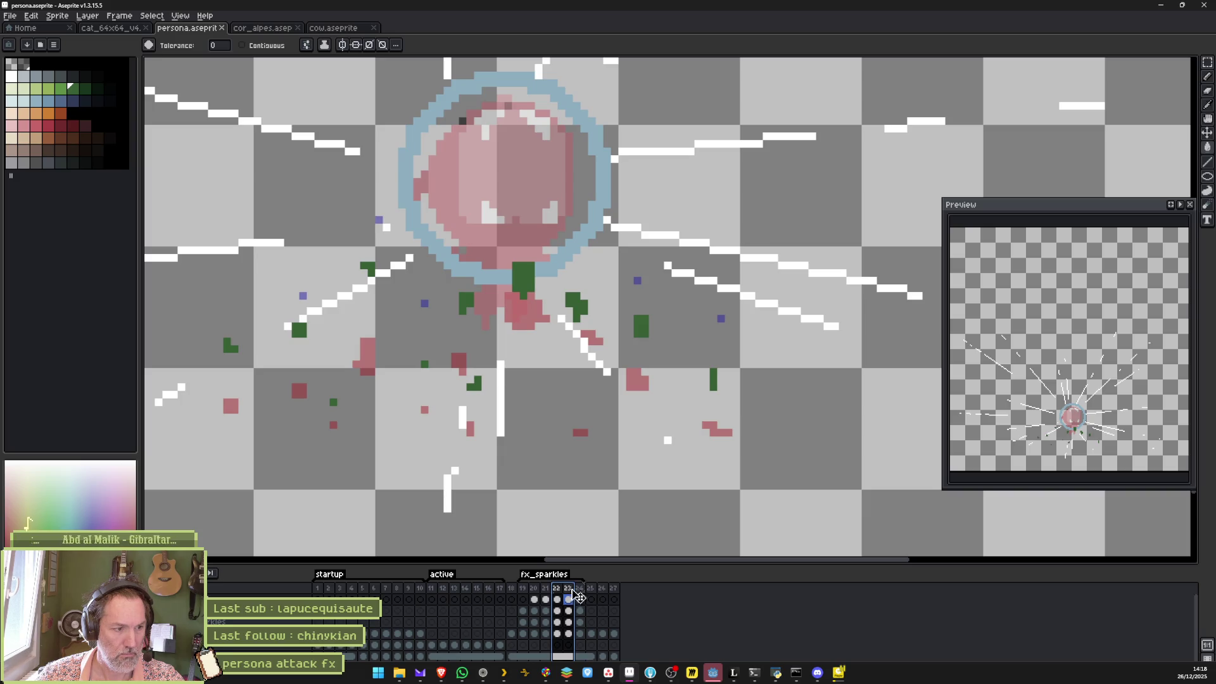
left_click(570, 611)
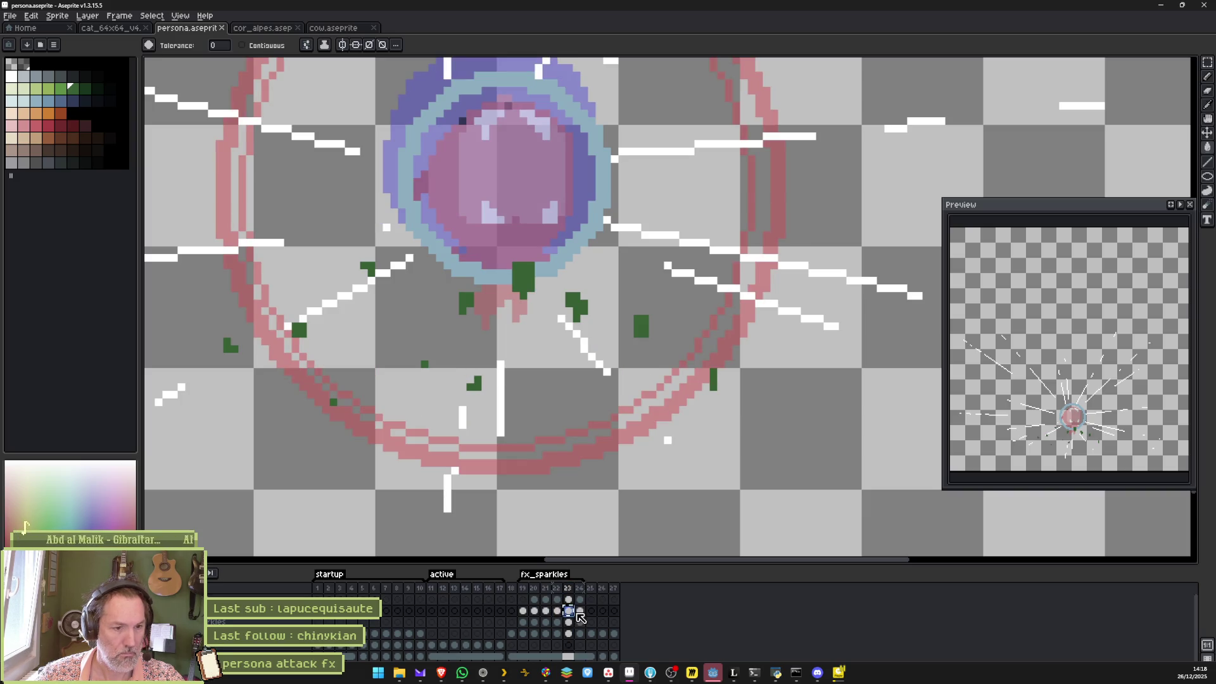
left_click(580, 612)
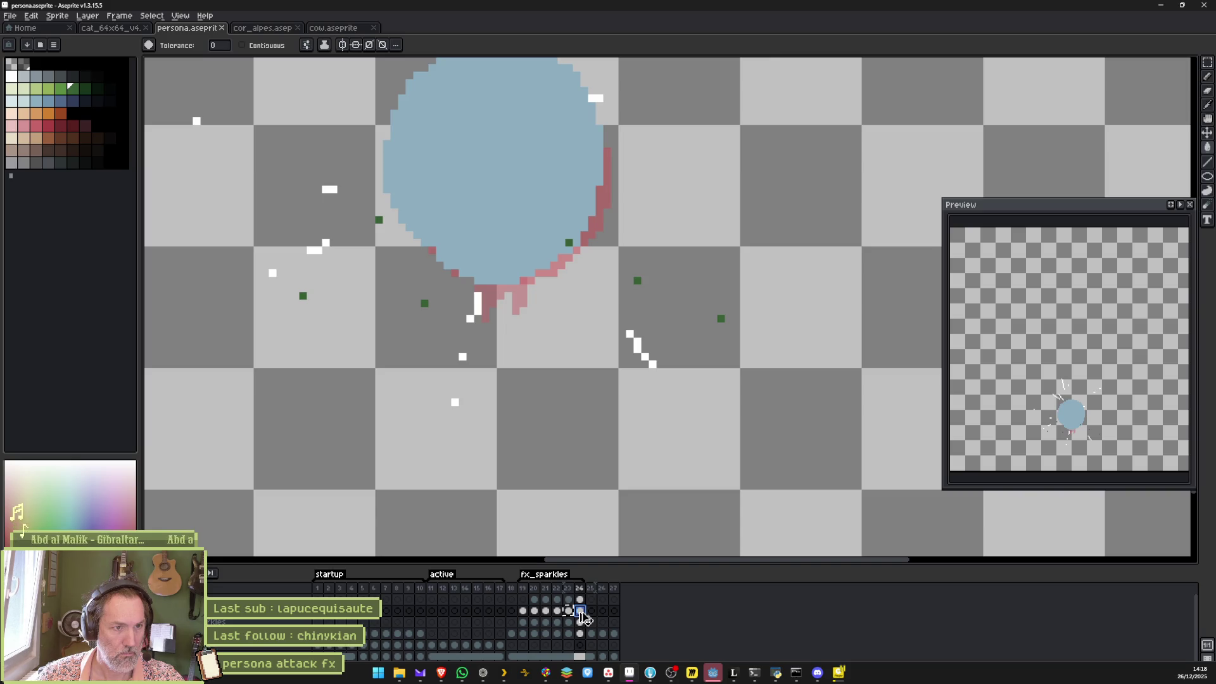
Undo the earlier fill and refill the pink orb solid blue with Contiguous enabled
key("ctrl+z")
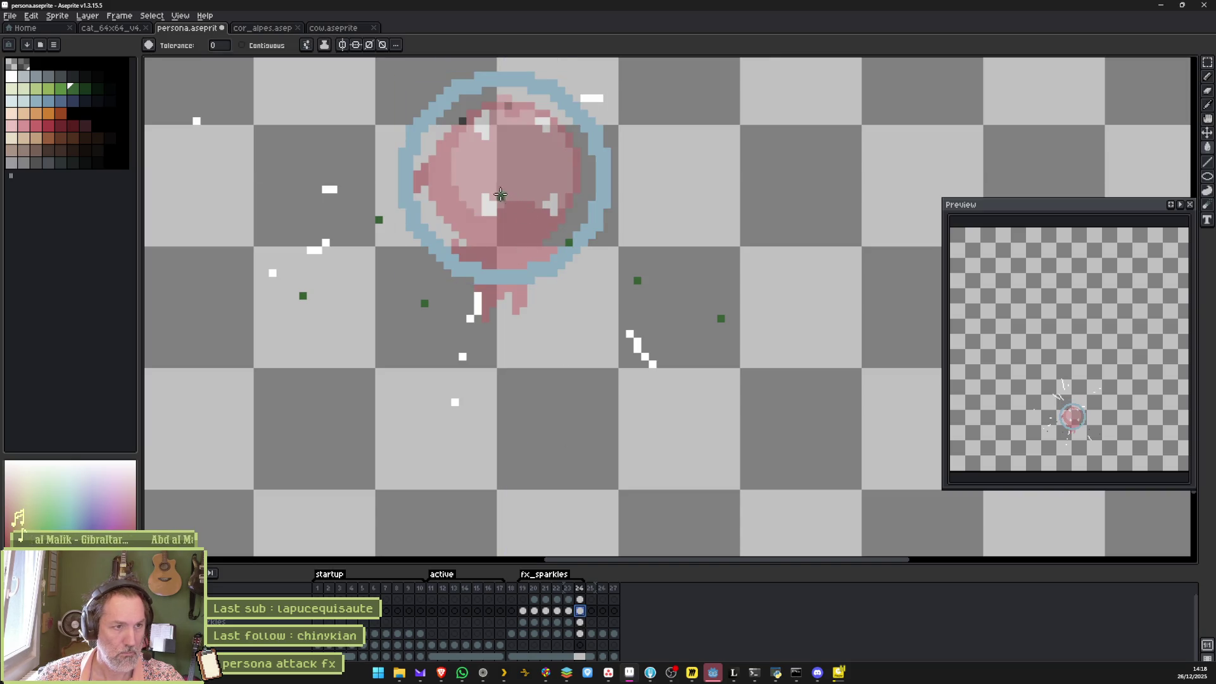
left_click(274, 49)
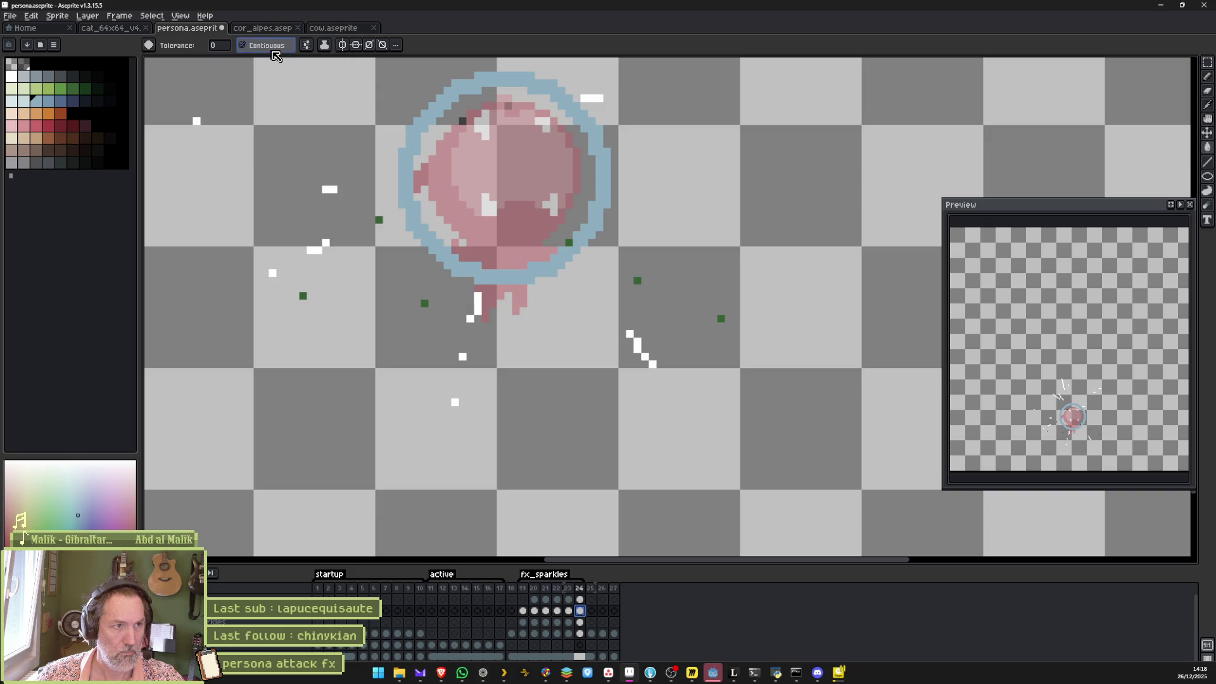
left_click(481, 157)
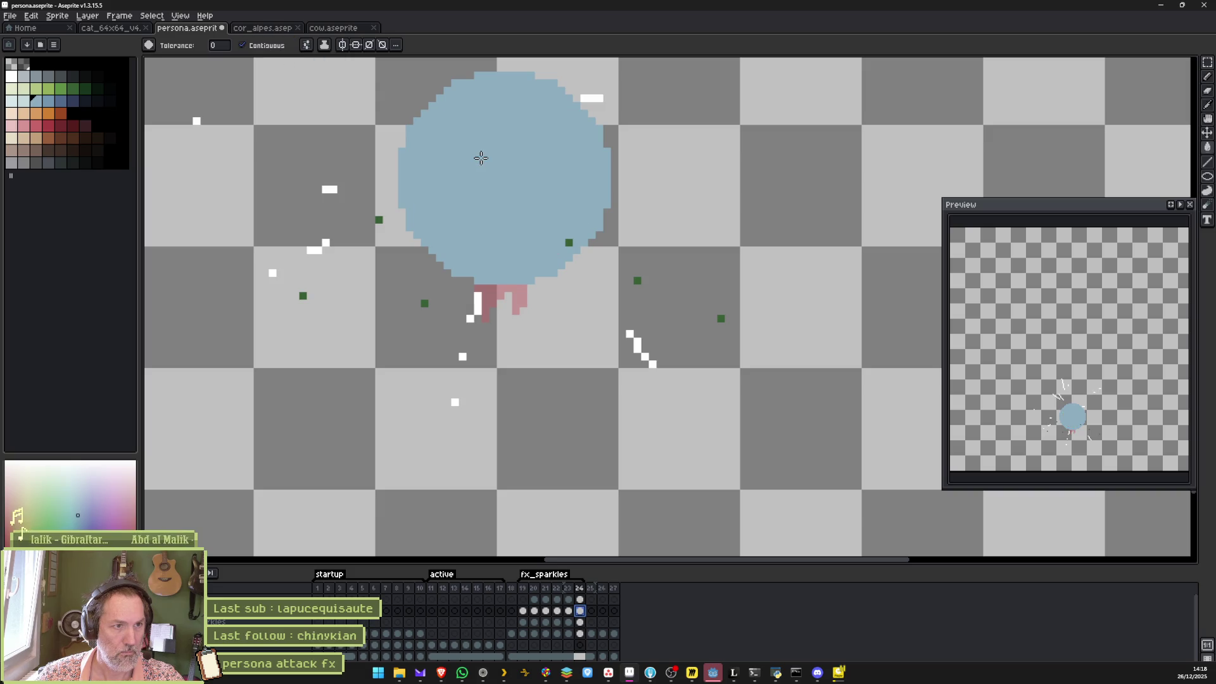
Select the blue disc on frame 24 and scale it up slightly
left_click(526, 203, "ctrl")
scroll(583, 198, "up", 3)
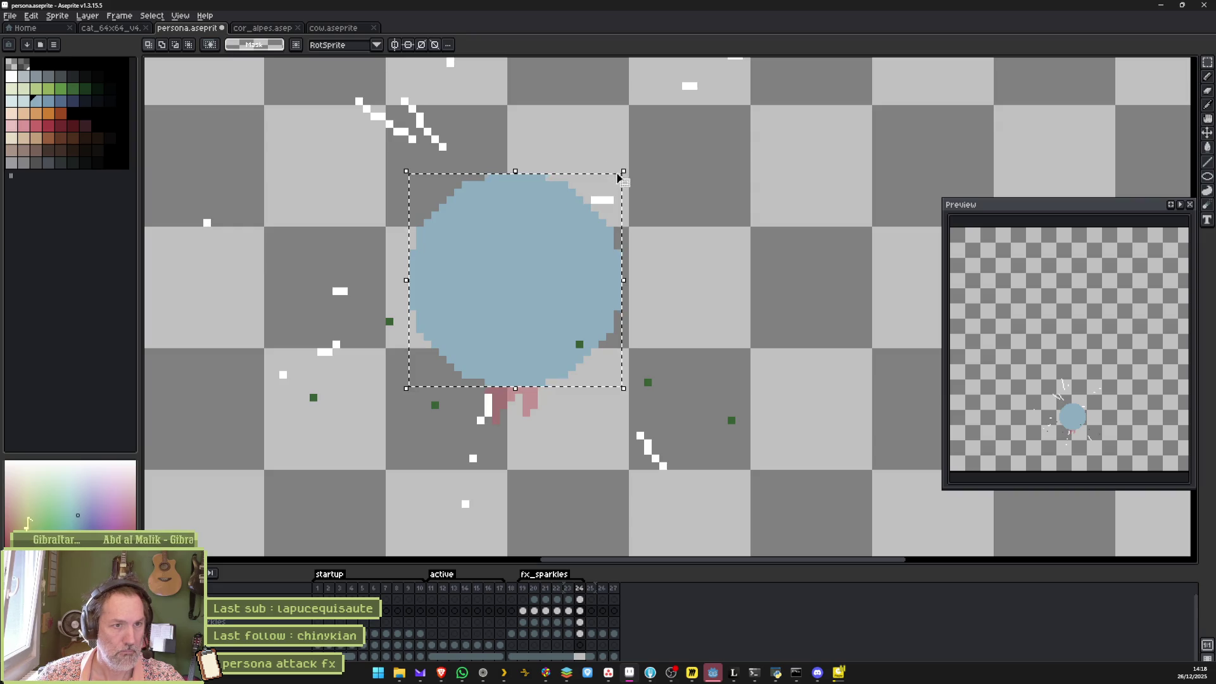
left_click(624, 171)
left_click_drag(624, 171, 622, 167)
key("Return")
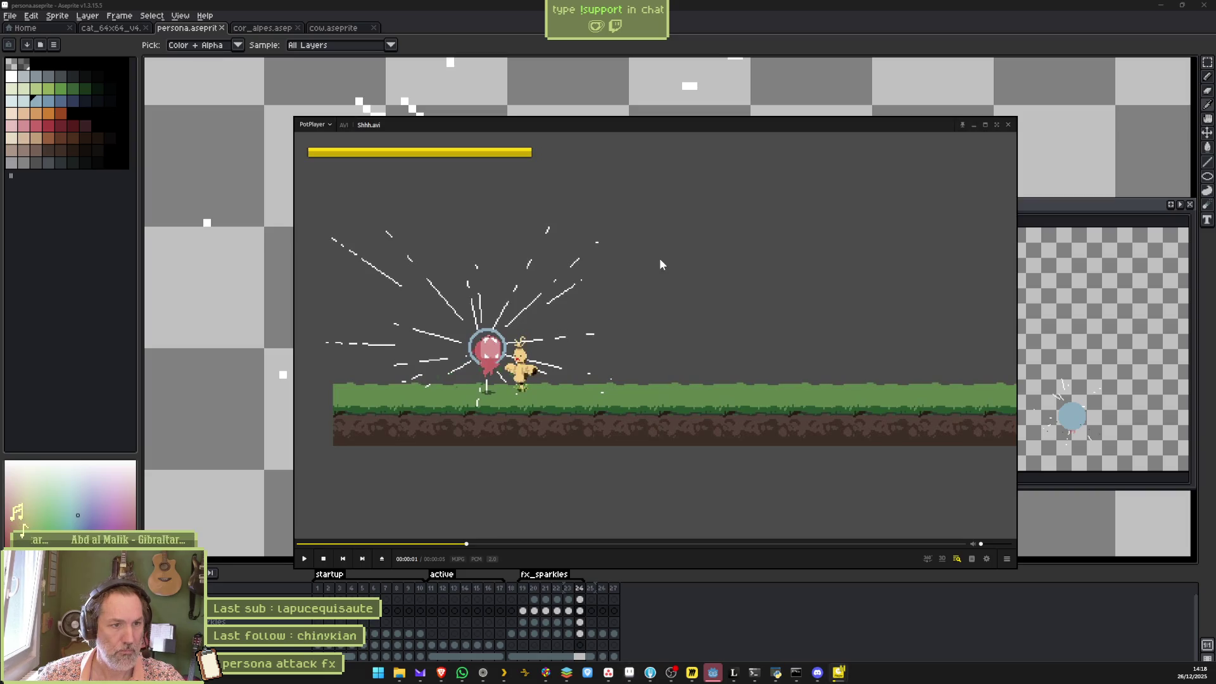
In Godot, open persona_fx and select its Sprite2D node to reimport the sprite
left_click(710, 672)
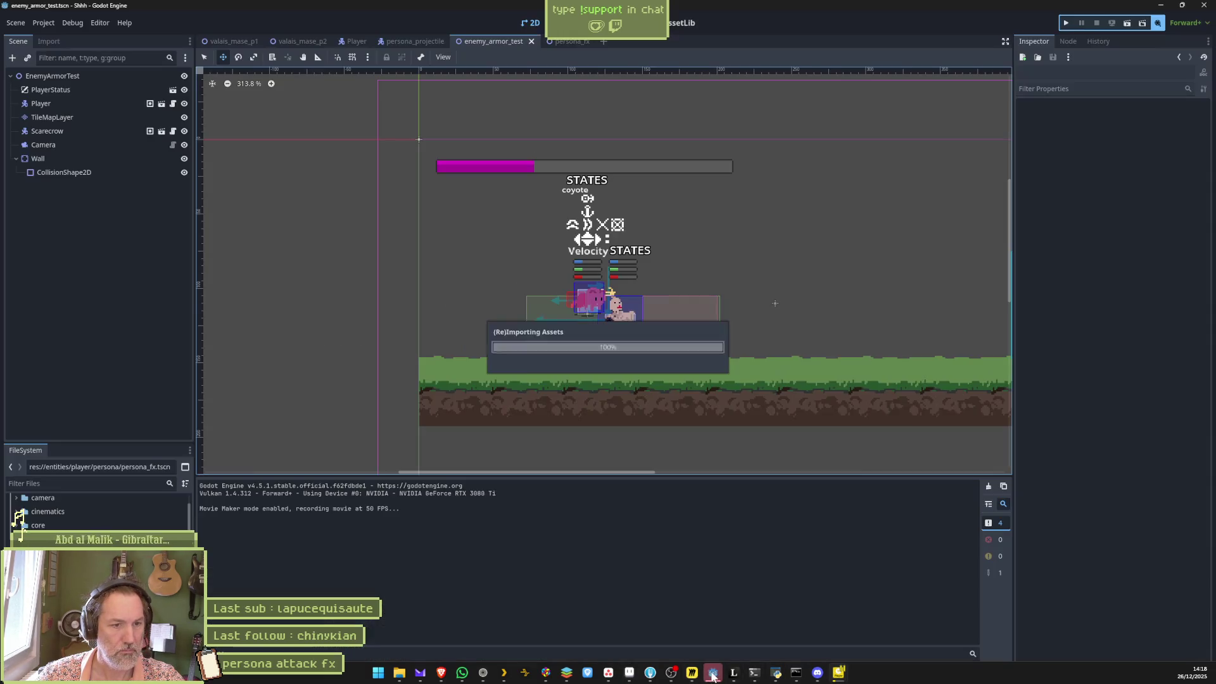
left_click(569, 41)
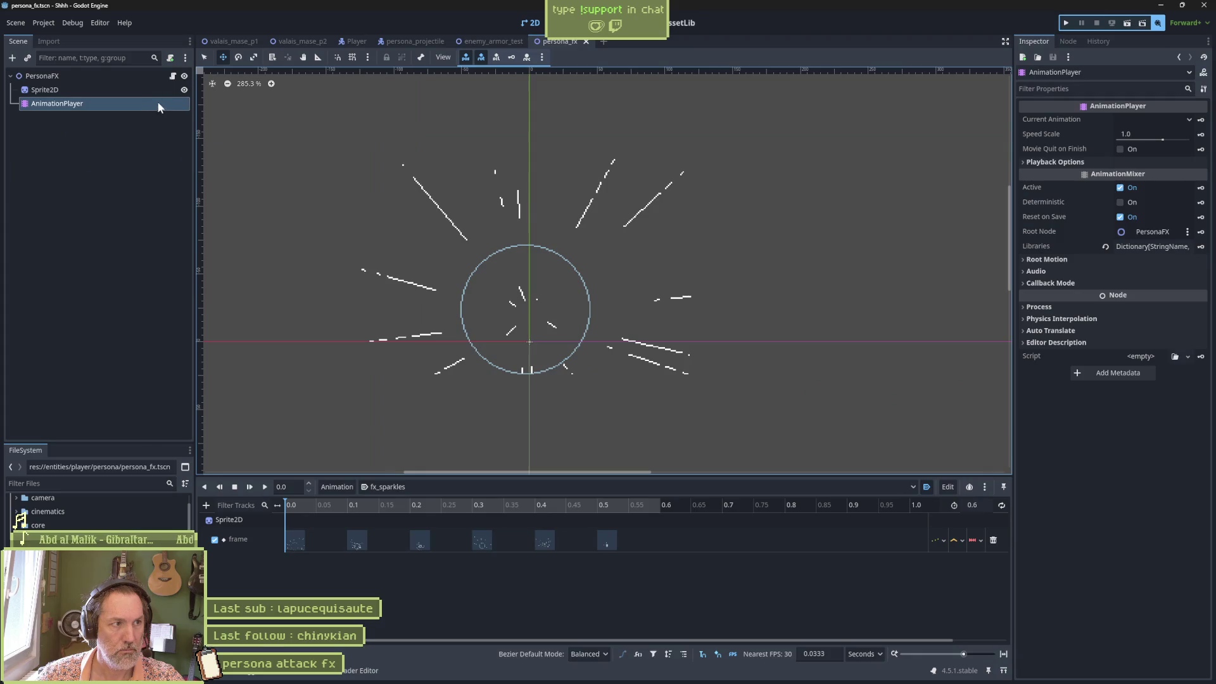
left_click(44, 90)
scroll(1114, 444, "down", 3)
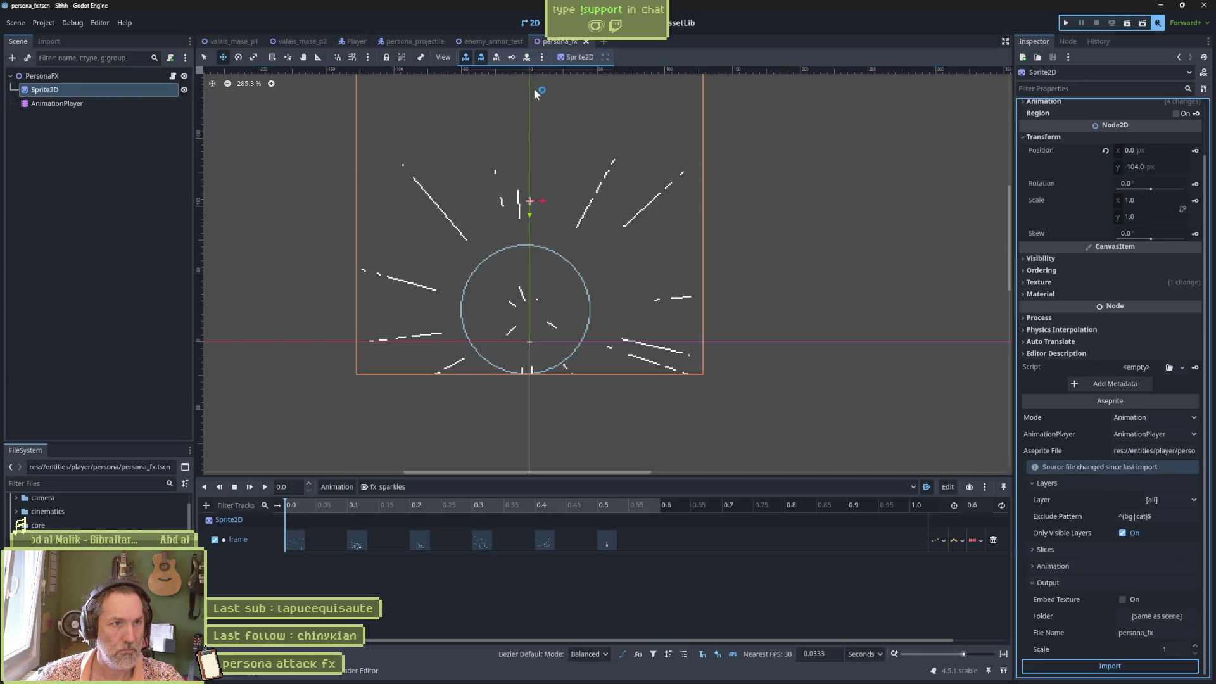
Run enemy_armor_test with F6, then stop it with F8
left_click(489, 40)
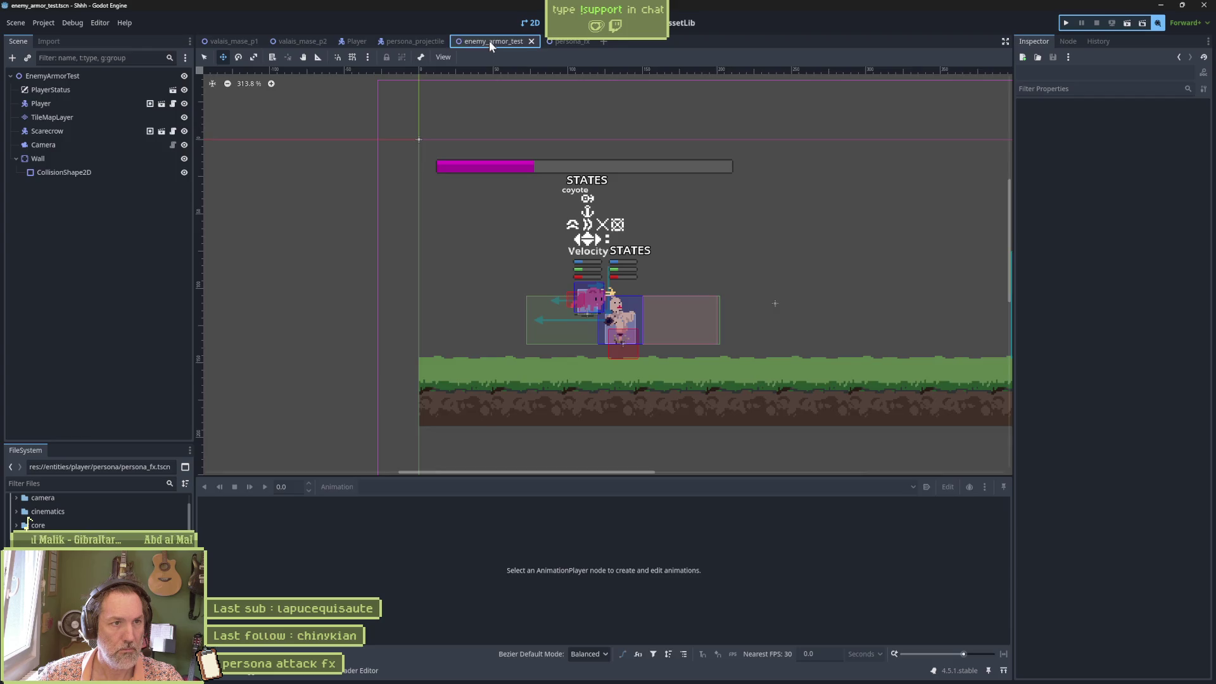
key("F6")
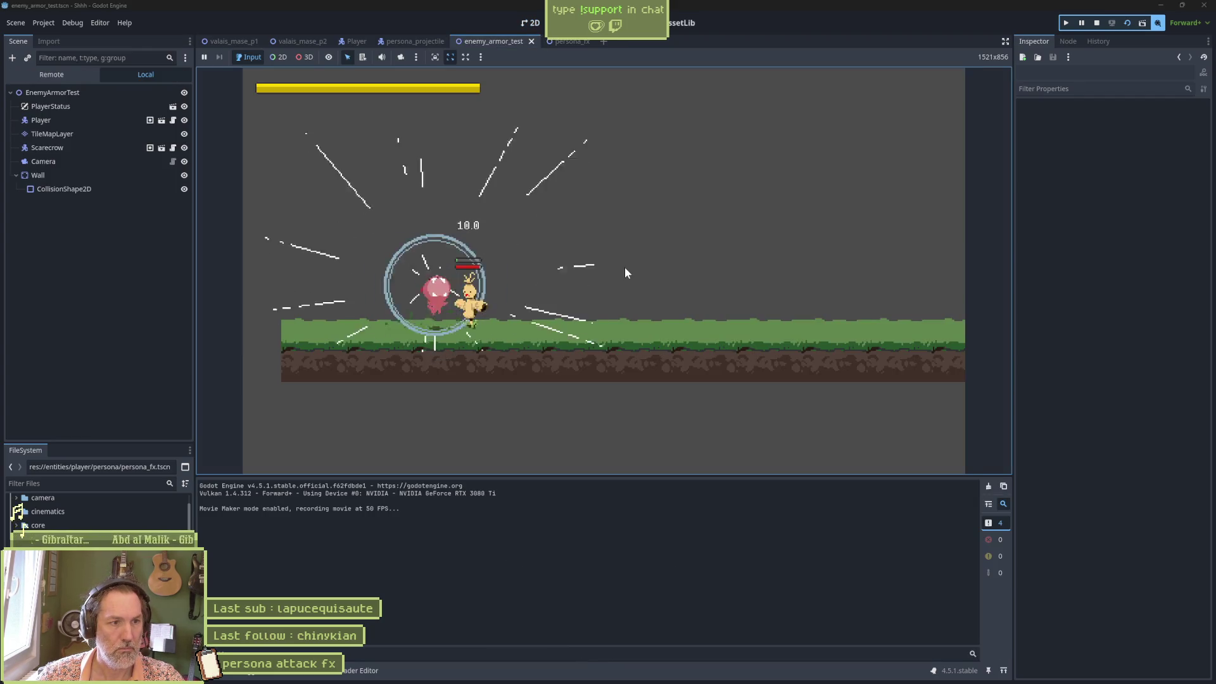
key("F8")
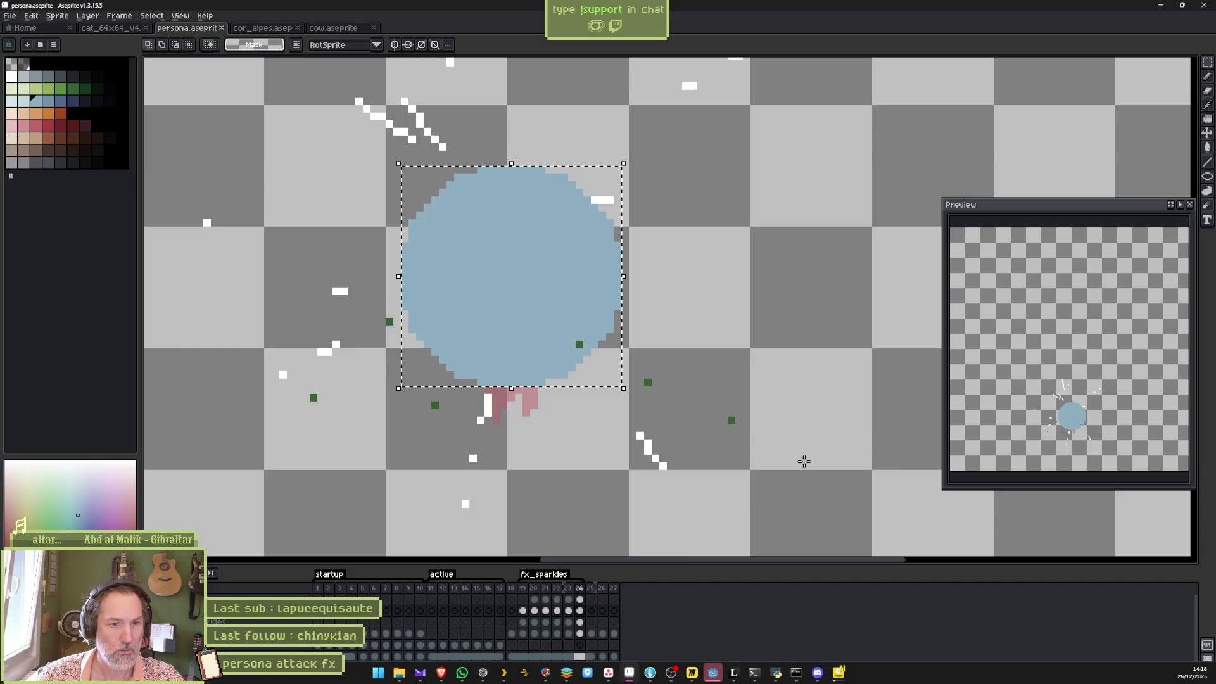
Confirm the fx_sparkles tag settings, save persona.aseprite, and return to Godot's persona_fx scene
left_click(713, 675)
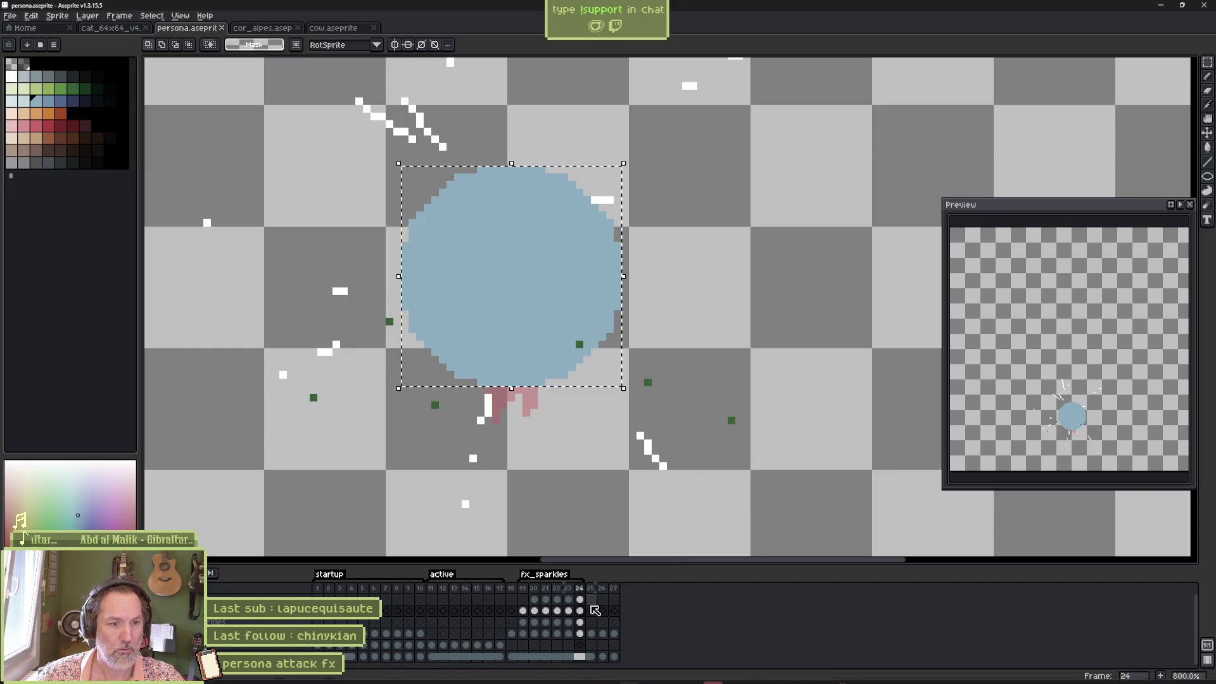
double_click(551, 574)
left_click(636, 414)
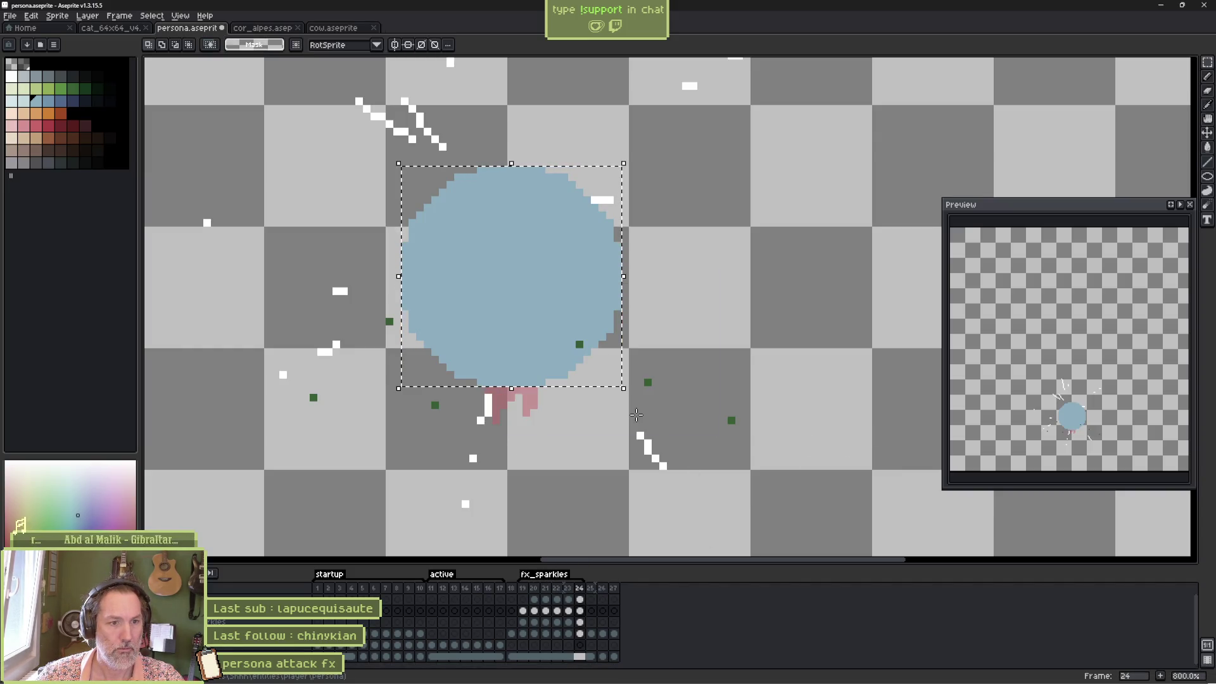
key("ctrl+s")
key("alt+Tab")
left_click(557, 41)
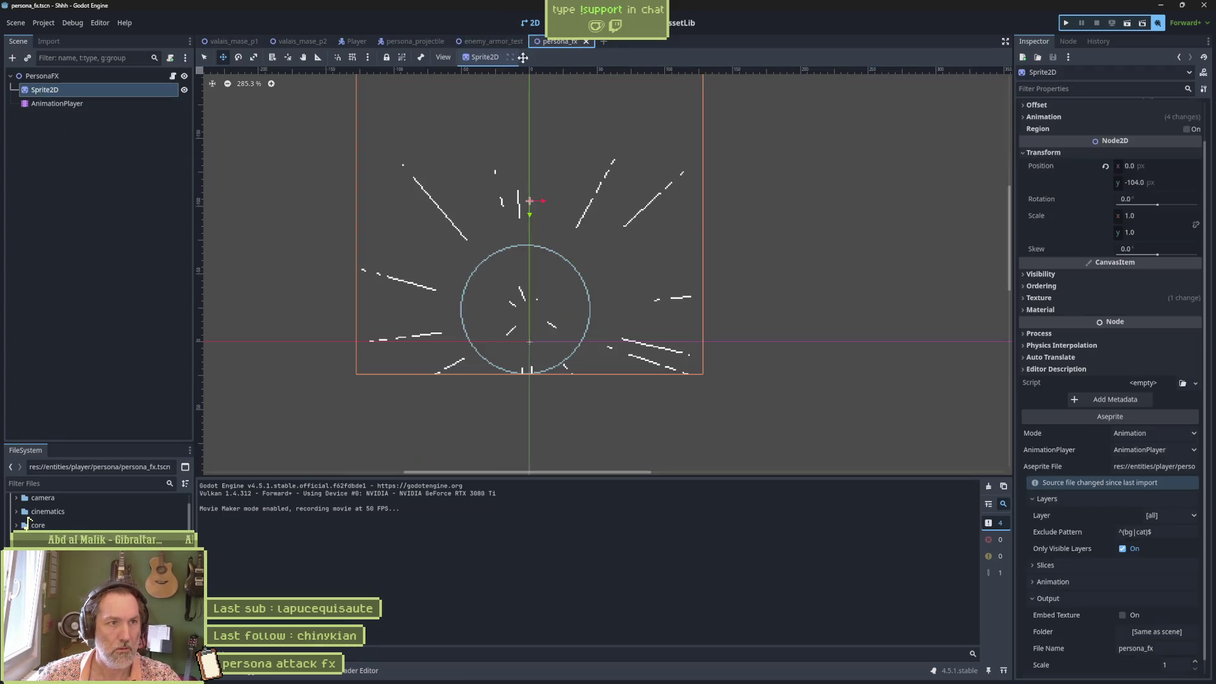
Run enemy_armor_test with F6 to watch the blue persona attack effect
scroll(1083, 633, "down", 1)
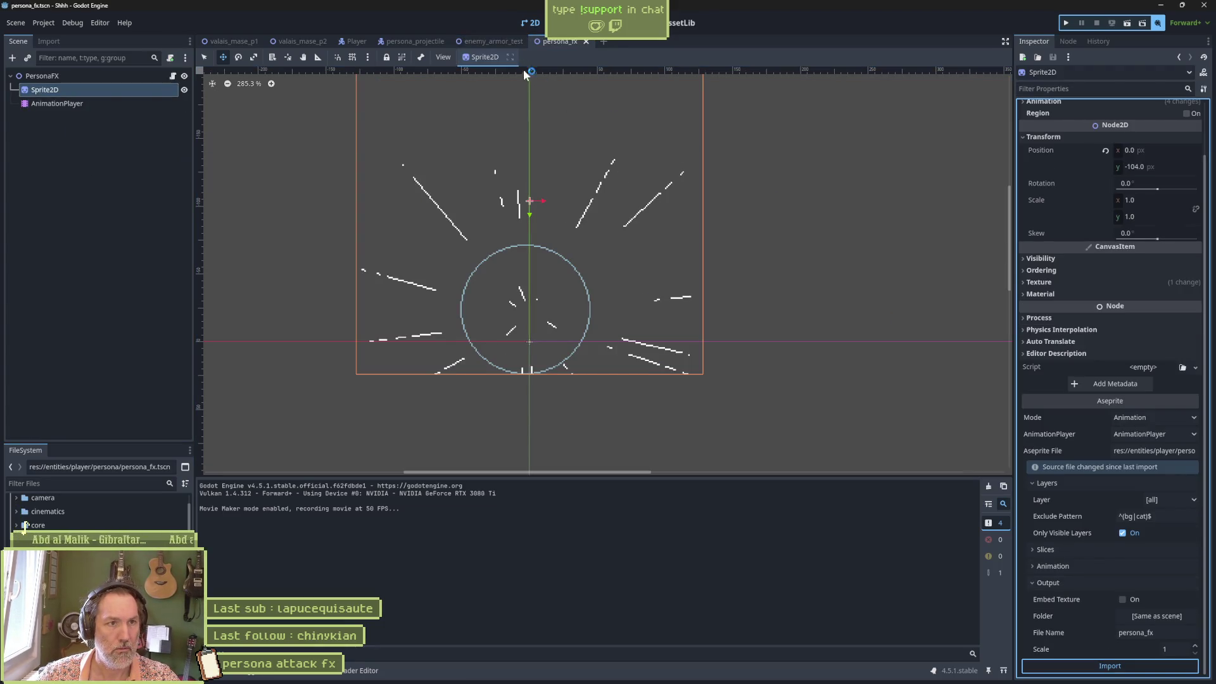
left_click(490, 42)
key("F6")
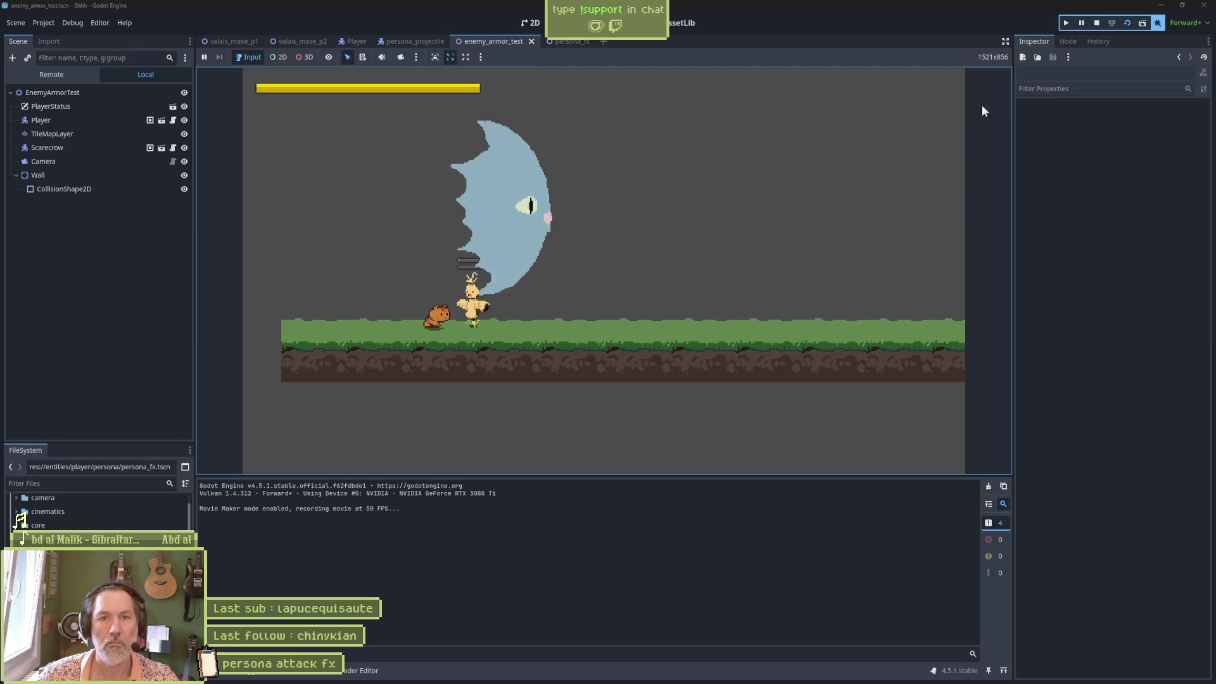
Disable Movie Maker, rerun enemy_armor_test, trigger the persona attack twice, then stop
key("F8")
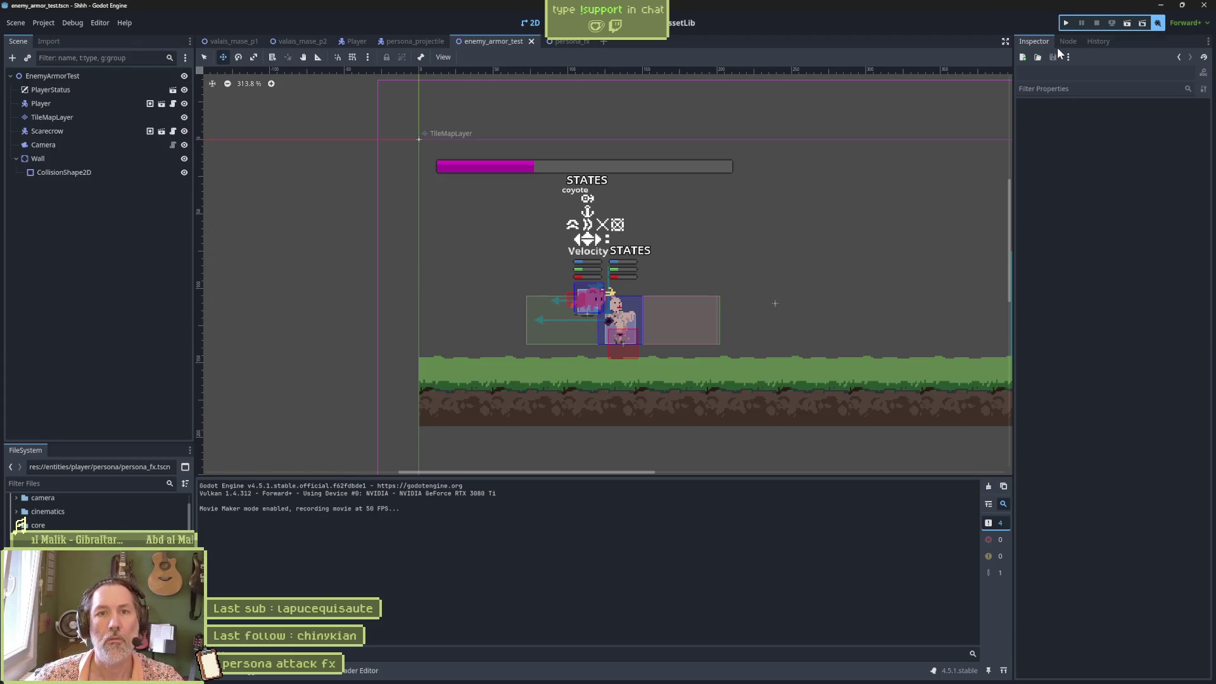
left_click(1158, 24)
key("F6")
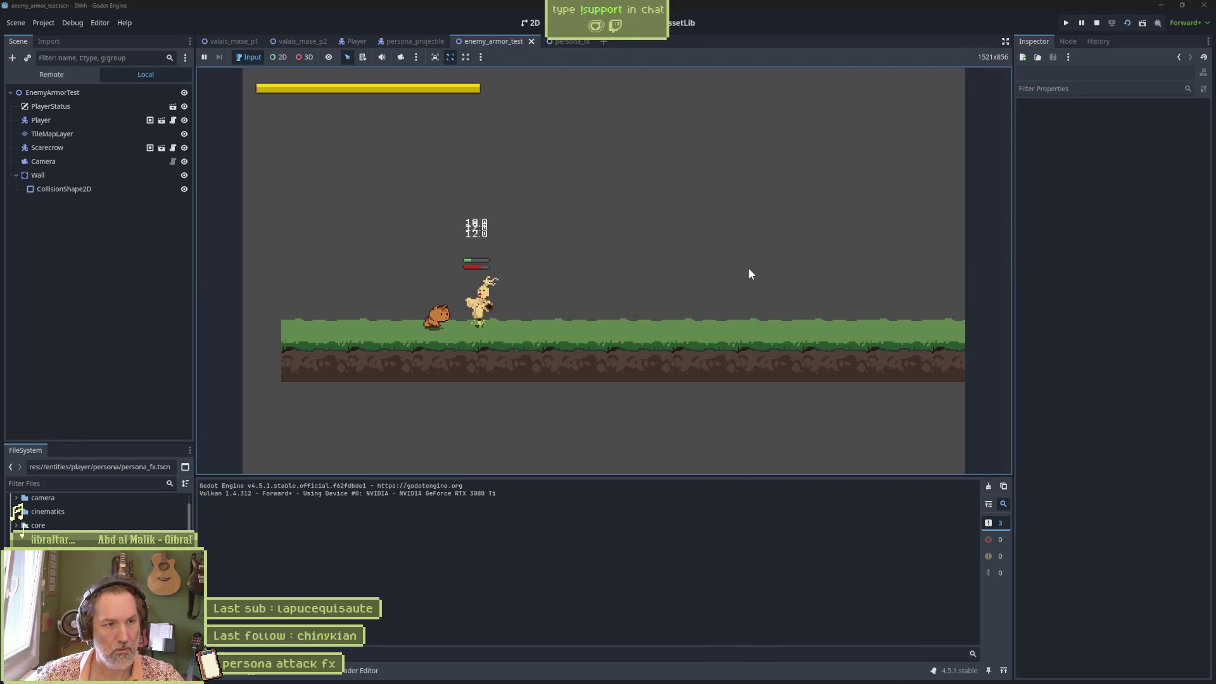
left_click(749, 274)
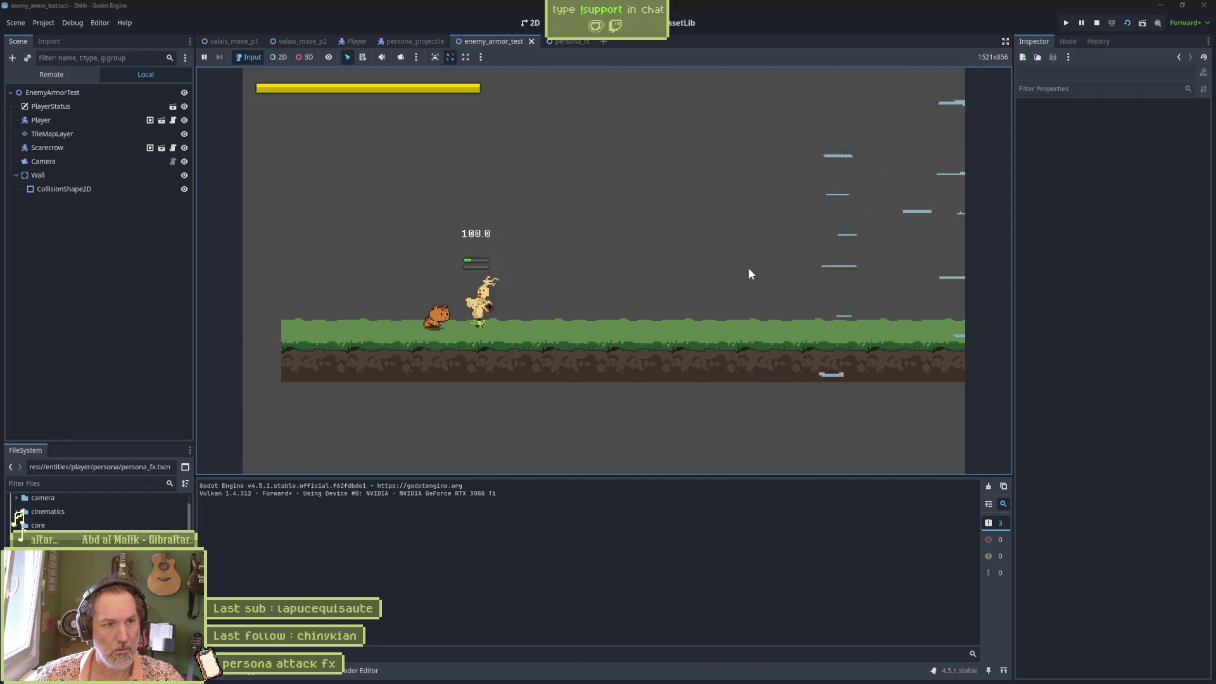
left_click(749, 274)
key("F8")
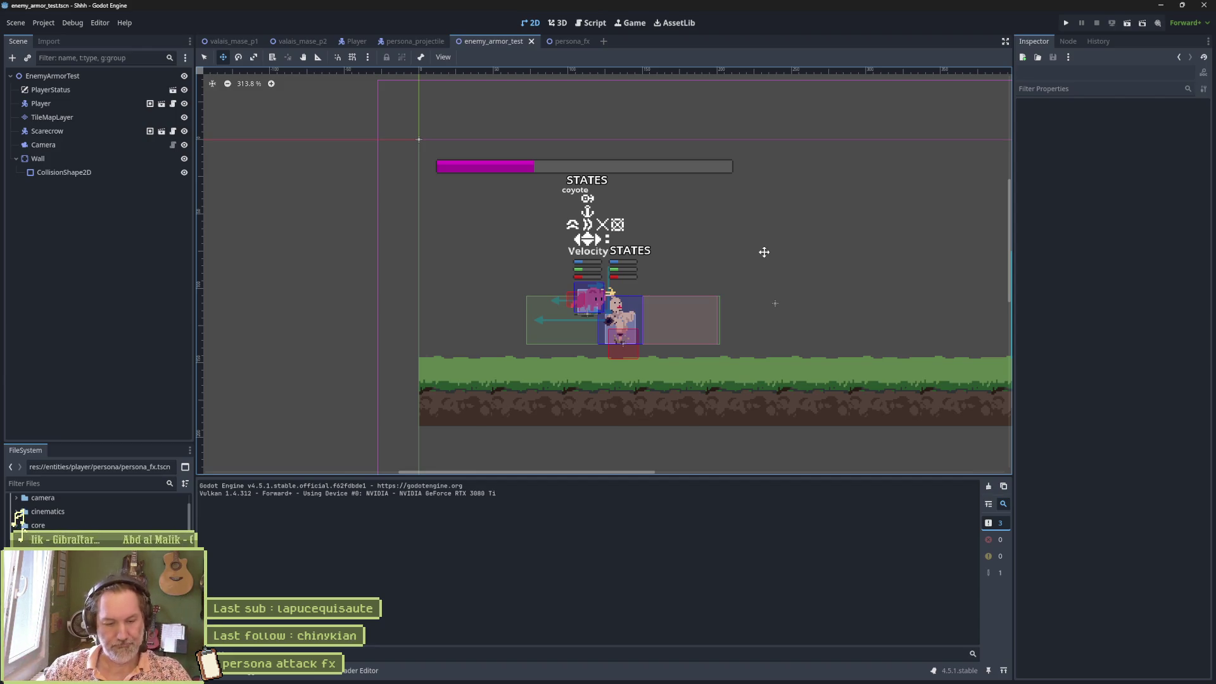
Switch to Aseprite, clear the selection, and go to frame 20
mouse_move(692, 675)
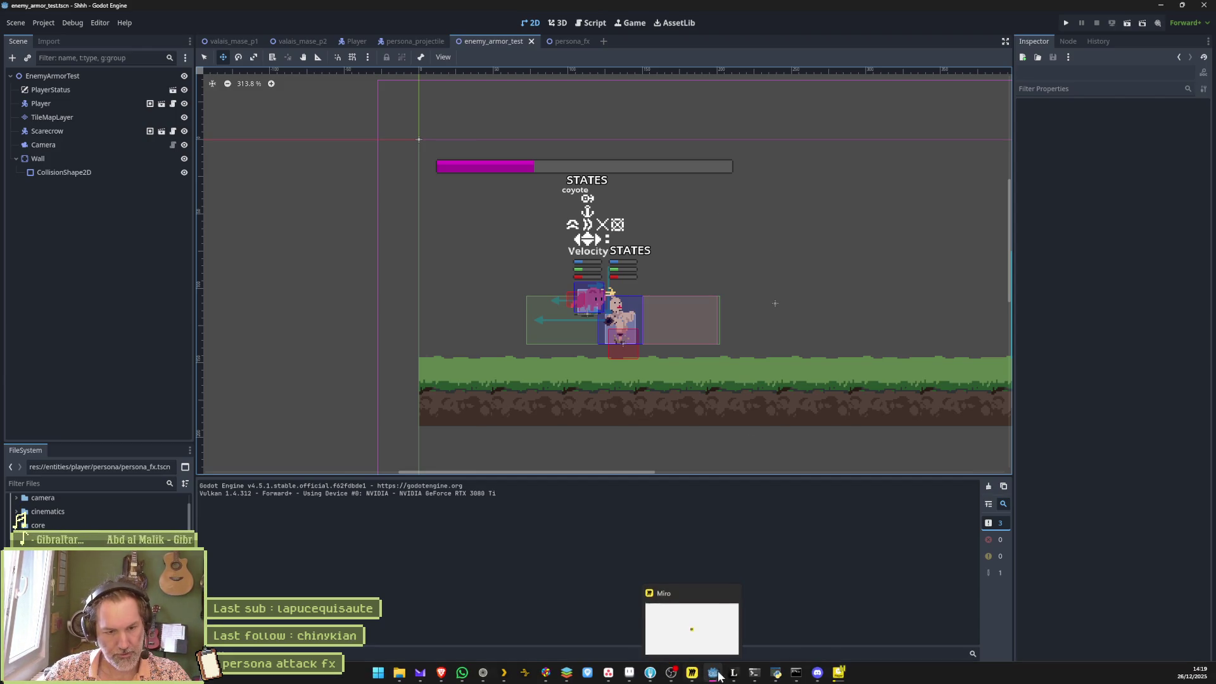
left_click(627, 673)
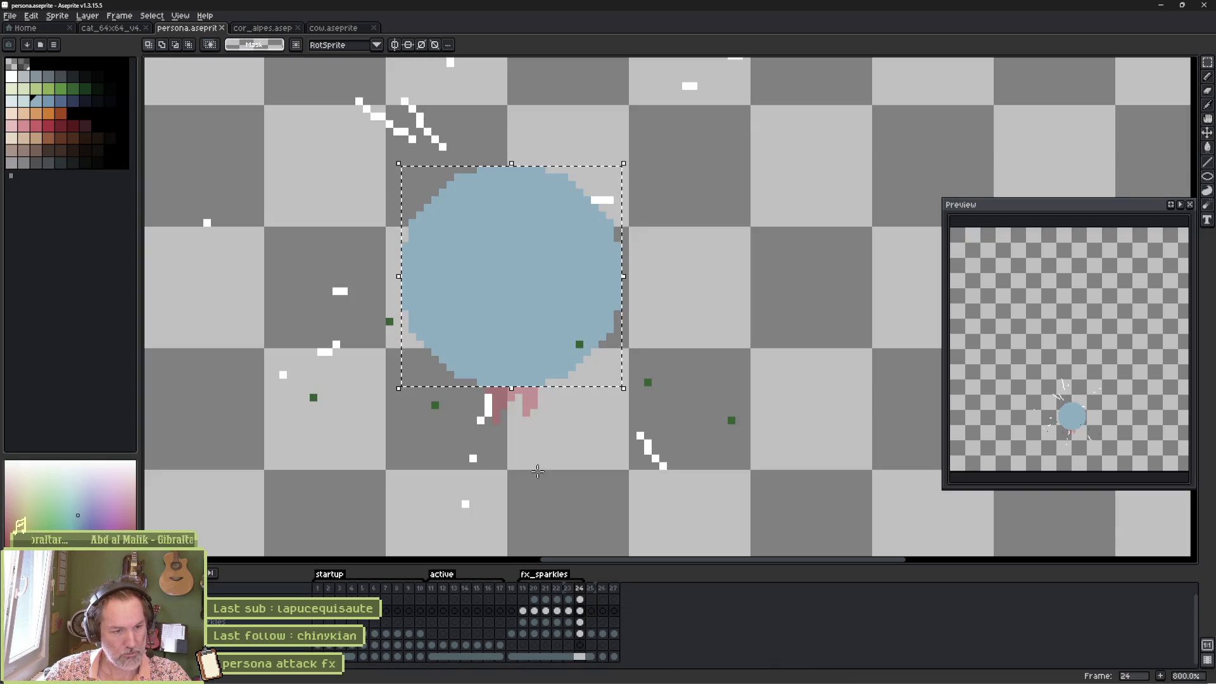
left_click(522, 610)
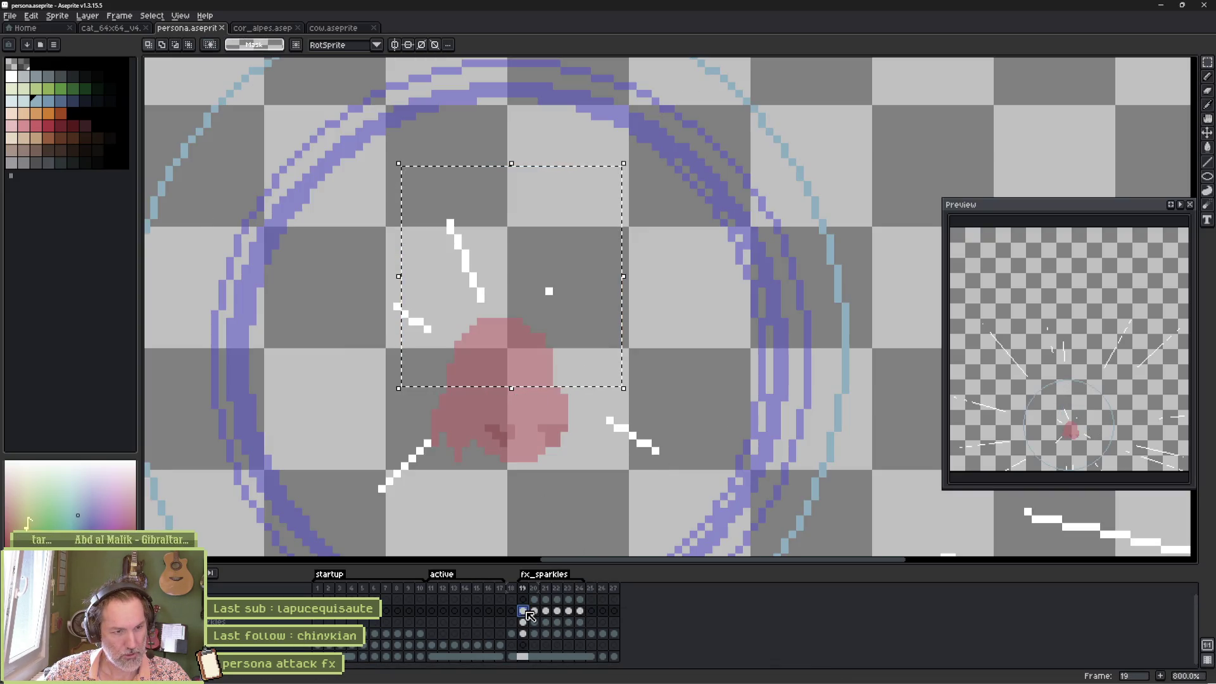
scroll(555, 434, "down", 4)
left_click(581, 408)
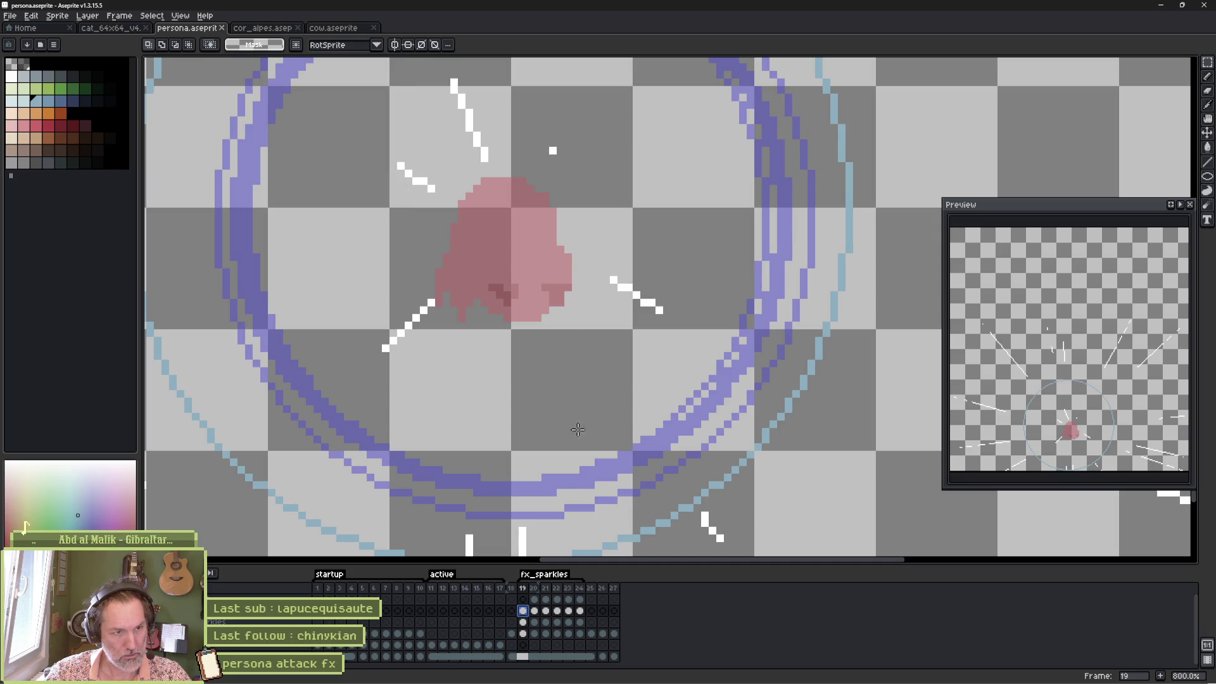
left_click(534, 611)
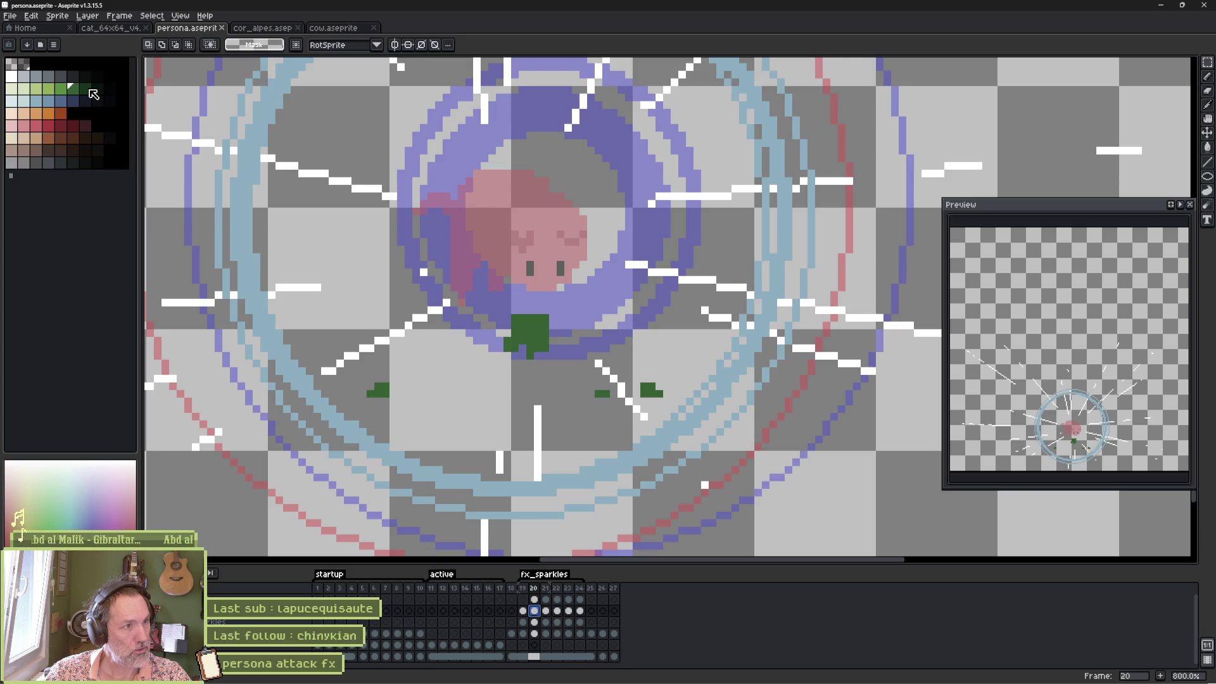
With the pencil and dark green colour, darken the bottom rows of both green feet
left_click(95, 90)
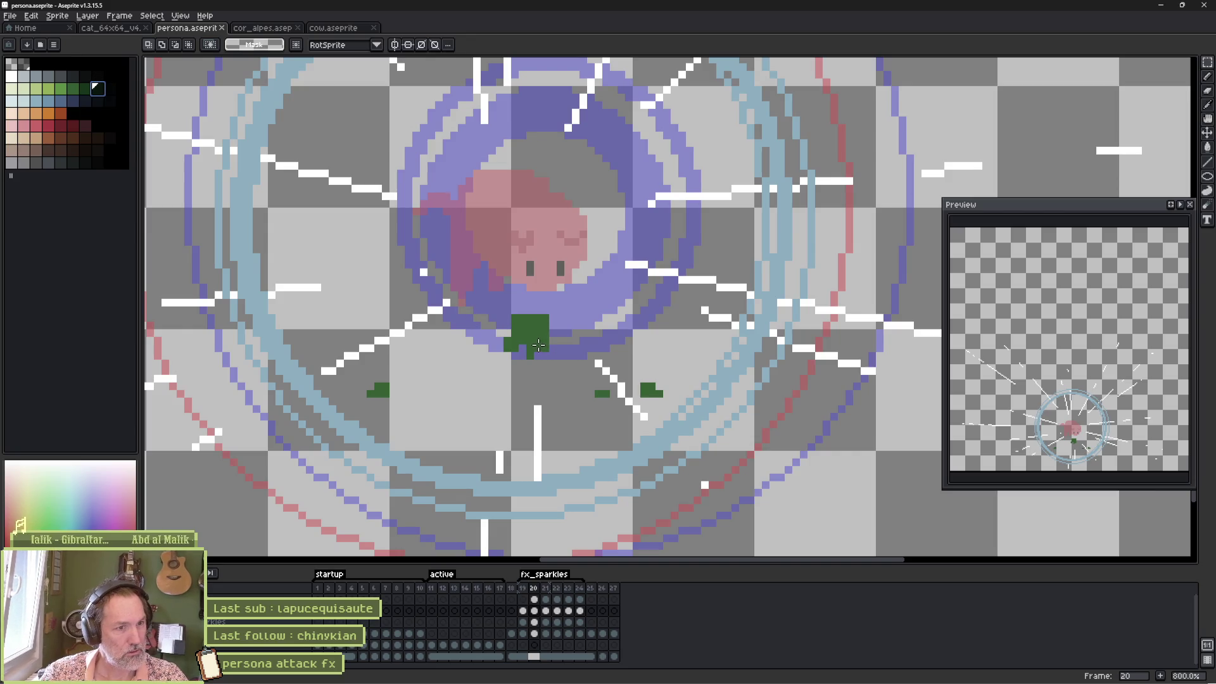
key("b")
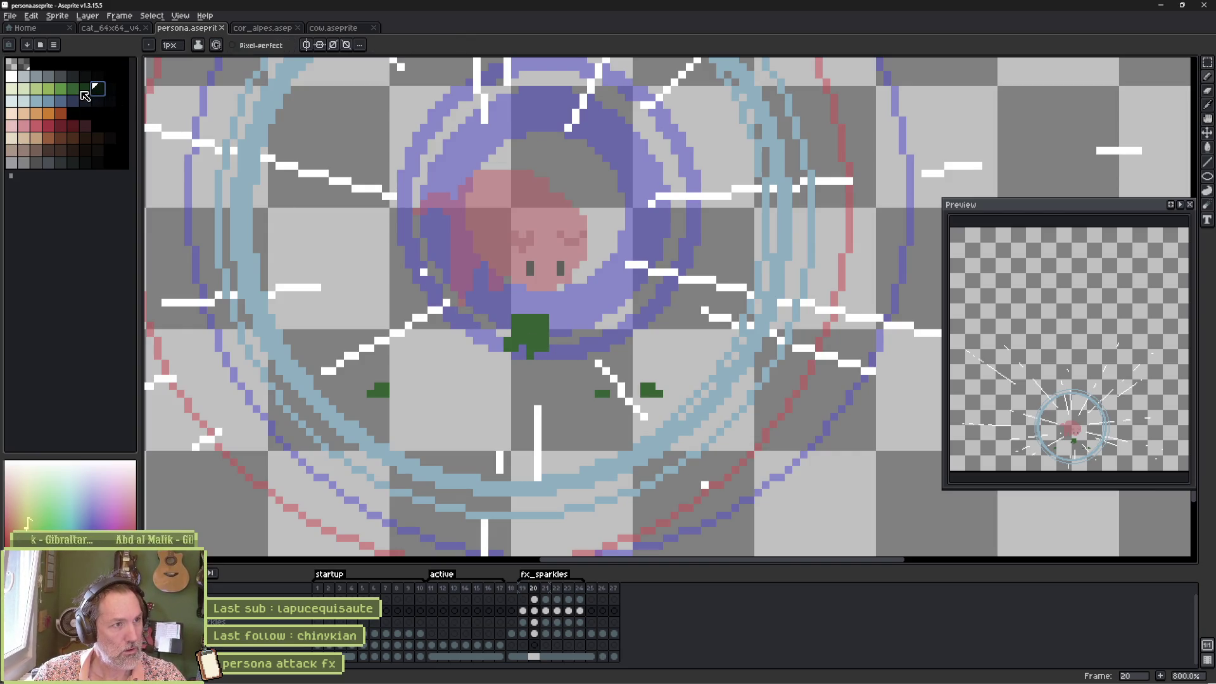
left_click(77, 89)
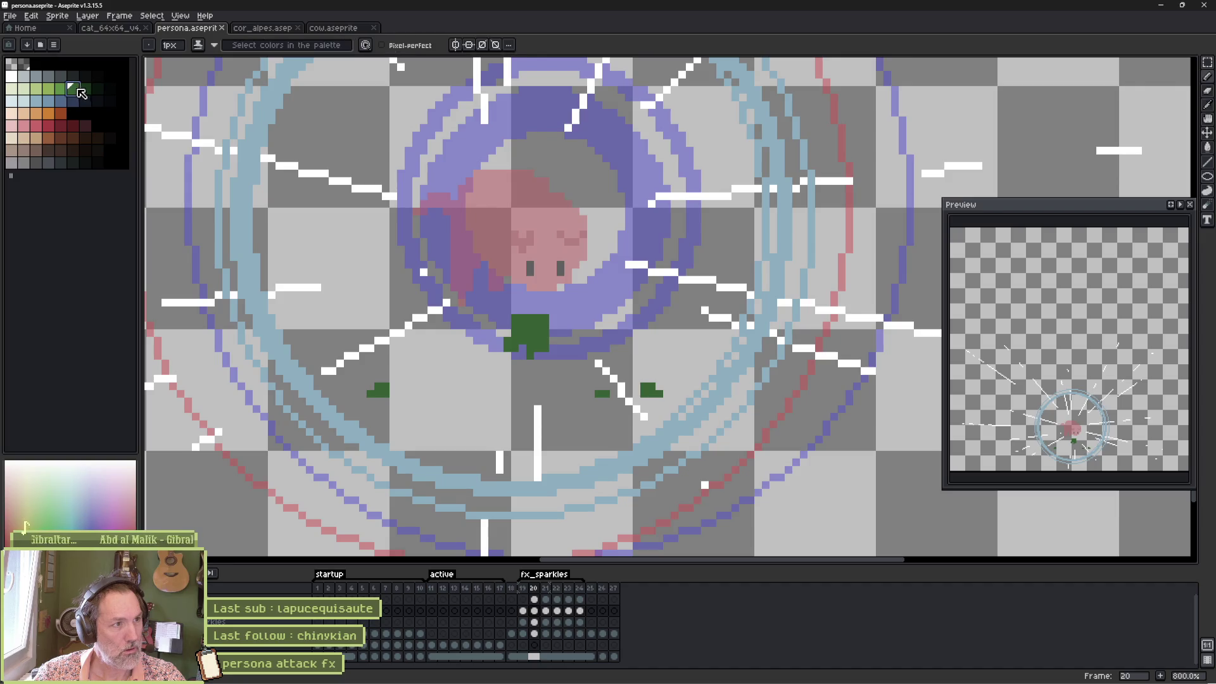
left_click(97, 90, "shift")
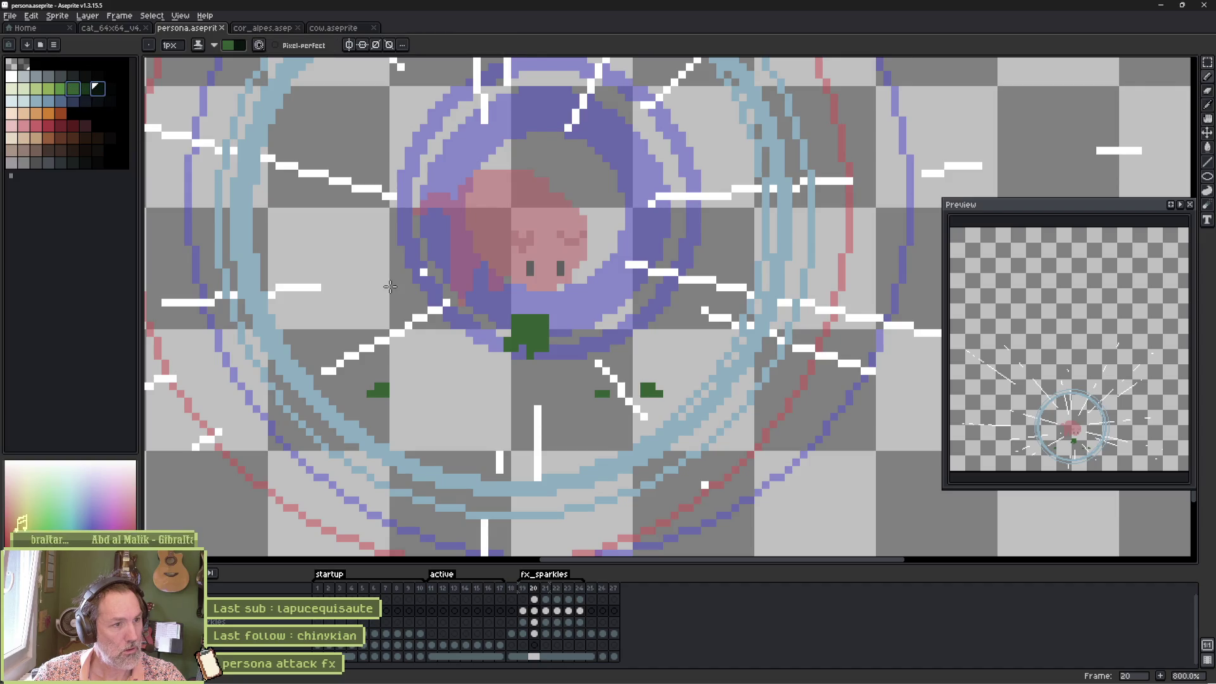
left_click(532, 602)
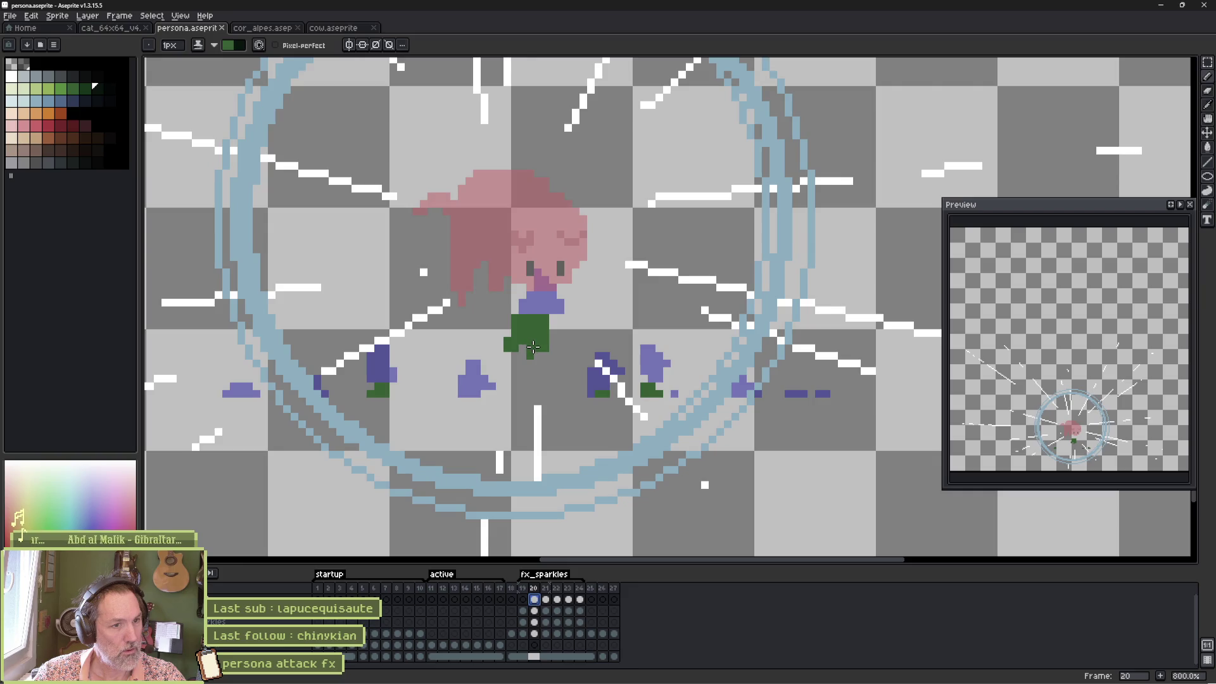
key("x")
left_click_drag(534, 357, 511, 342)
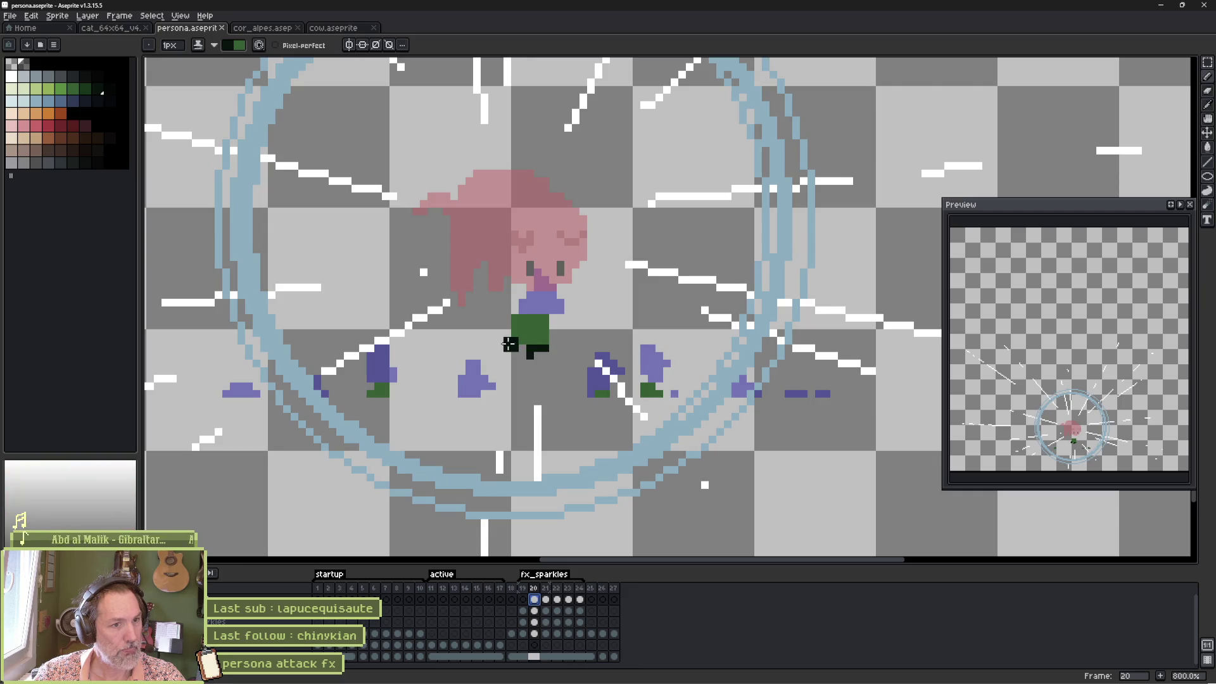
left_click_drag(641, 394, 662, 394)
On frame 21, pencil dark shading onto the central tree, feet and side trees
key("Right")
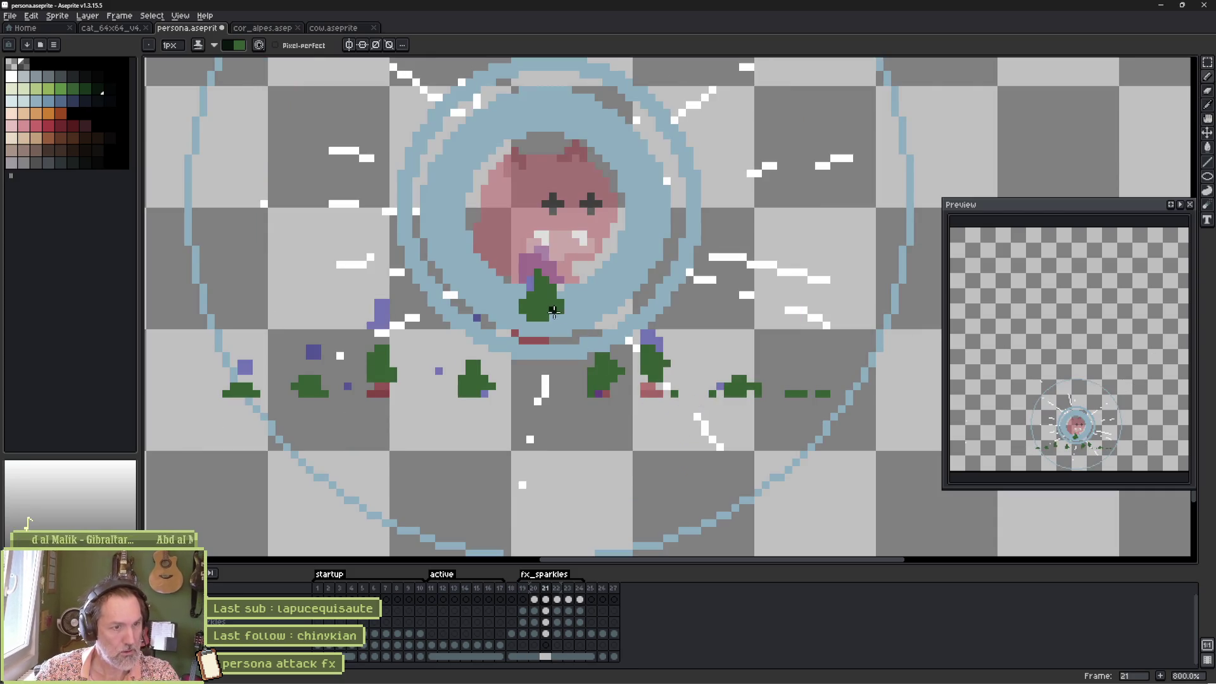
left_click_drag(552, 315, 560, 301)
mouse_move(590, 370)
left_mouse_down()
mouse_move(590, 394)
mouse_move(662, 374)
left_mouse_up()
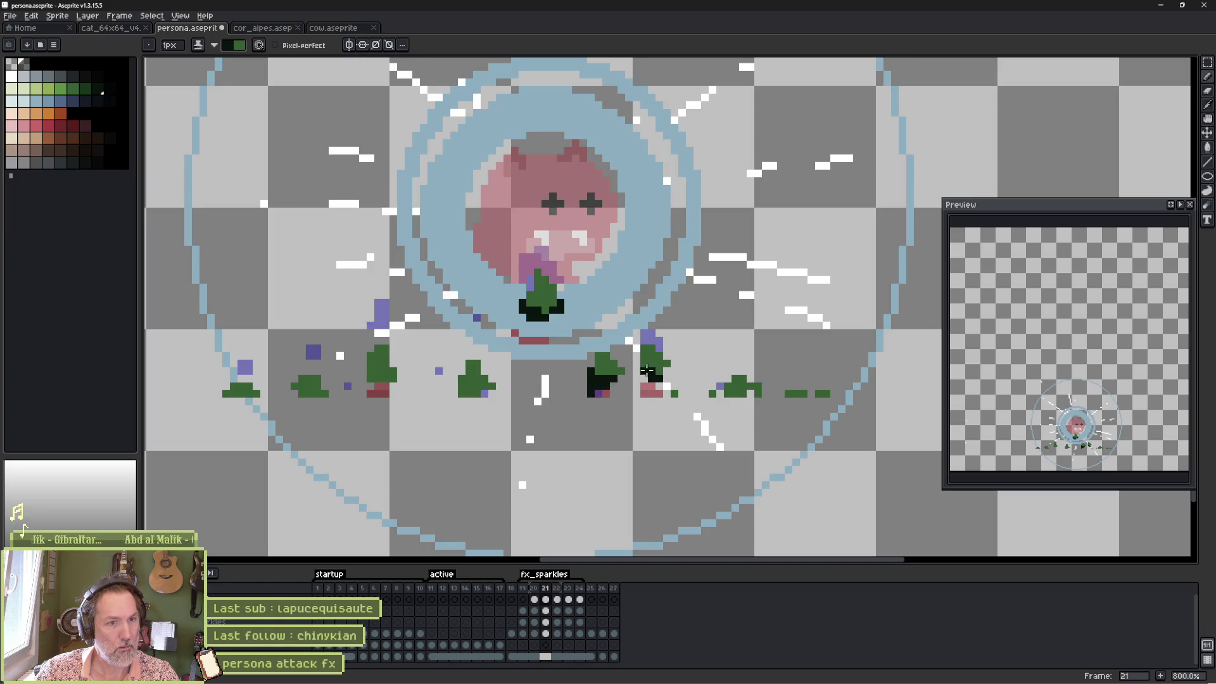
left_click(728, 393)
left_click_drag(740, 394, 748, 394)
left_click_drag(476, 388, 460, 391)
mouse_move(378, 380)
left_mouse_down()
mouse_move(394, 374)
mouse_move(301, 387)
left_mouse_up()
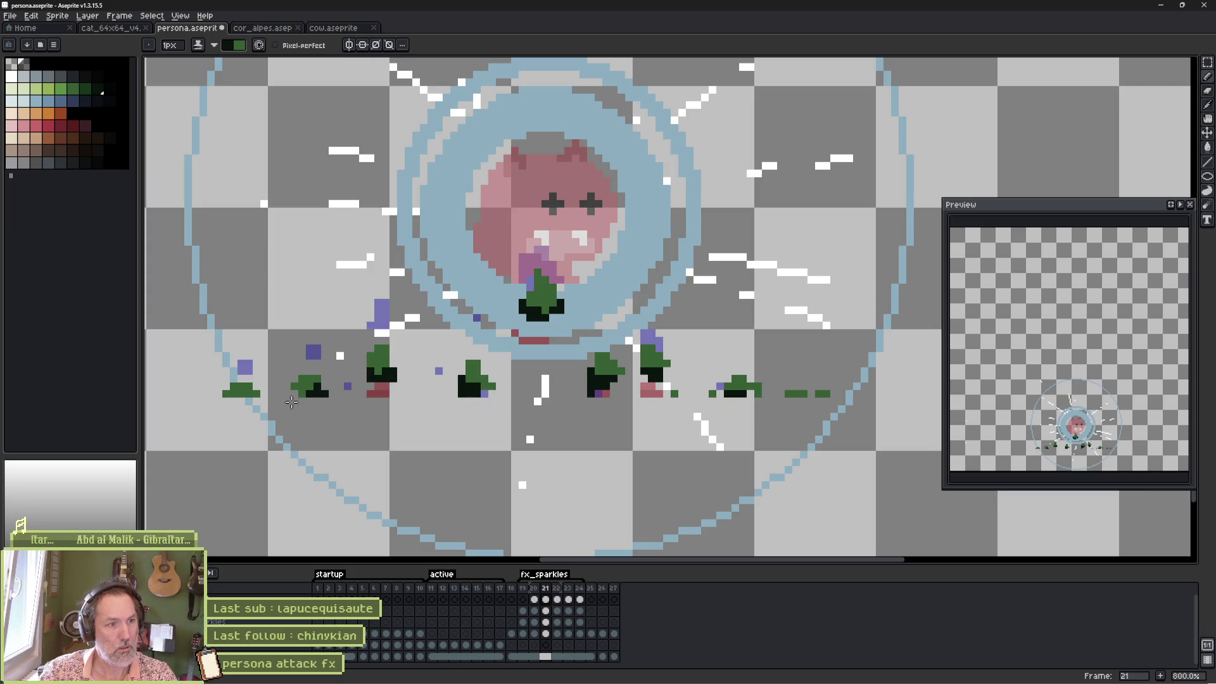
On frame 22, shade the central shape, left trees and right tree dark
key("Right")
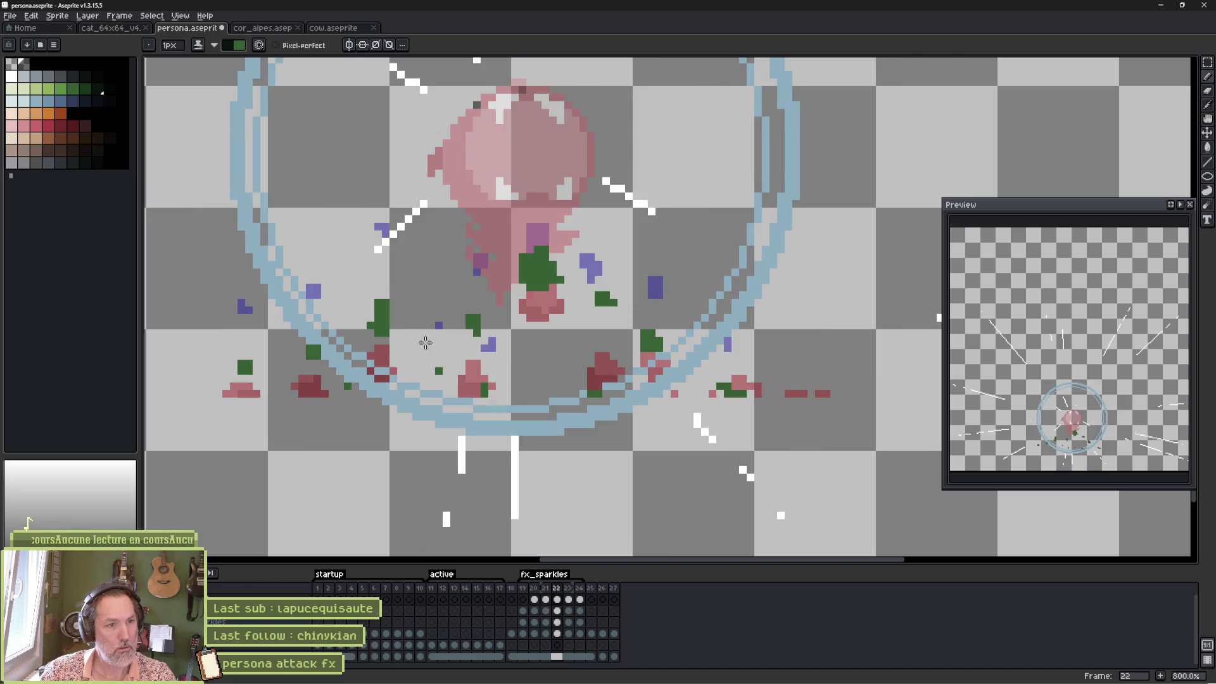
mouse_move(535, 279)
left_mouse_down()
mouse_move(542, 286)
mouse_move(521, 273)
left_mouse_up()
left_click_drag(387, 329, 307, 356)
left_click(245, 370)
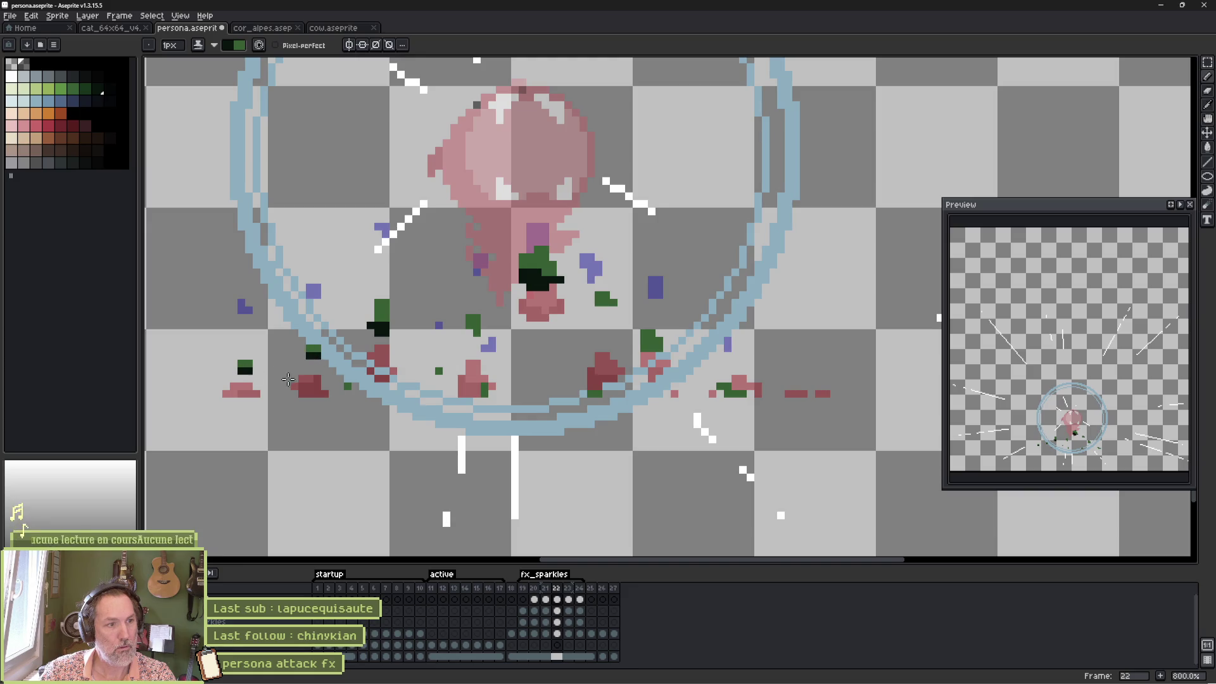
left_click(477, 332)
left_click_drag(661, 348, 645, 346)
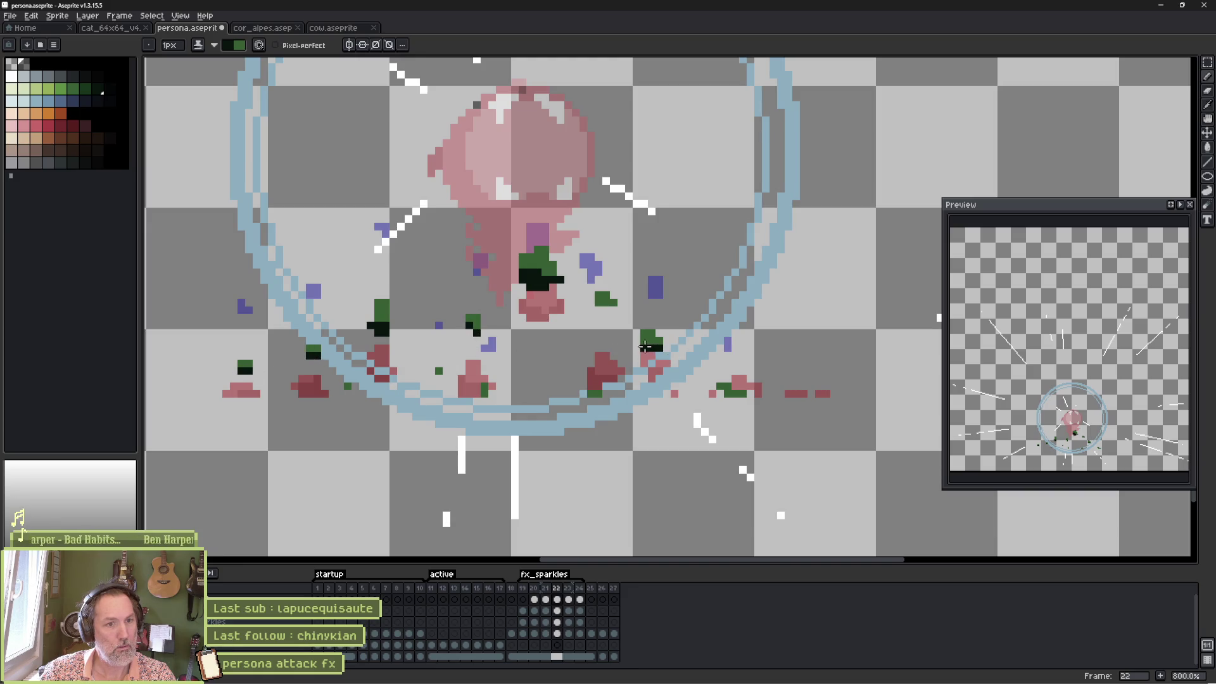
left_click(727, 396)
On frame 23, add dark pixels along the lower edges of the green leaves
key("period")
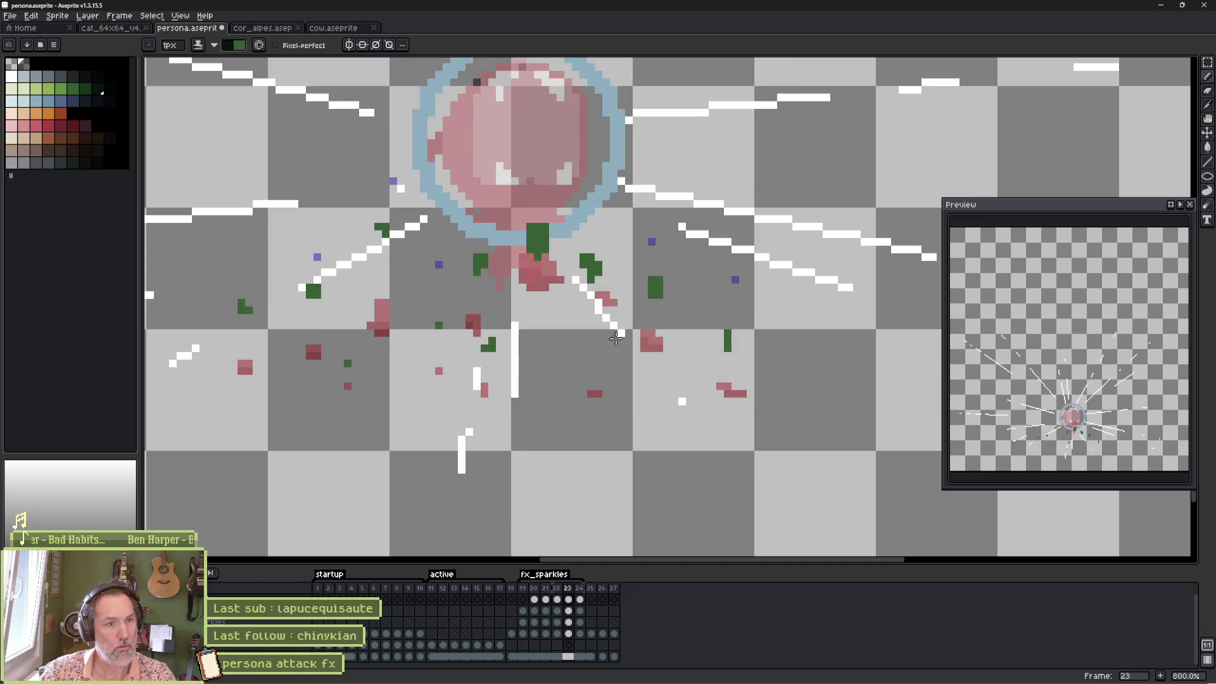
left_click(537, 251)
left_click(529, 245)
left_click(595, 269)
left_click(656, 294)
left_click(477, 272)
left_click(312, 295)
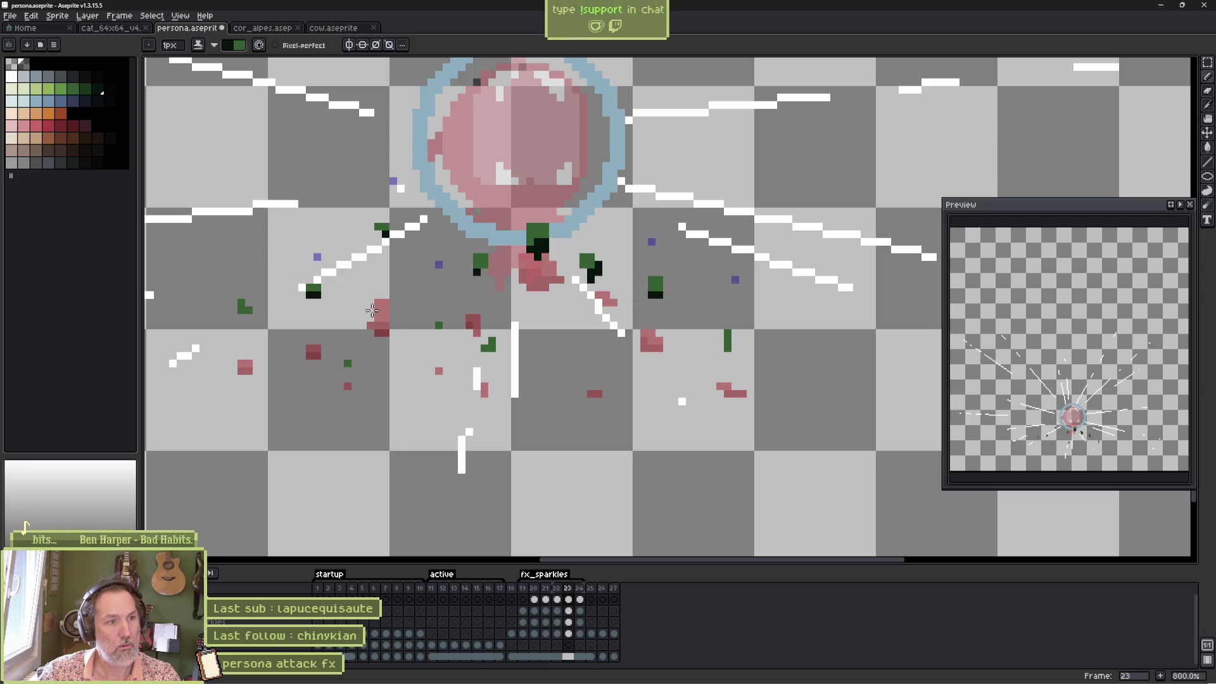
left_click(487, 349)
left_click(727, 348)
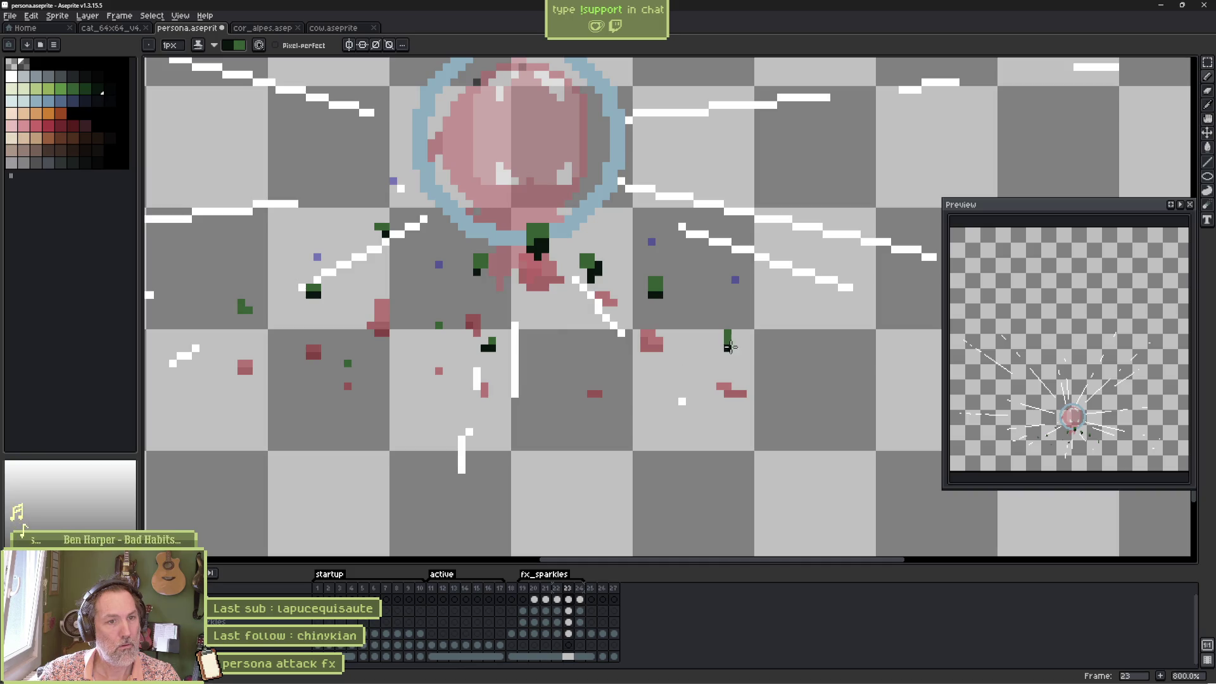
Play the animation to review the shading, save persona.aseprite, and minimize Aseprite
key("Right")
key("Return")
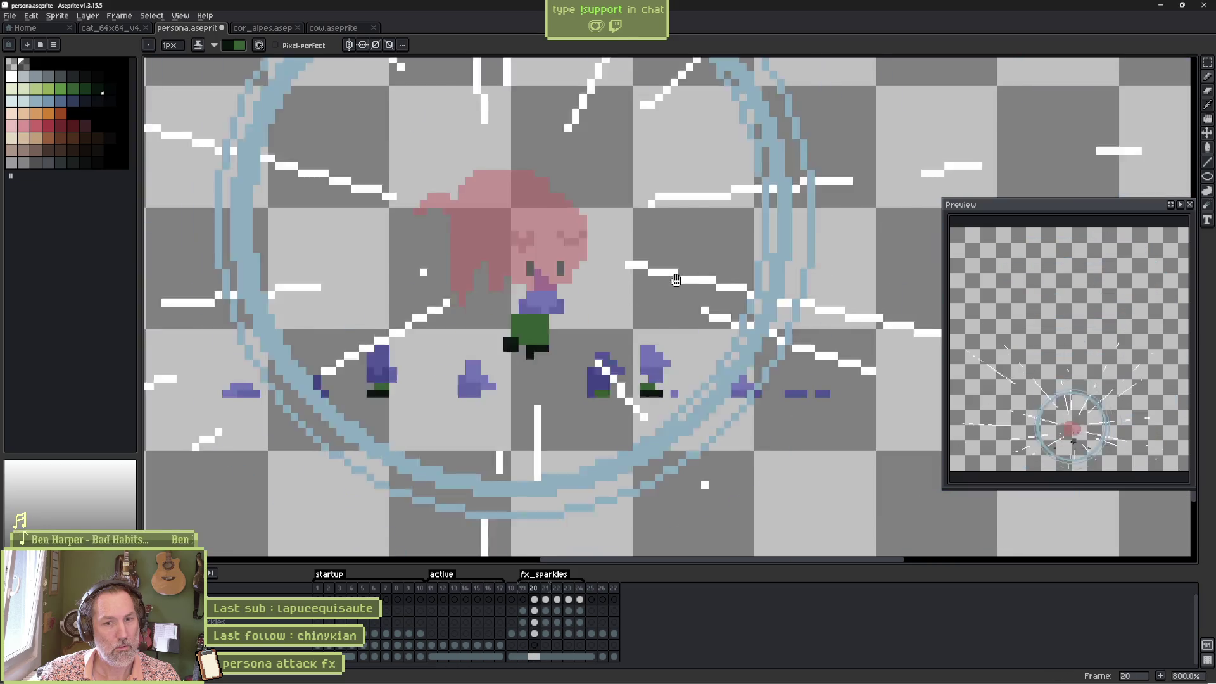
key("ctrl+s")
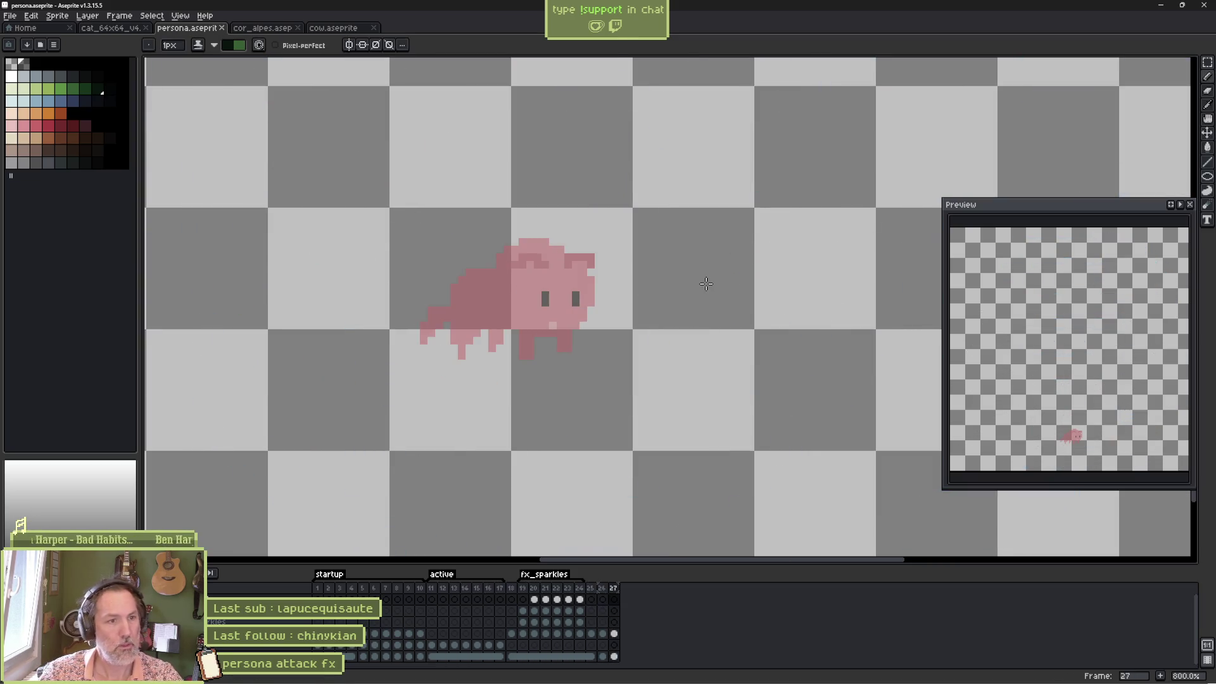
left_click(1160, 5)
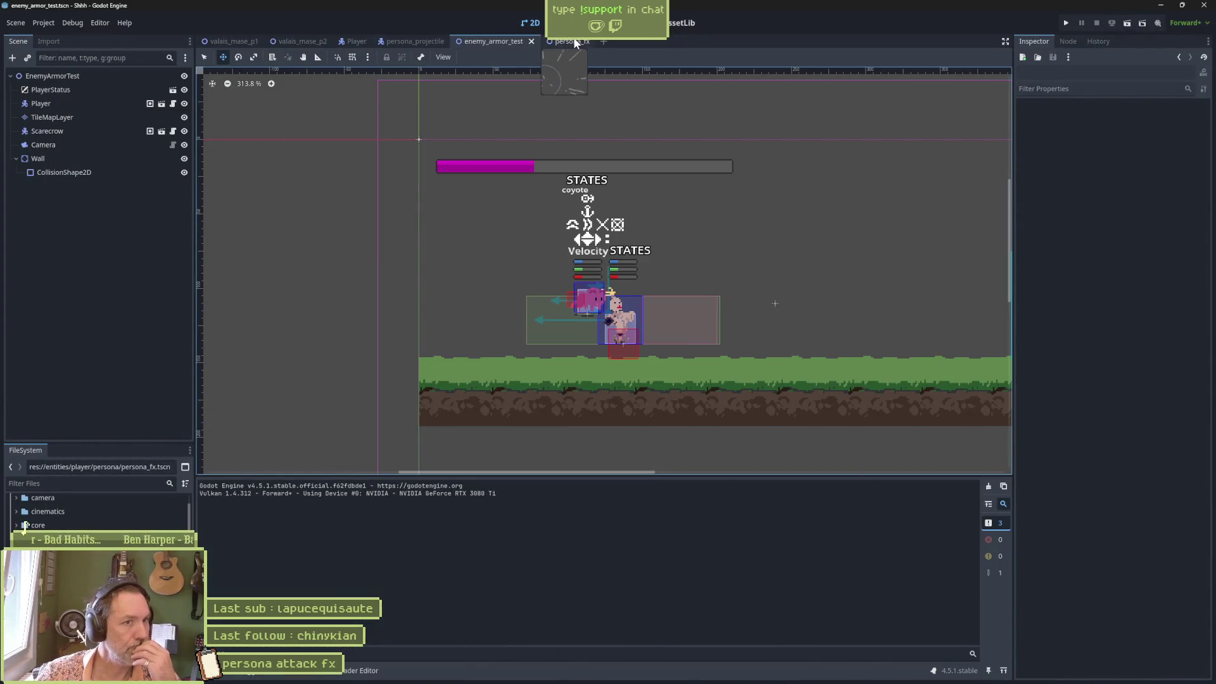
Reimport the updated persona_fx sprite, then go back to the enemy_armor_test scene
left_click(563, 41)
left_click(1106, 666)
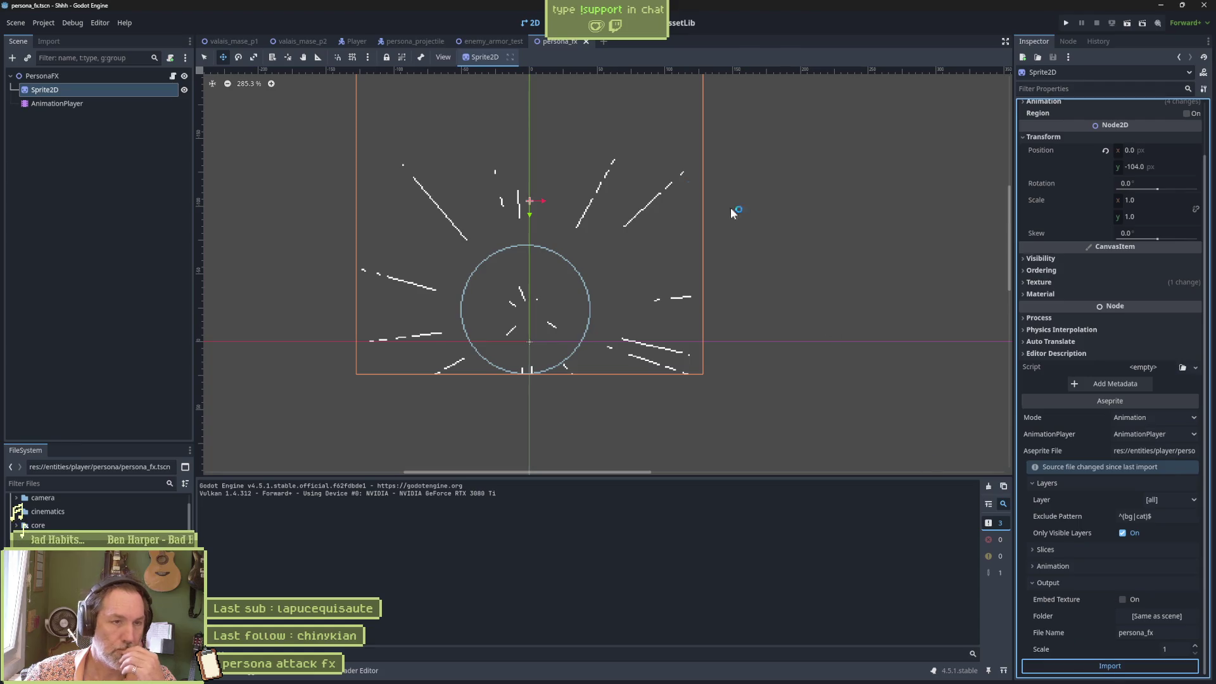
left_click(473, 41)
Test-run enemy_armor_test with F6 and fire the persona attack four times at the scarecrow
key("F6")
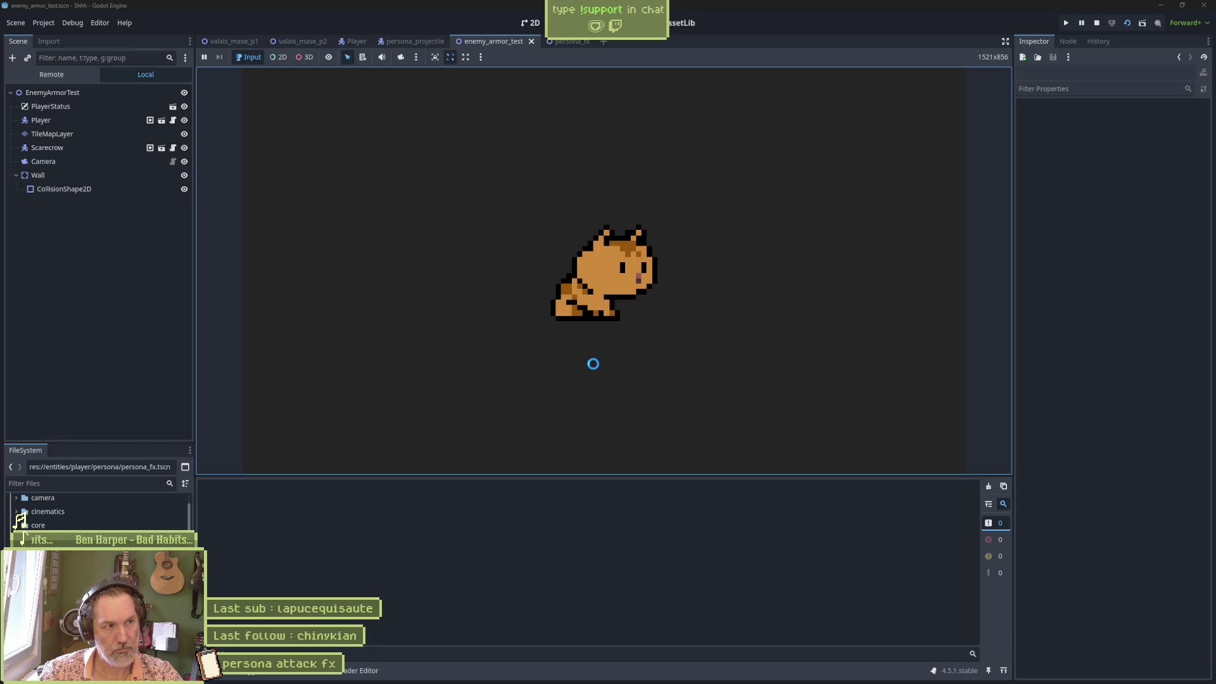
key("x")
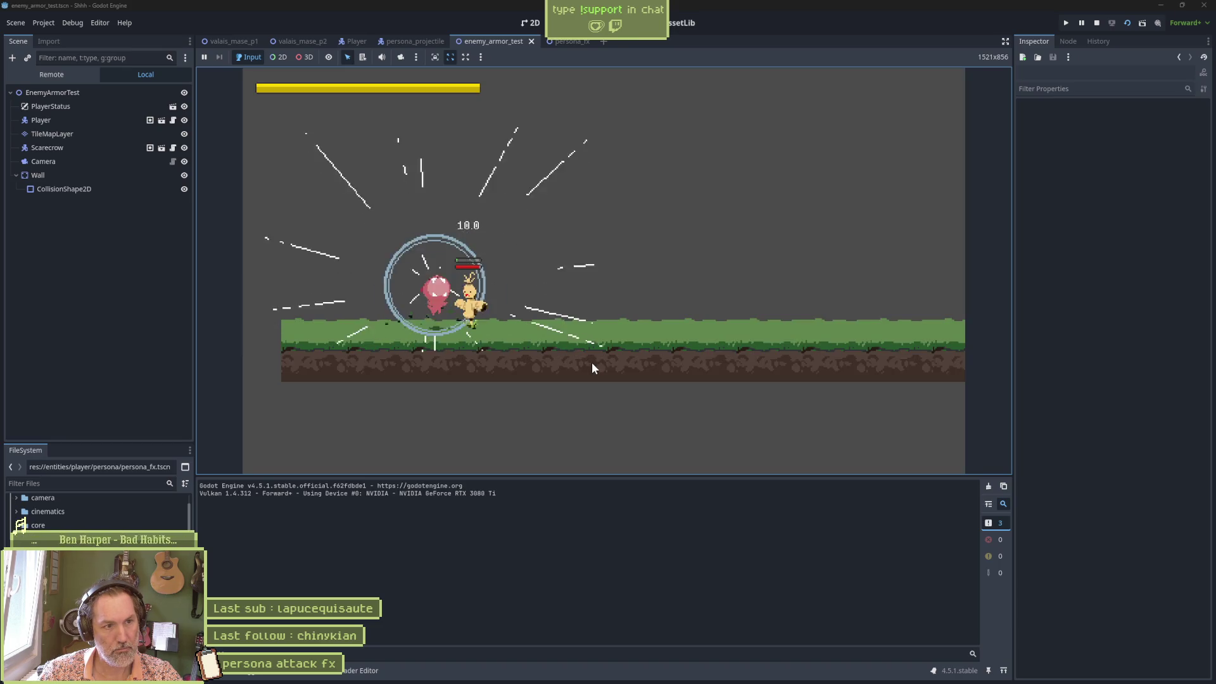
key("x")
key("x")
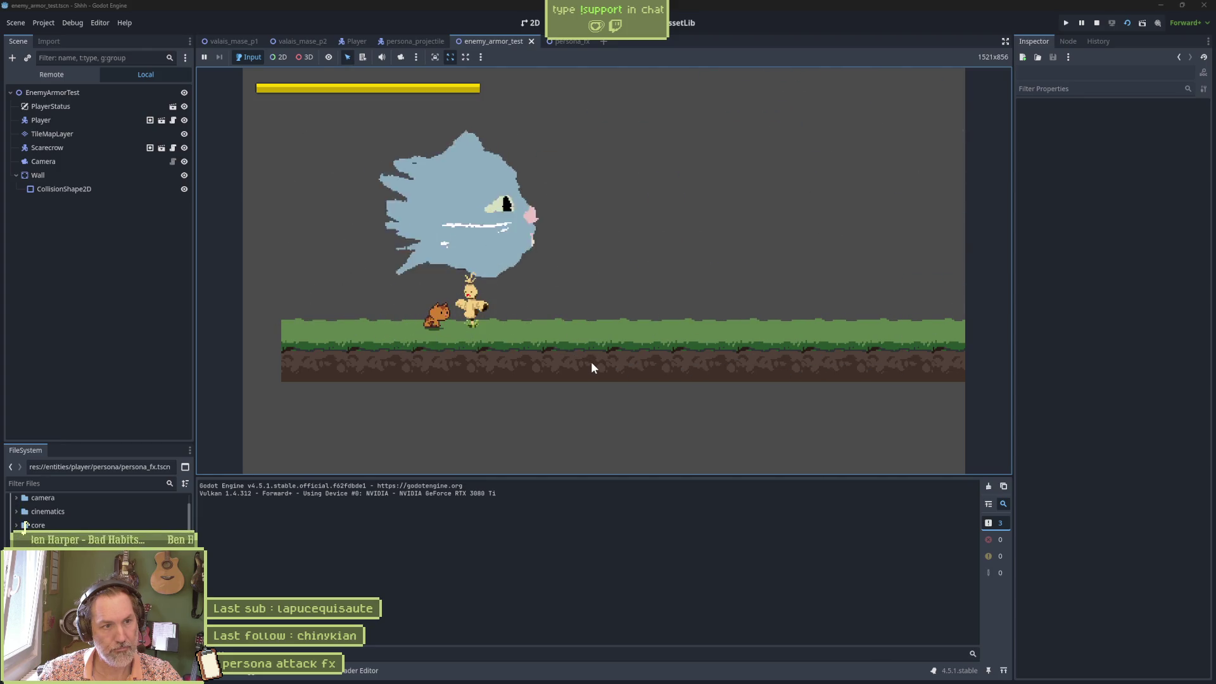
key("x")
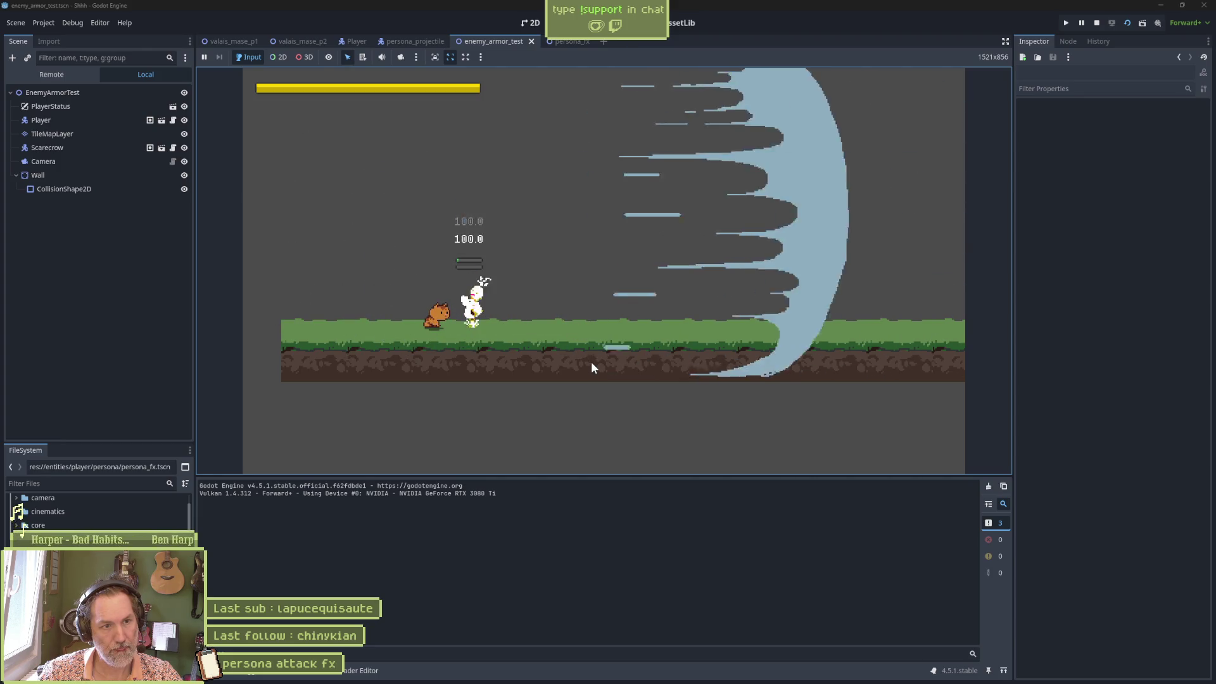
key("x")
key("x")
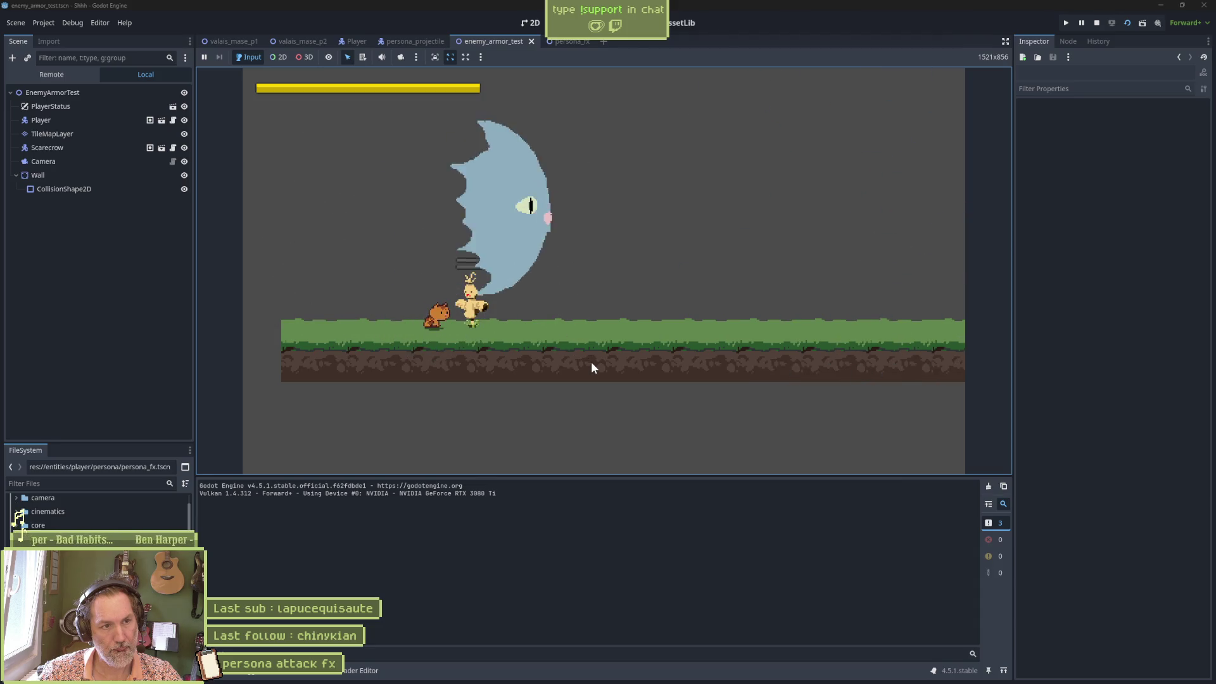
key("F8")
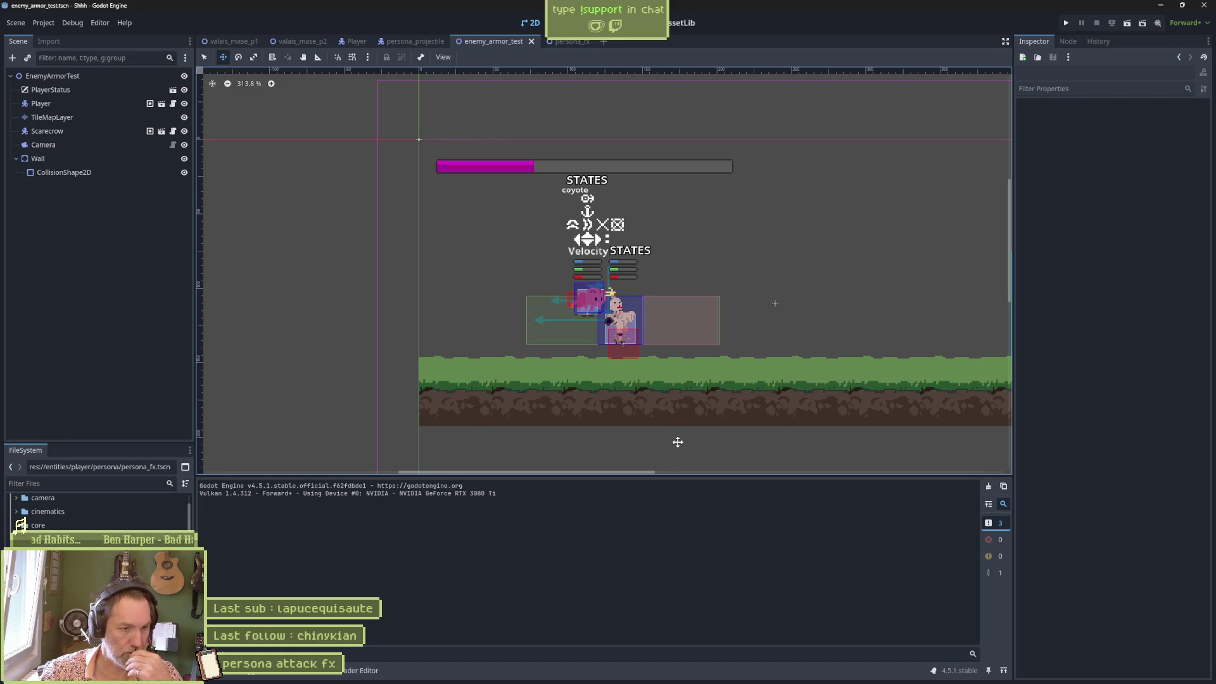
mouse_move(715, 682)
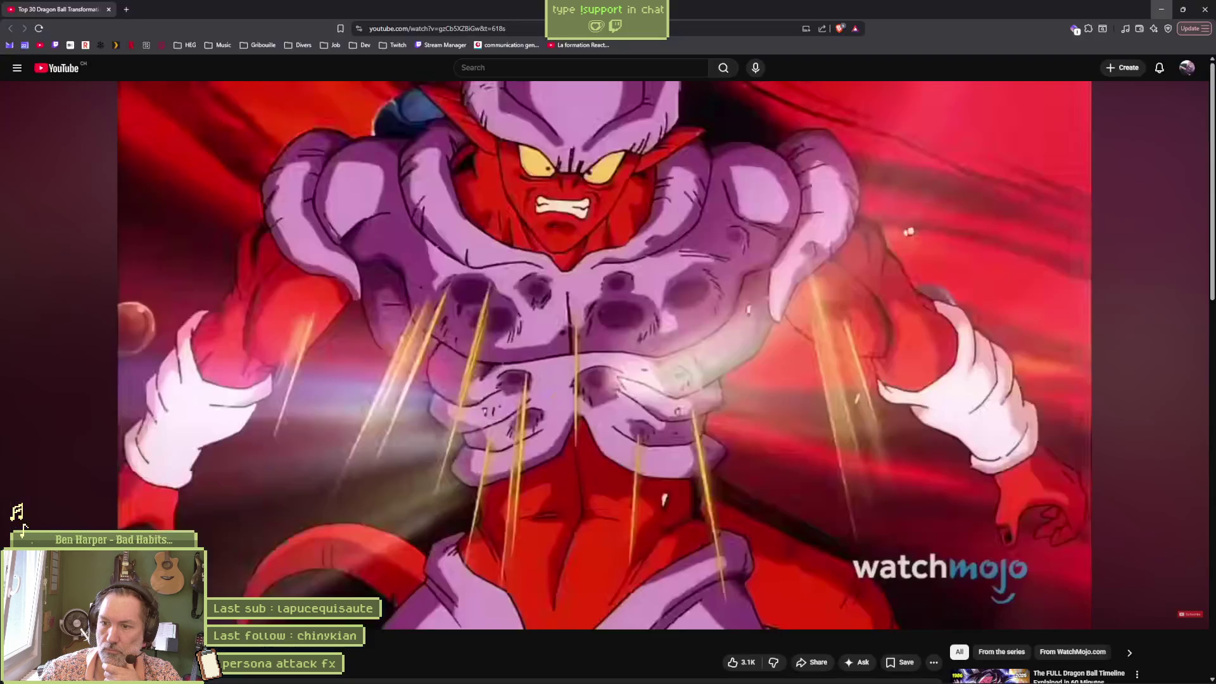
key("alt+Tab")
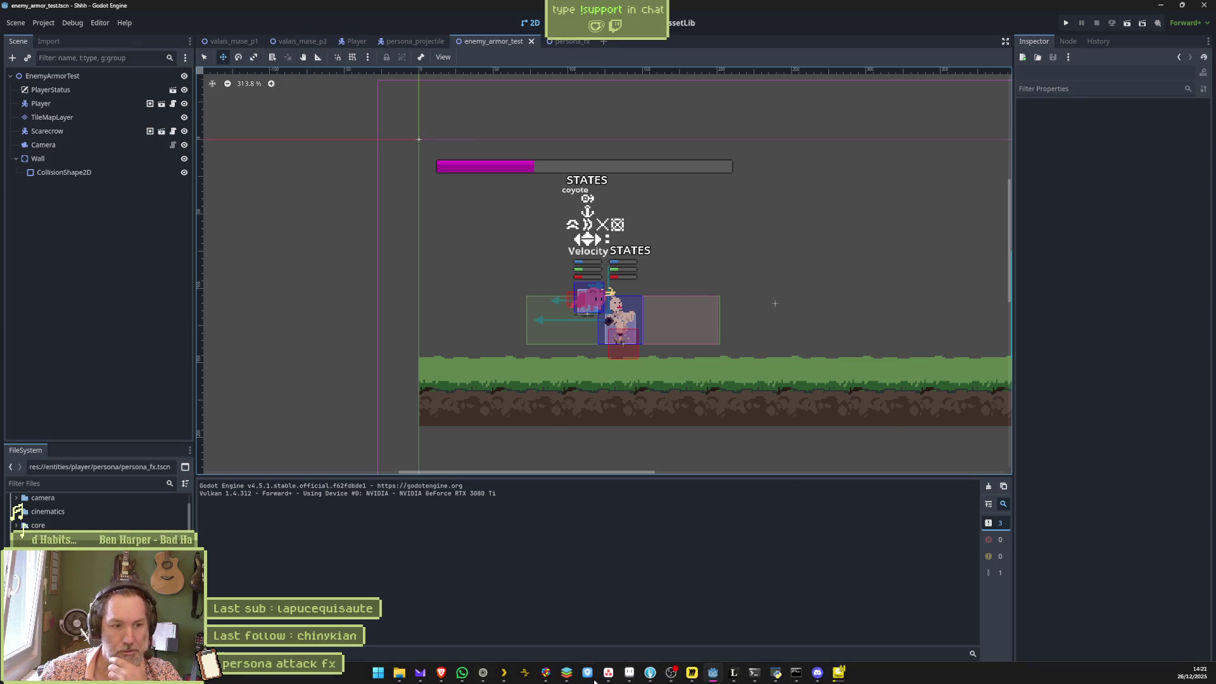
left_click(610, 674)
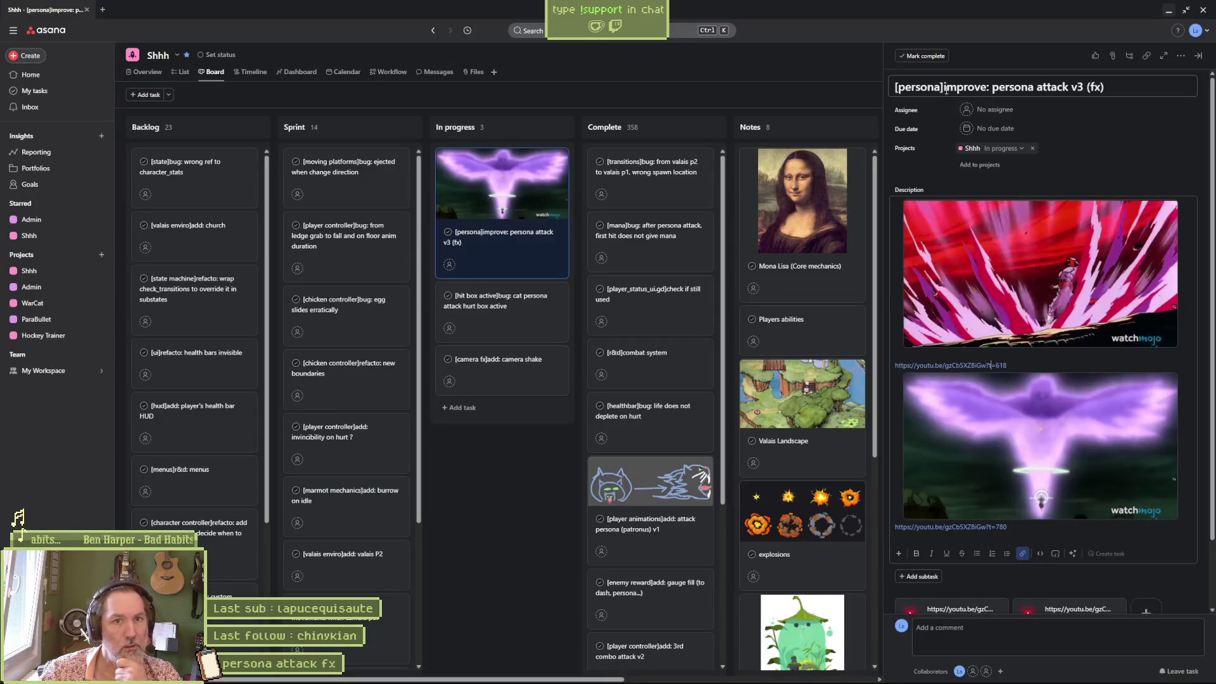
Rename the Asana task to '[persona fx]add: attack fx animation v1'
left_click(1105, 88)
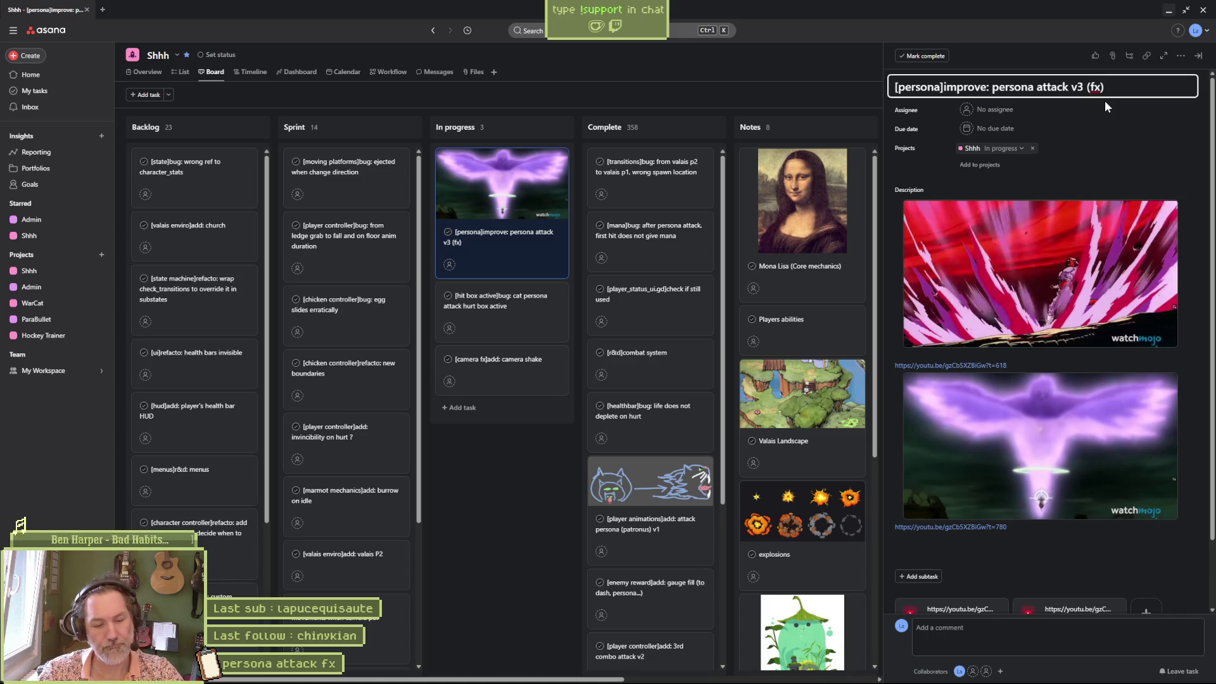
key("ctrl+a")
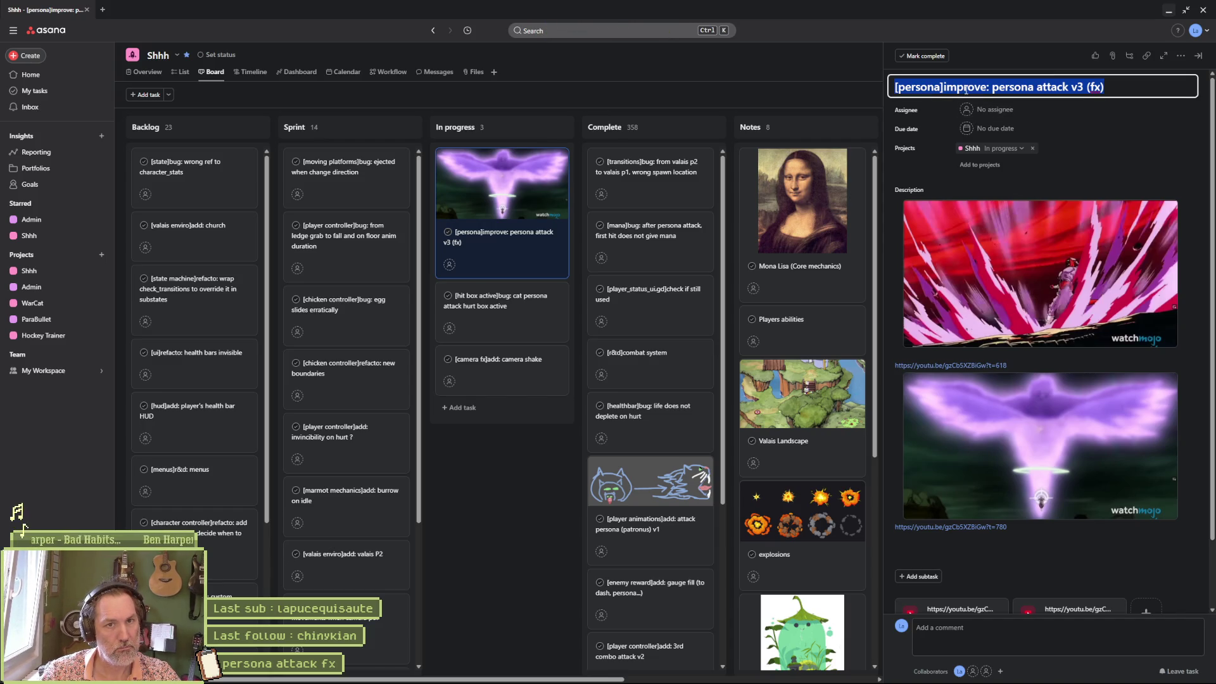
left_click(937, 108)
type("fx")
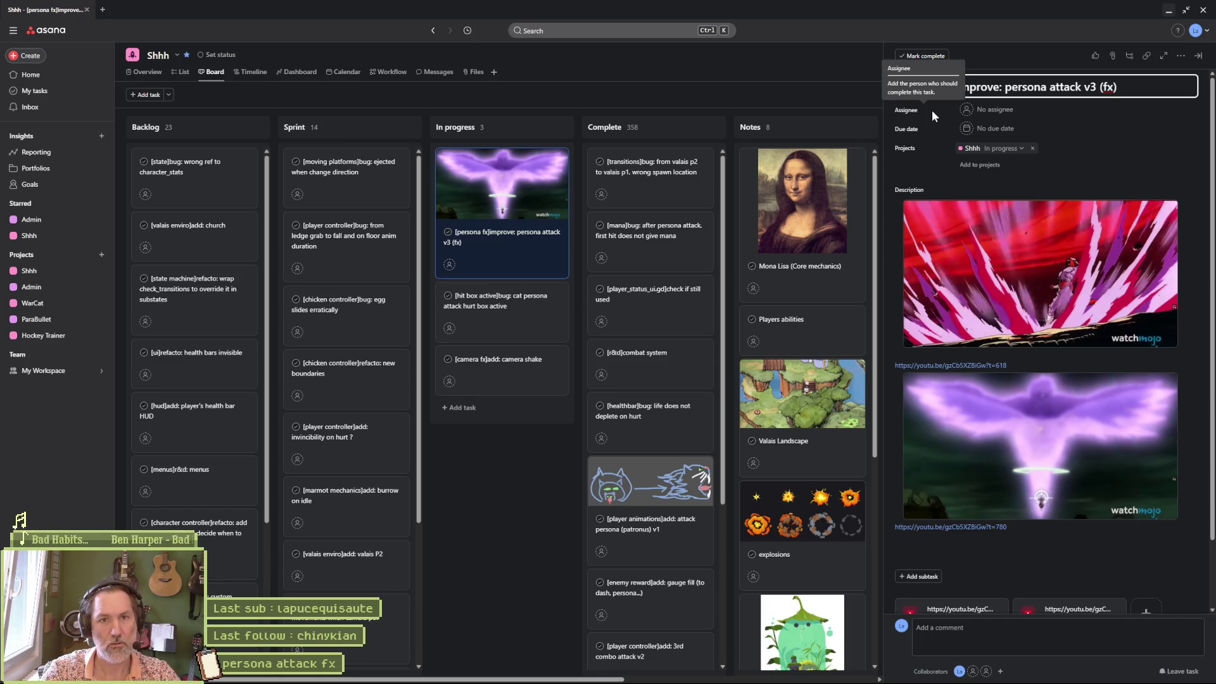
key("ctrl+shift+Right")
key("ctrl+shift+Right")
key("ctrl+shift+Right")
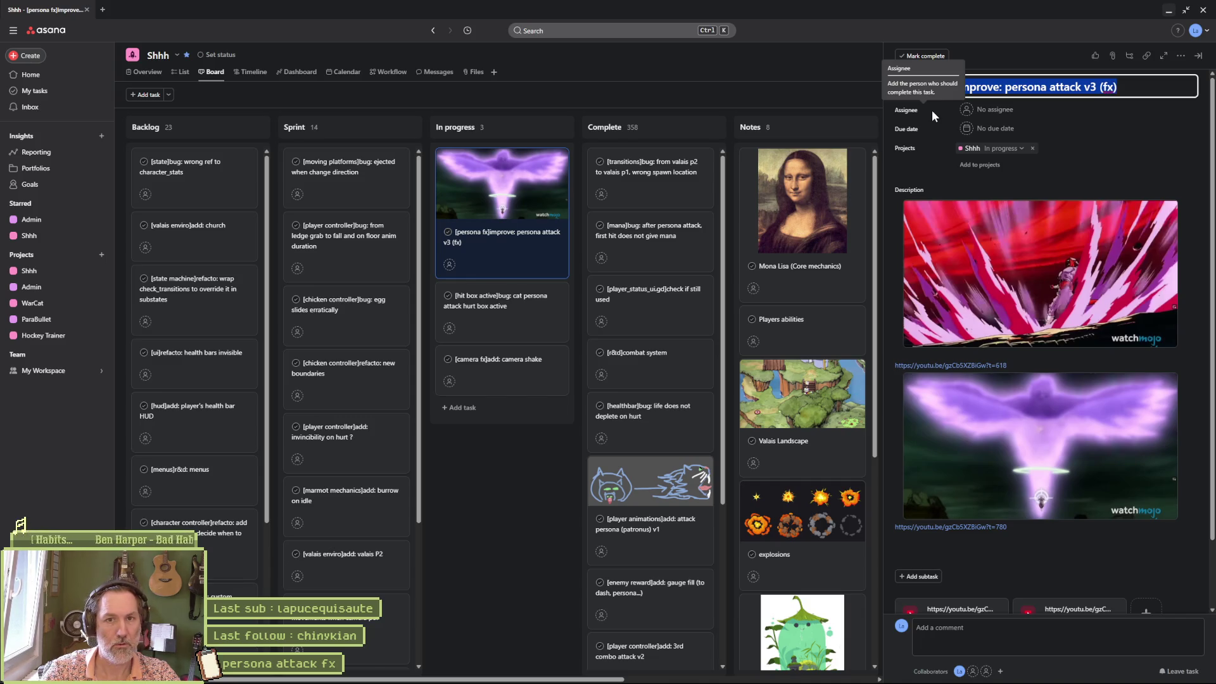
type("v1")
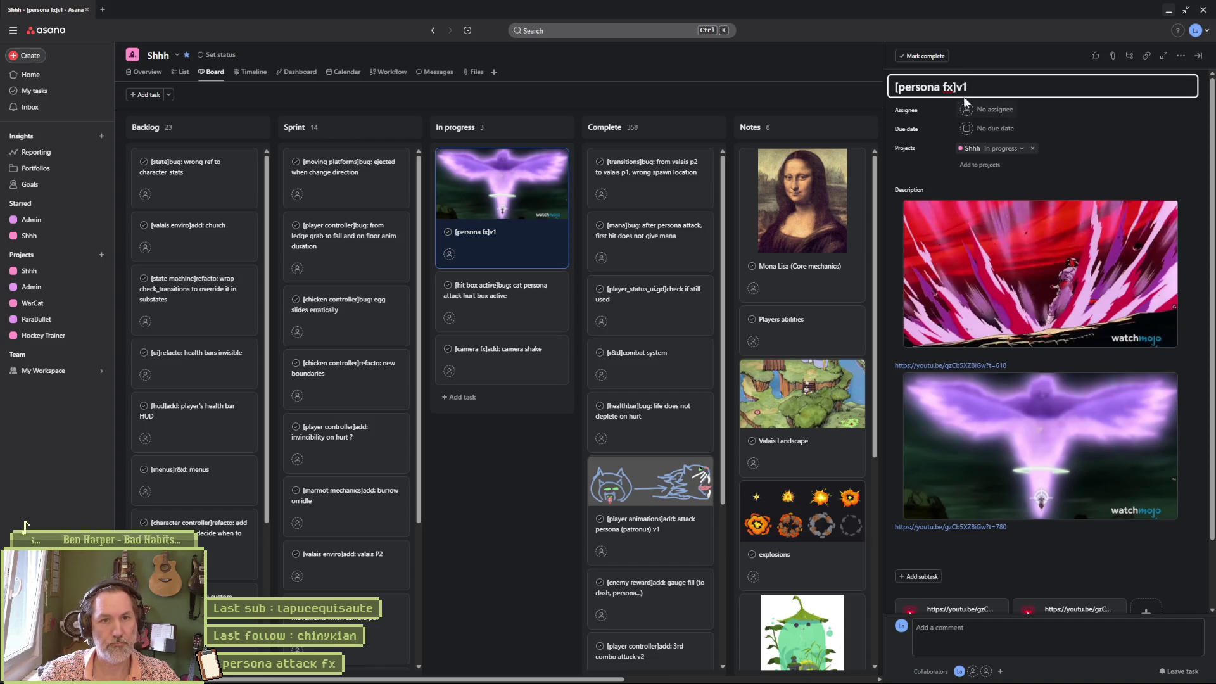
type("add: ")
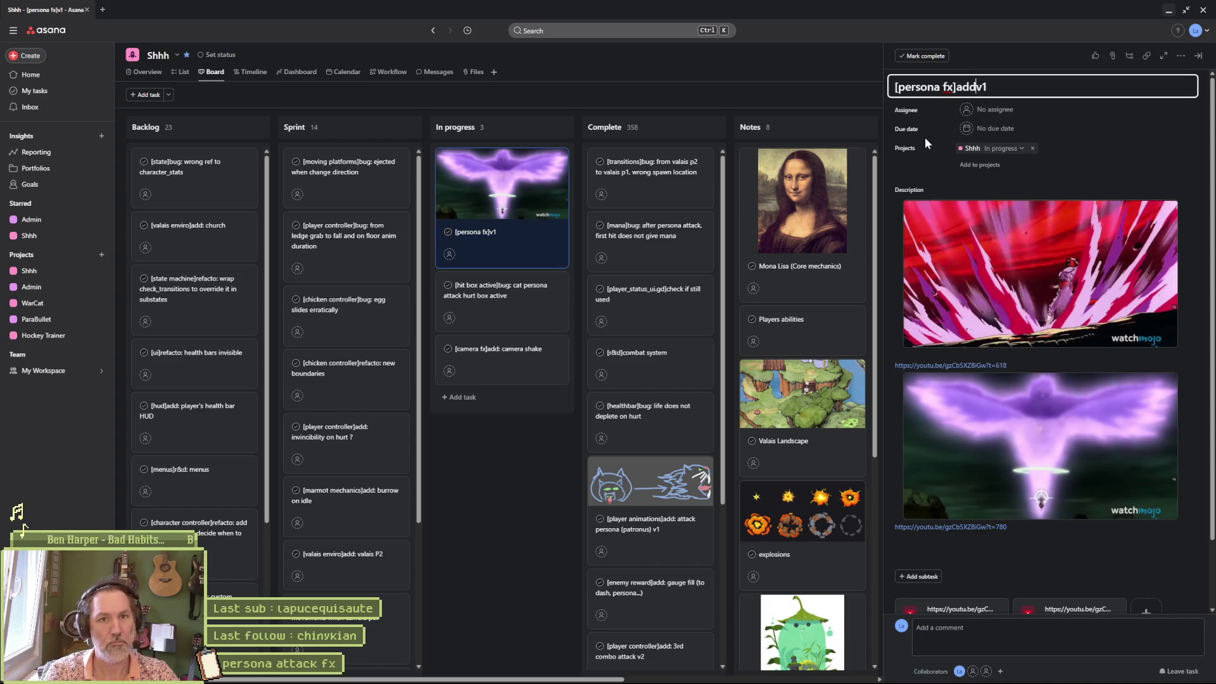
type("attack fx")
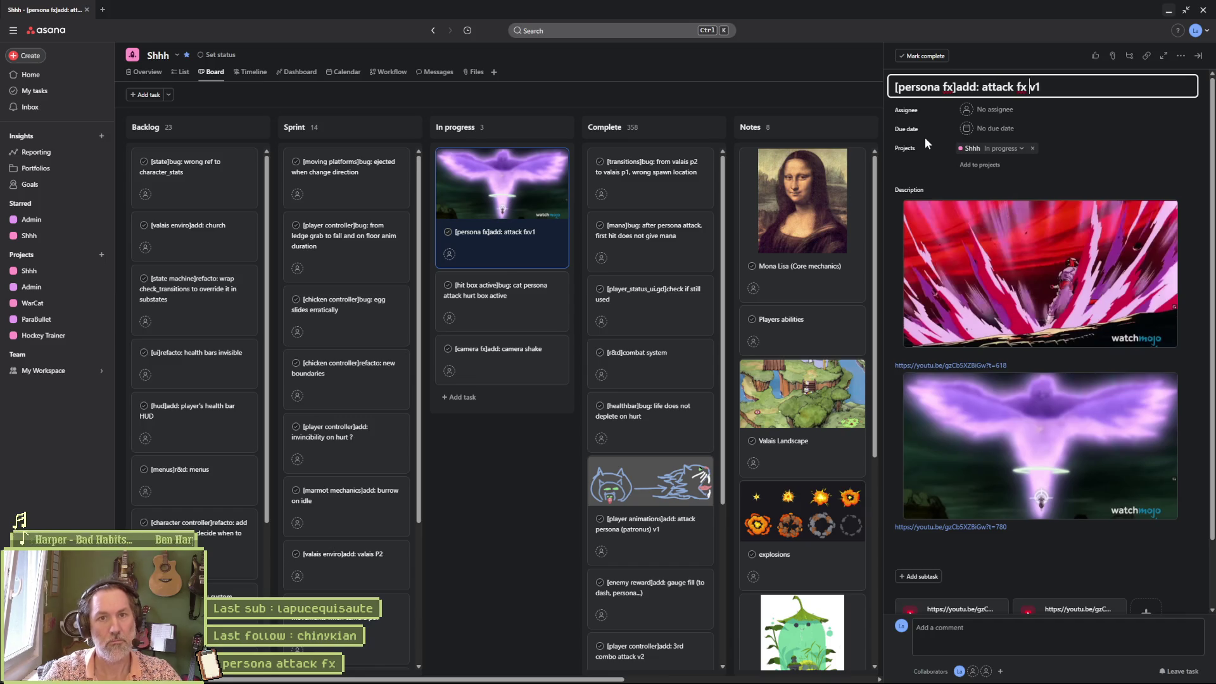
type(" animation")
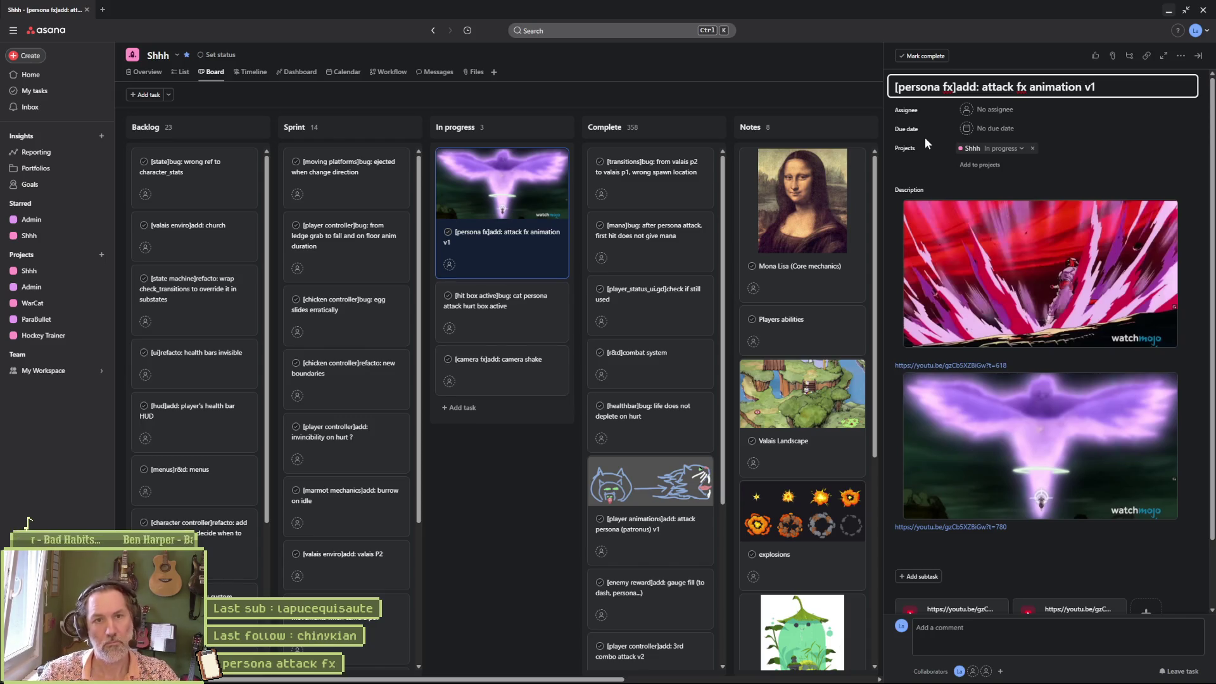
left_click(927, 134)
Close the task details, minimize Asana, and bring up Fork
left_click(533, 476)
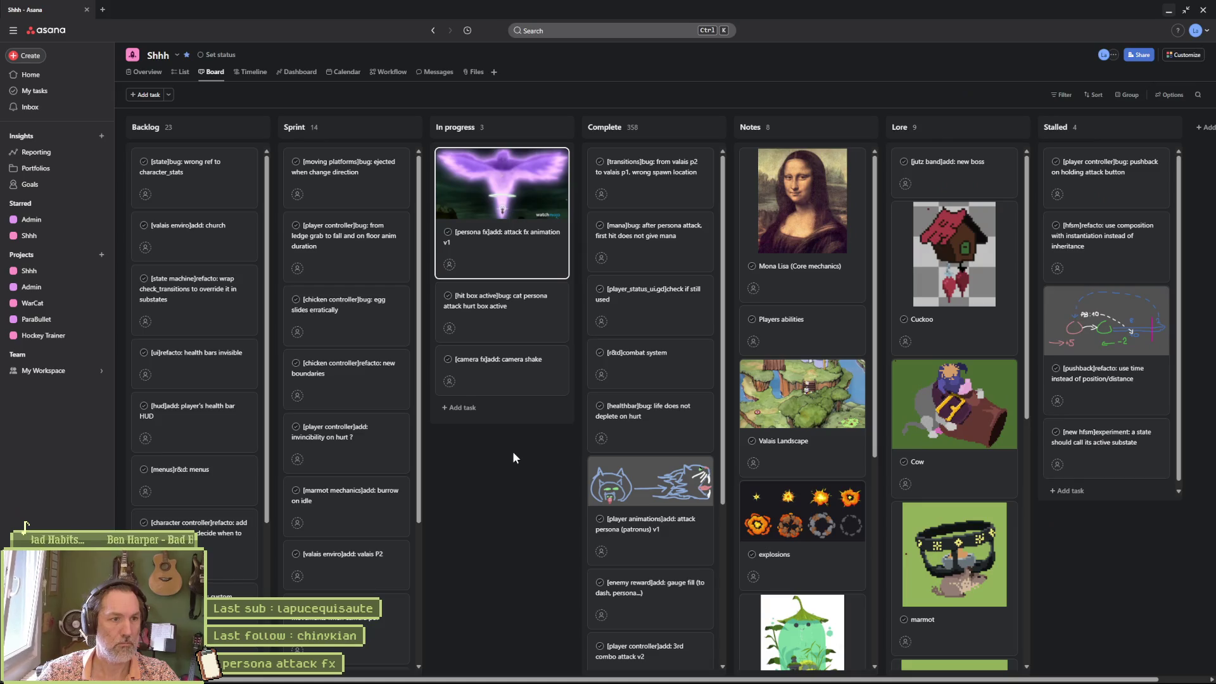
double_click(1161, 29)
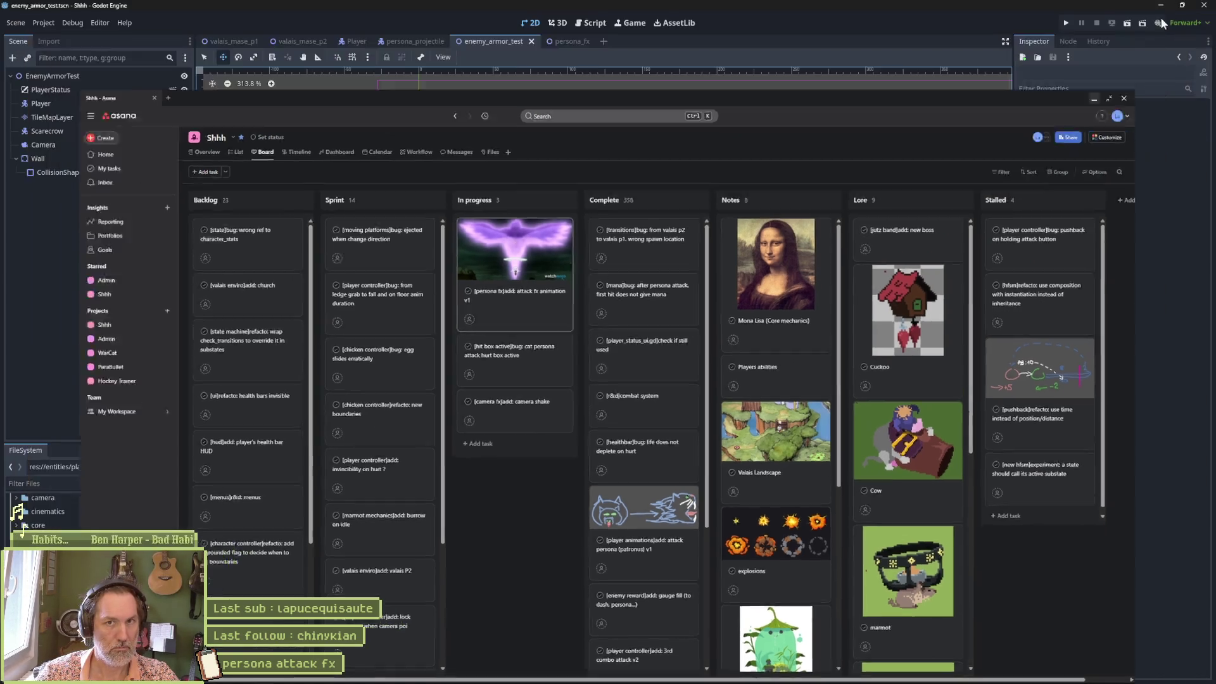
left_click(1094, 98)
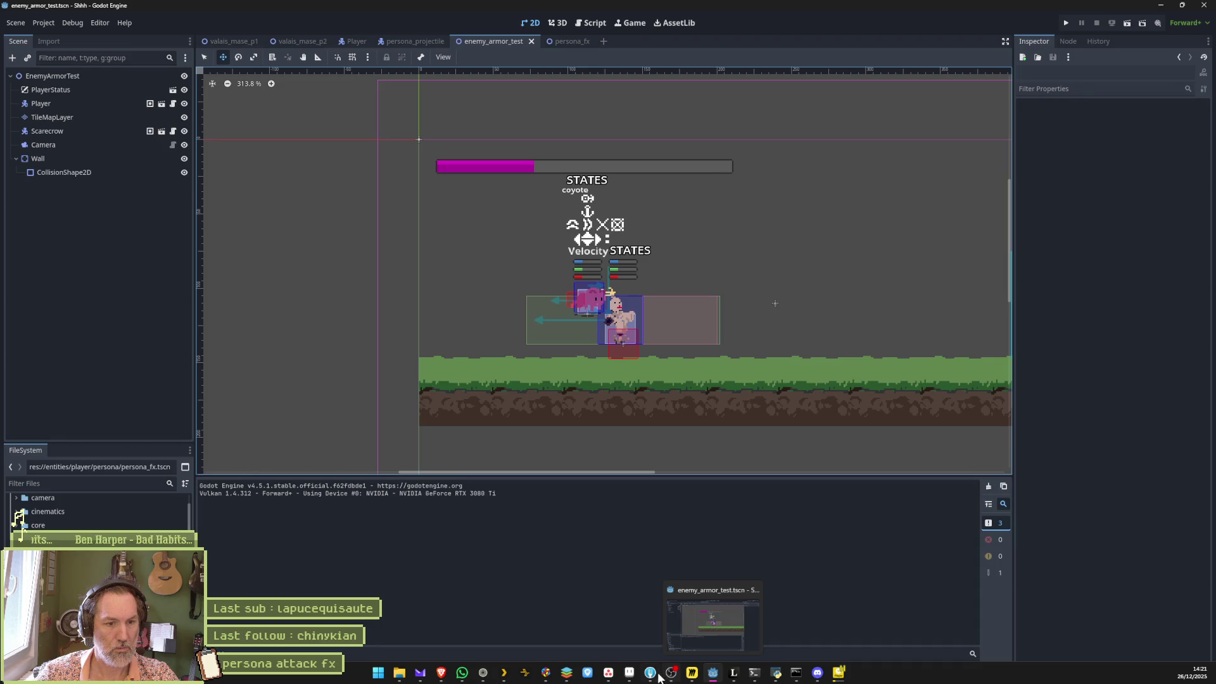
left_click(659, 676)
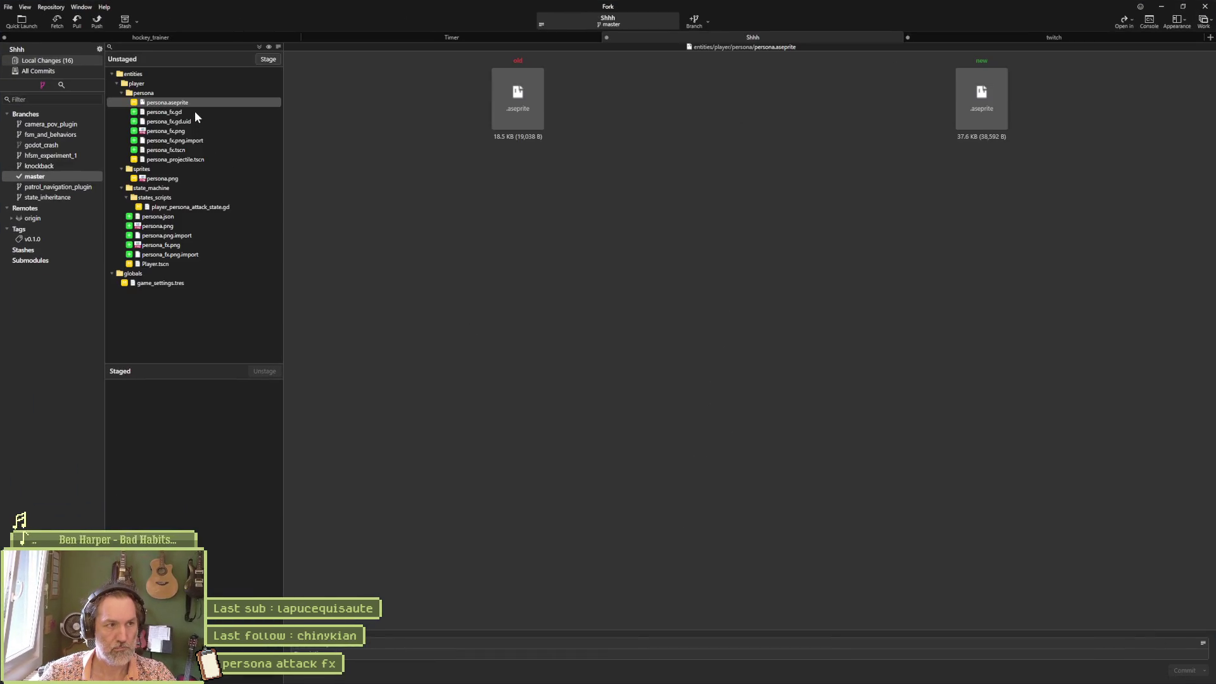
Inspect the diffs of persona_fx.gd, persona_fx.png, persona.png and player_persona_attack_state.gd
left_click(193, 113)
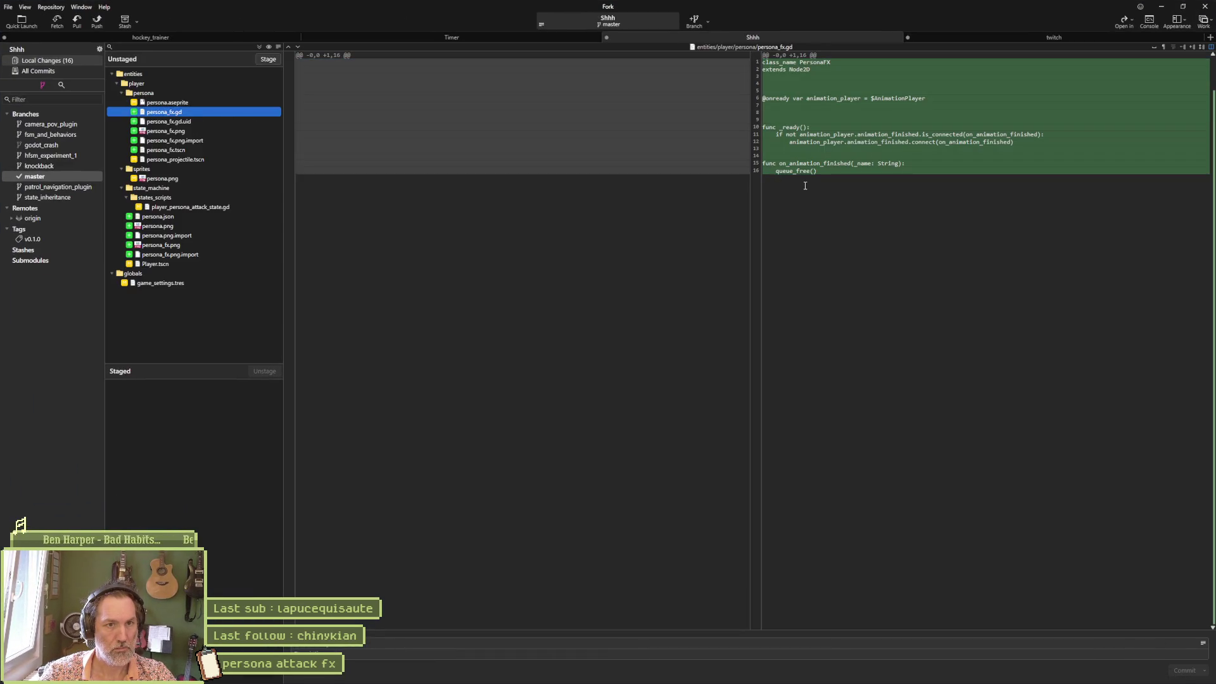
mouse_move(842, 170)
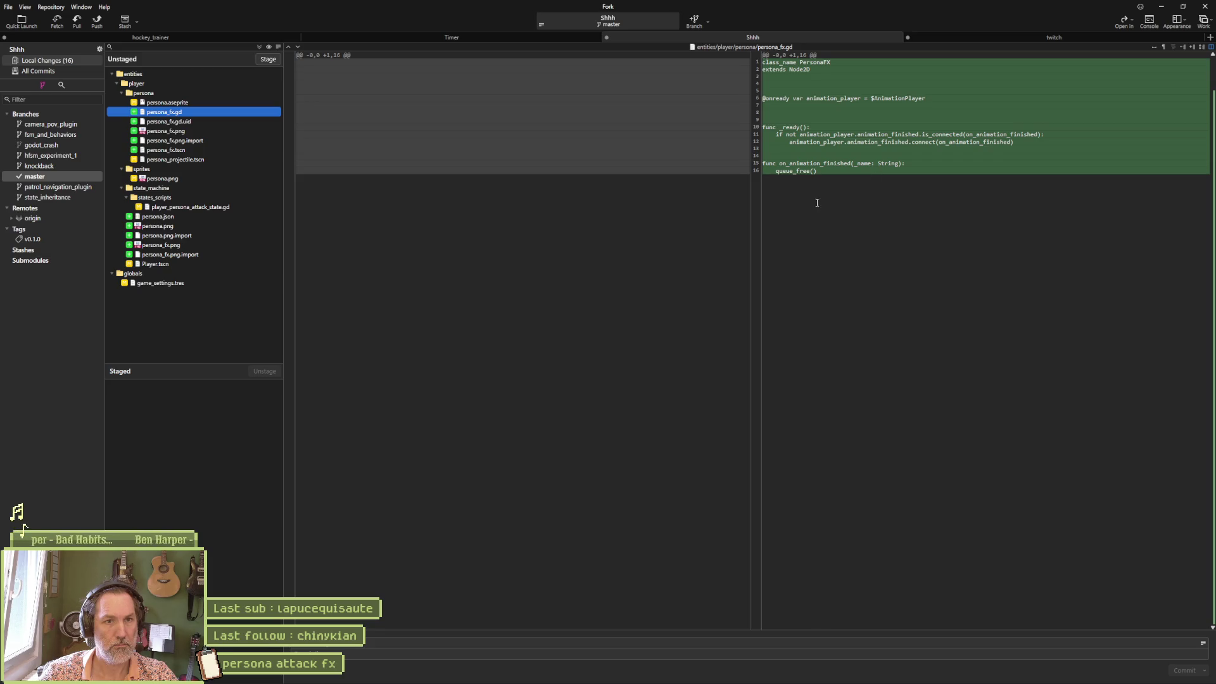
left_click(188, 132)
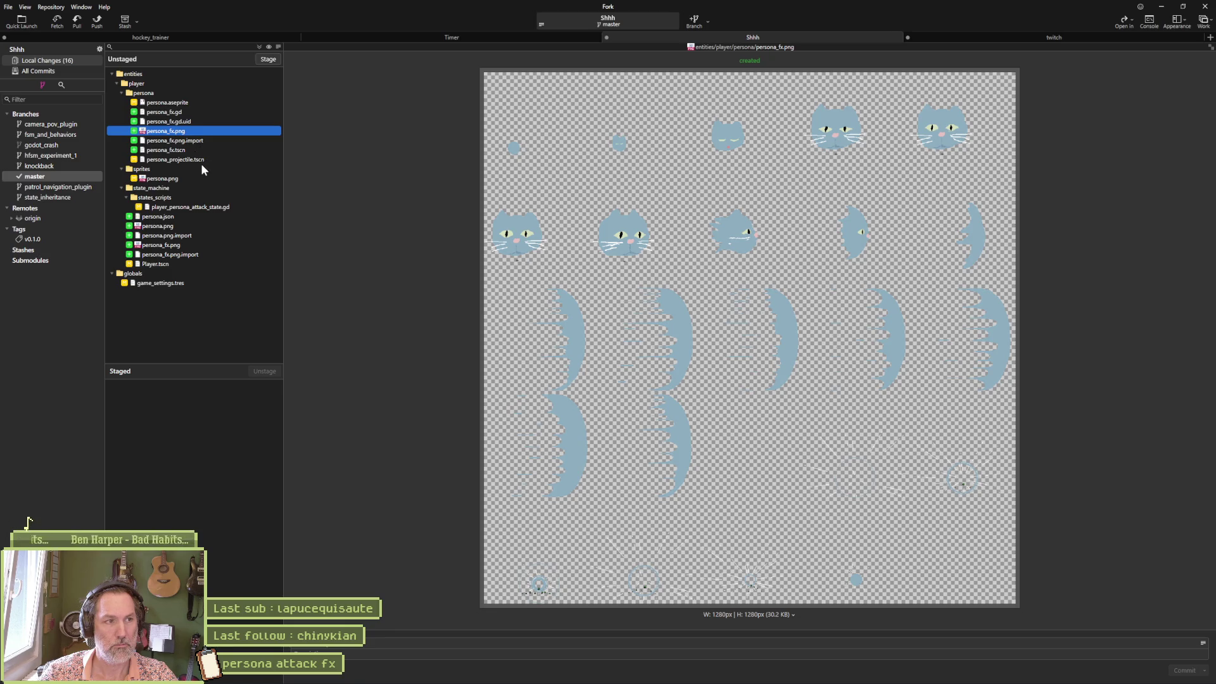
left_click(189, 180)
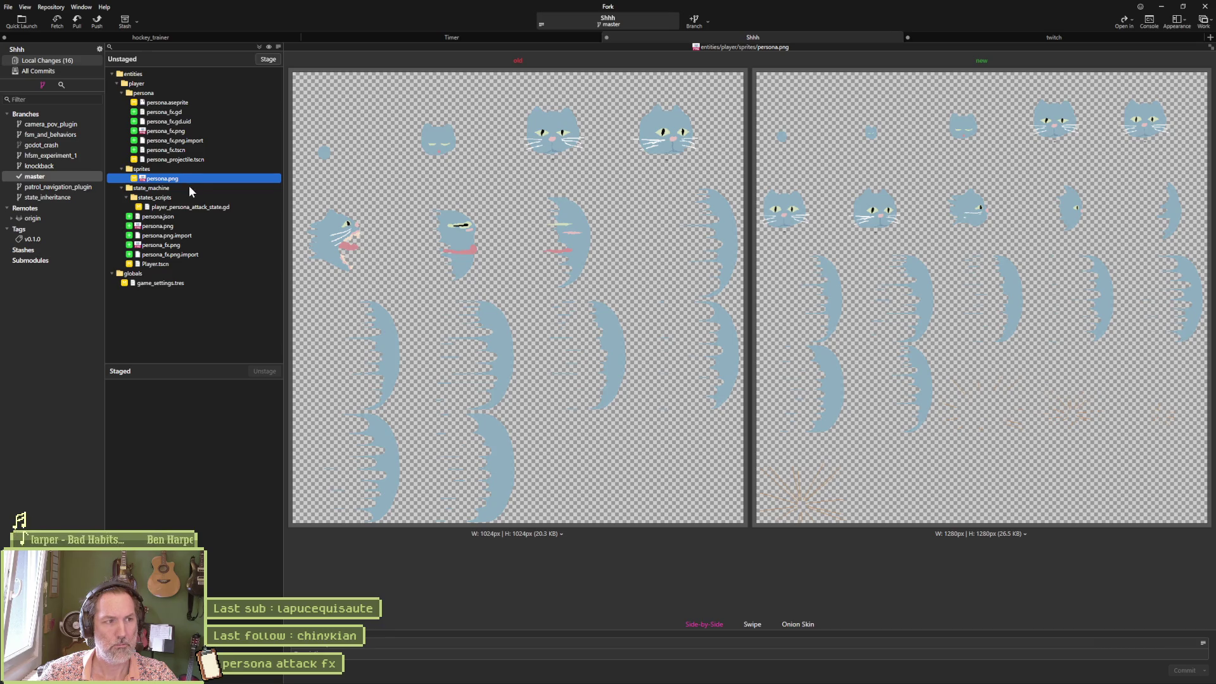
left_click(187, 208)
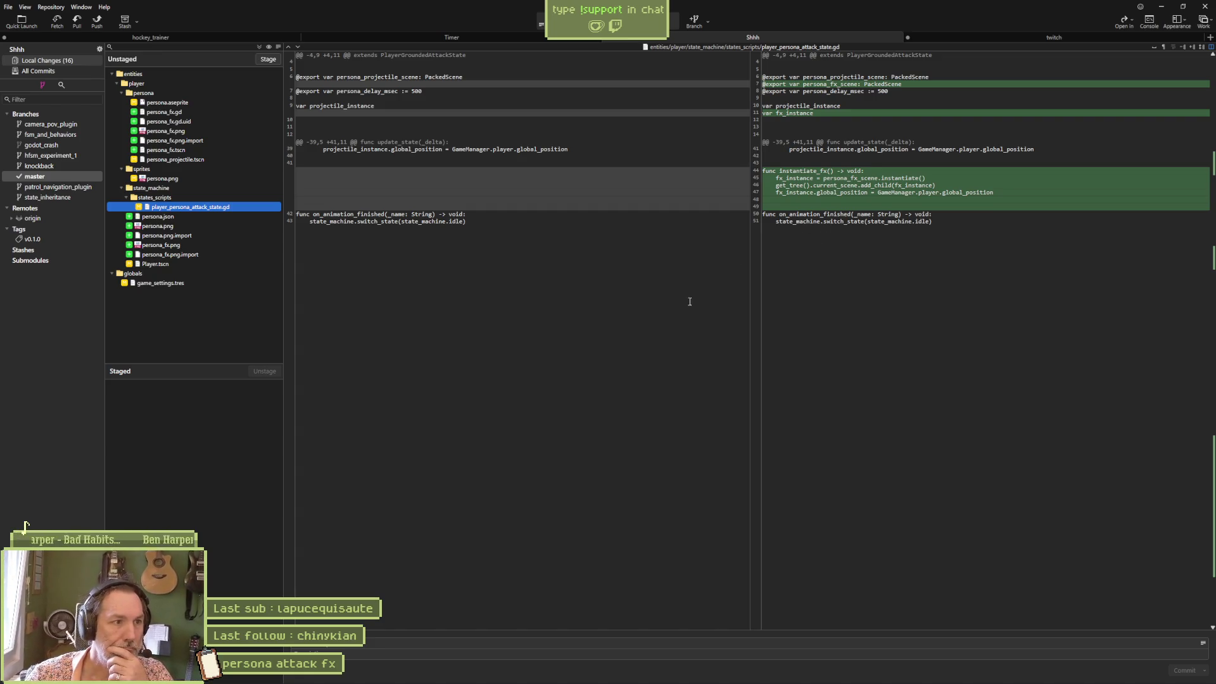
mouse_move(651, 673)
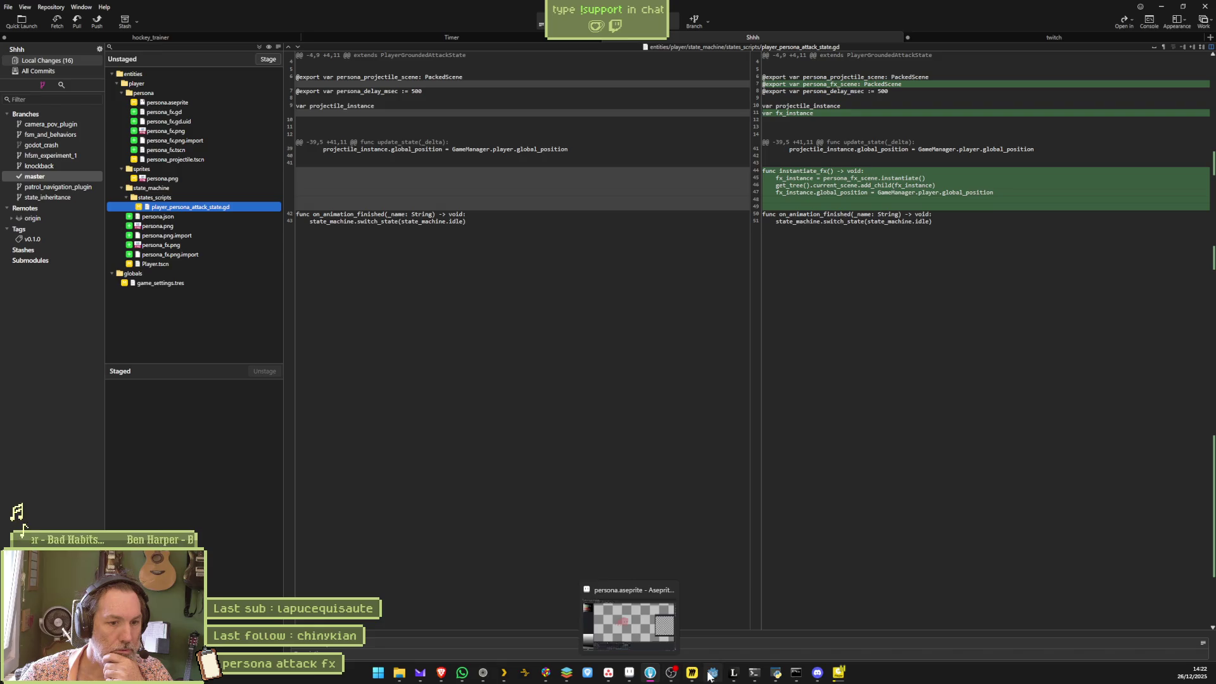
left_click(712, 672)
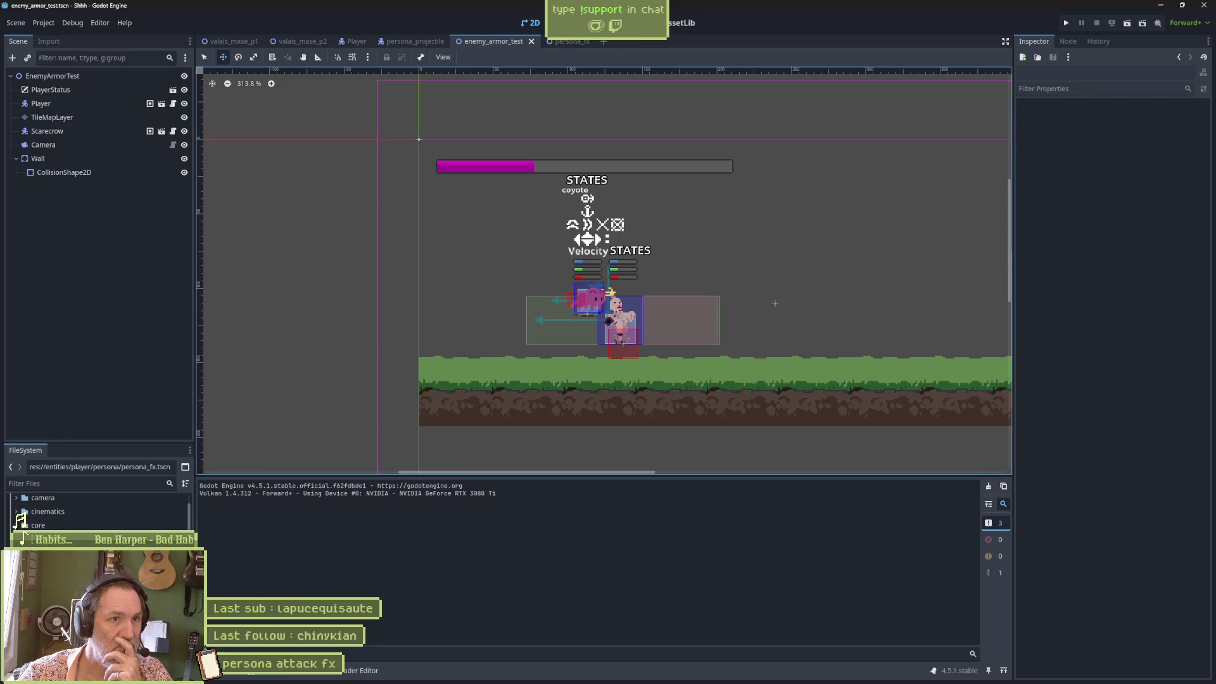
key("ctrl+F3")
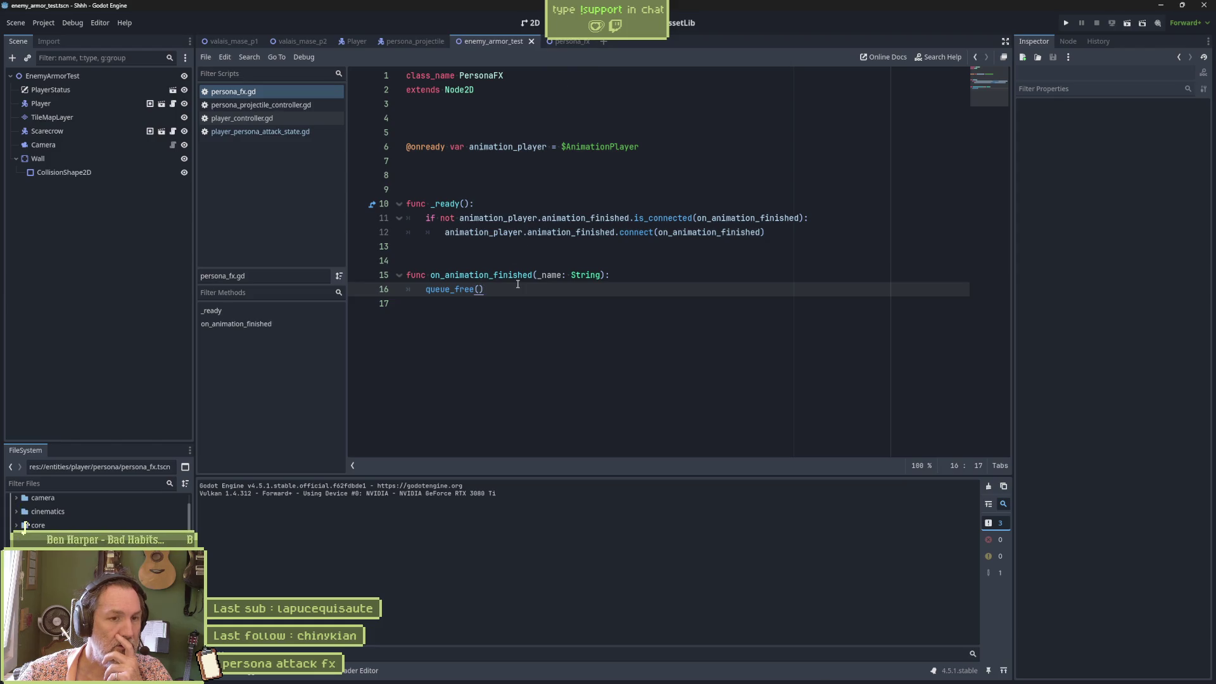
key("alt+Tab")
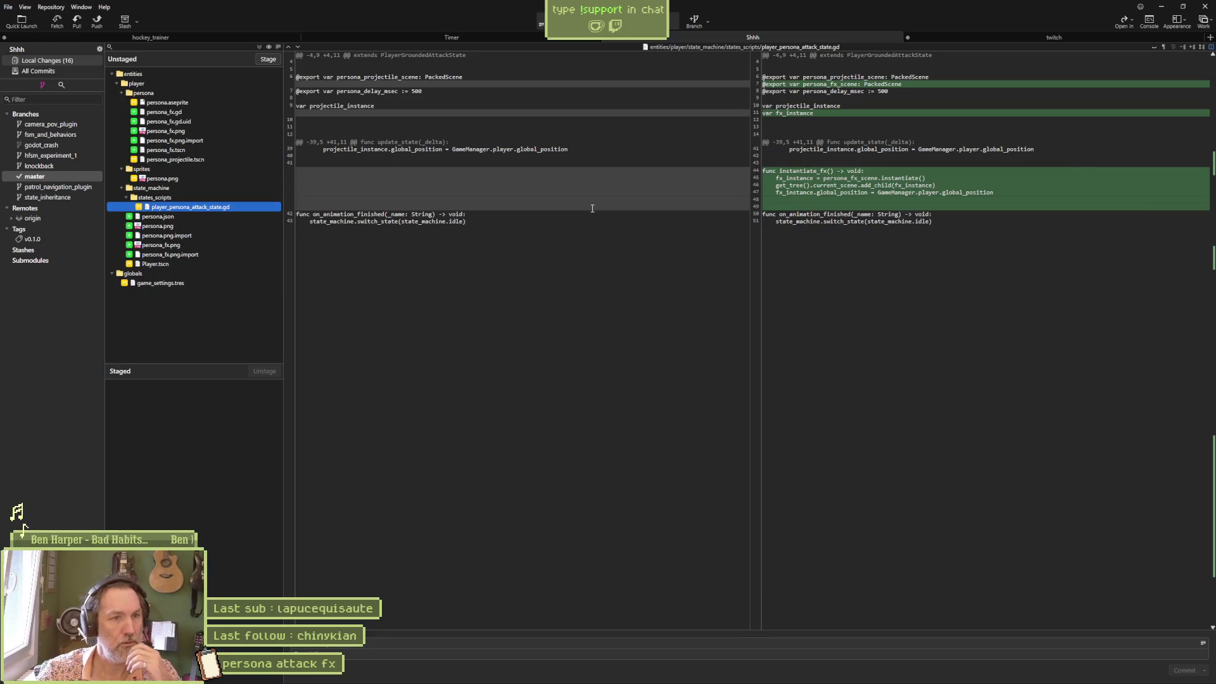
Compare persona.png with persona_fx.png and collapse the changed folders
left_click(178, 225)
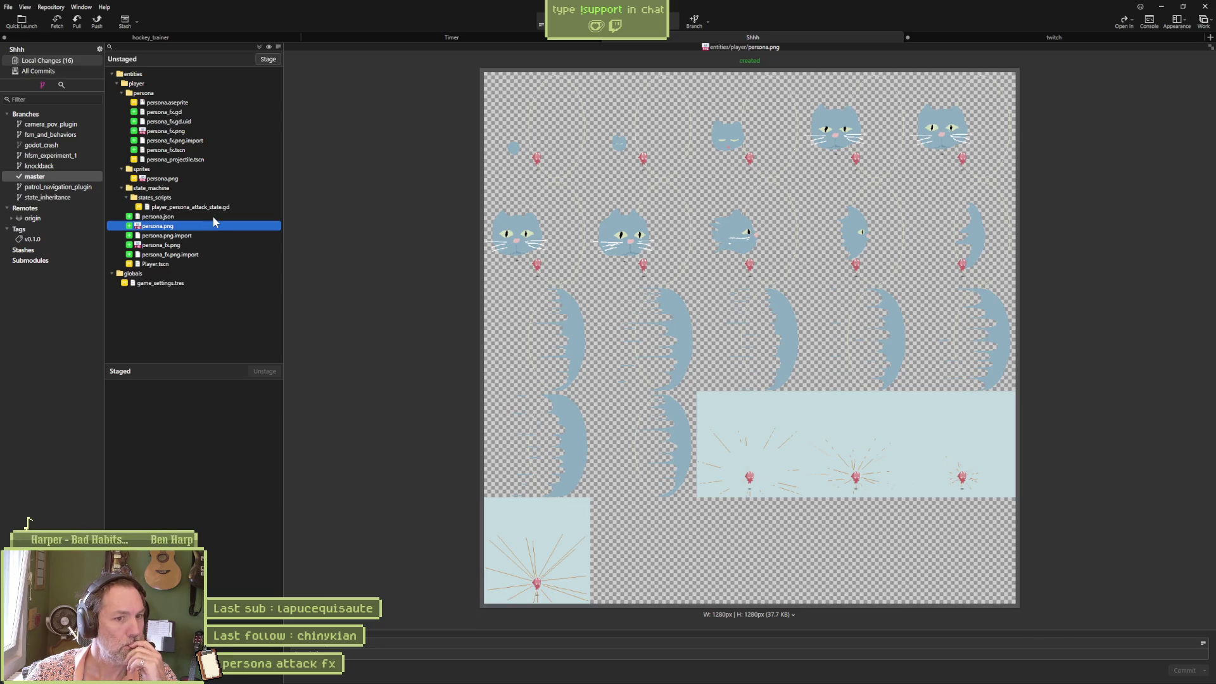
left_click(200, 245)
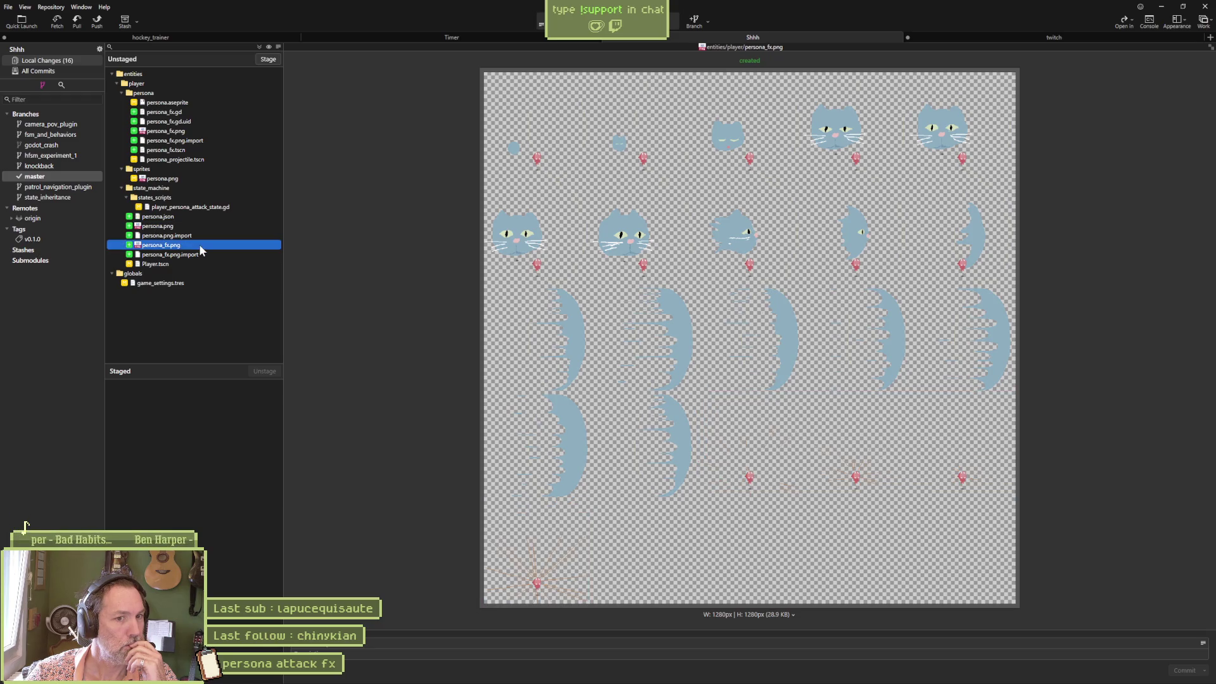
left_click(202, 226)
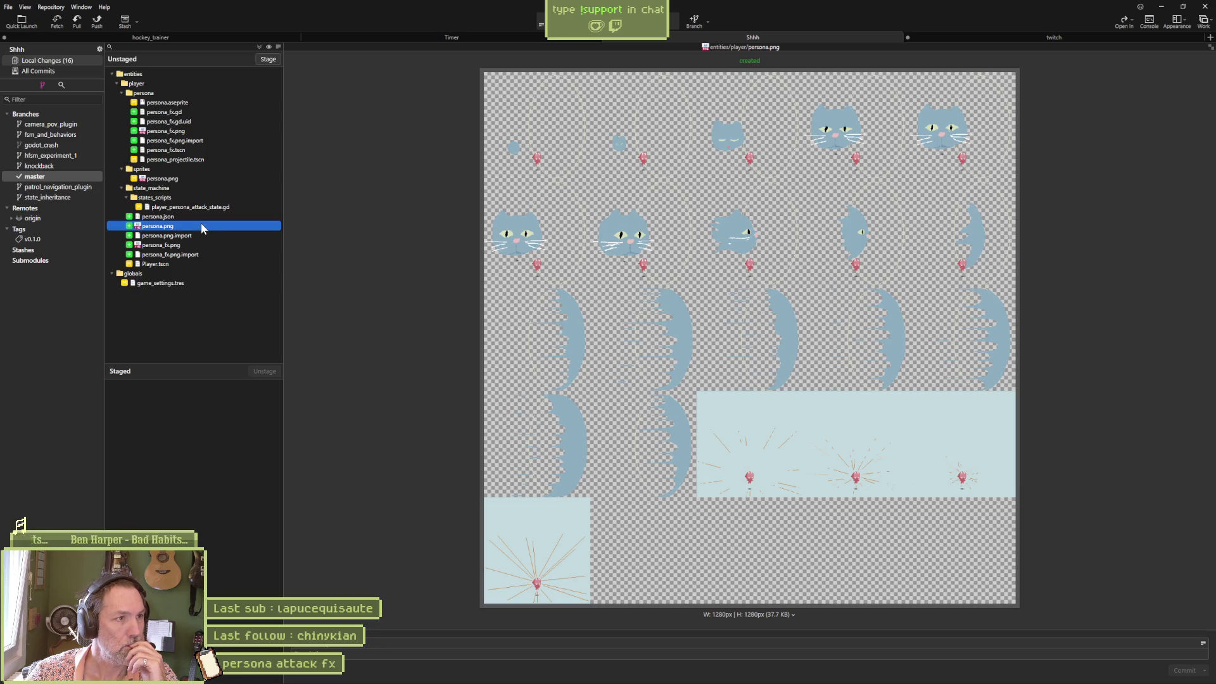
left_click(123, 188)
left_click(121, 168)
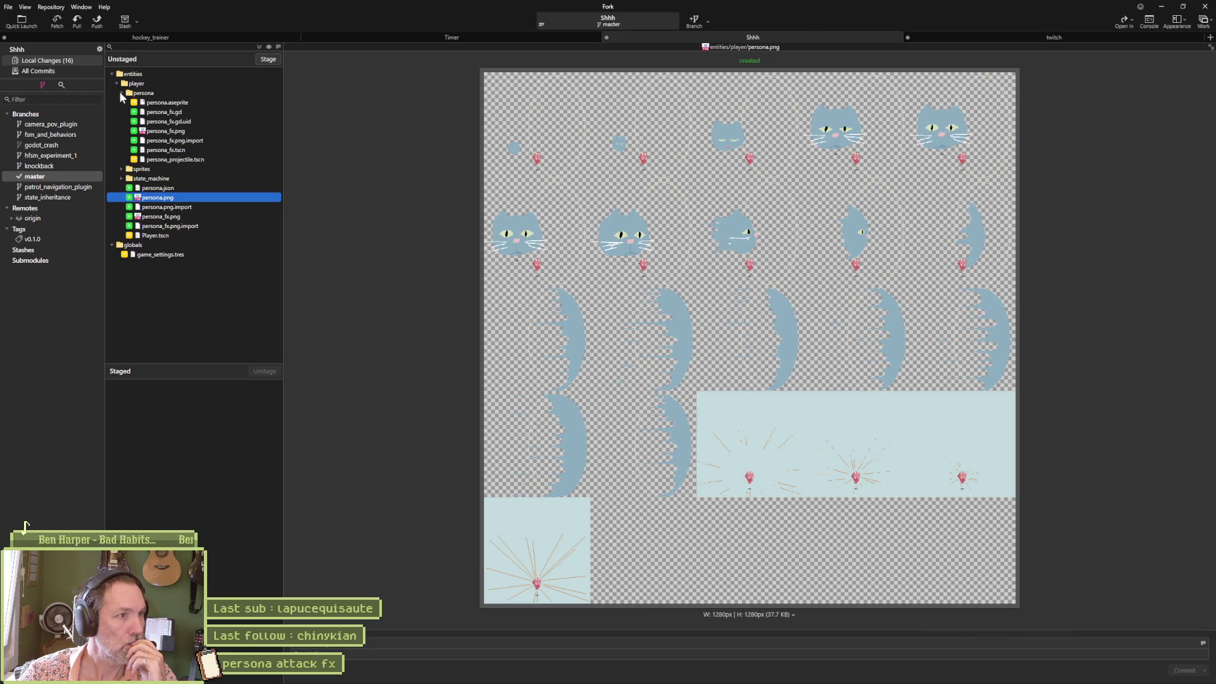
left_click(121, 93)
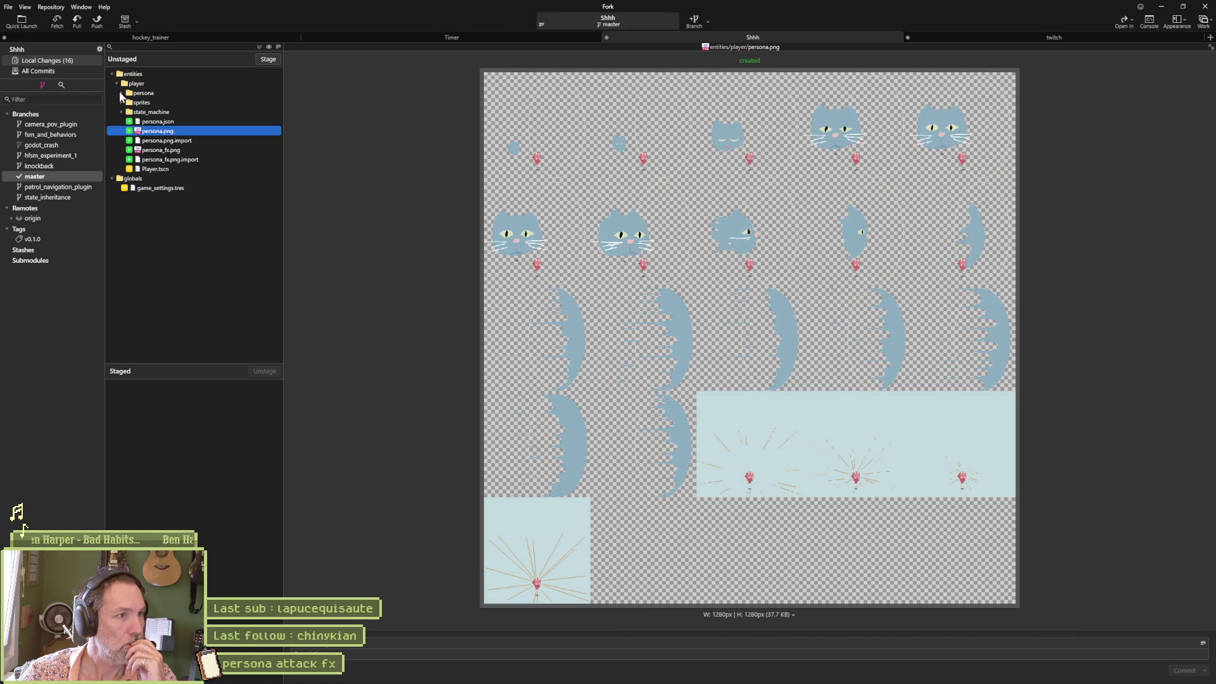
left_click(121, 93)
Recheck both sprite sheets, then return to Godot's persona_fx scene
left_click(180, 133)
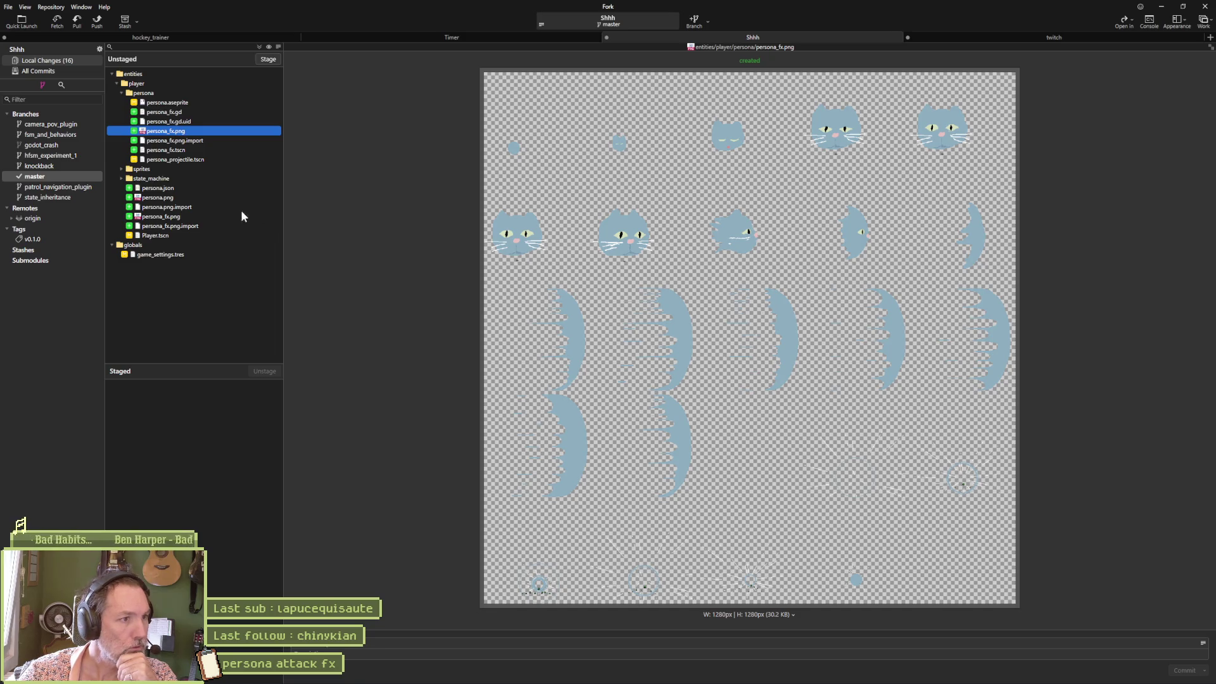
left_click(163, 198)
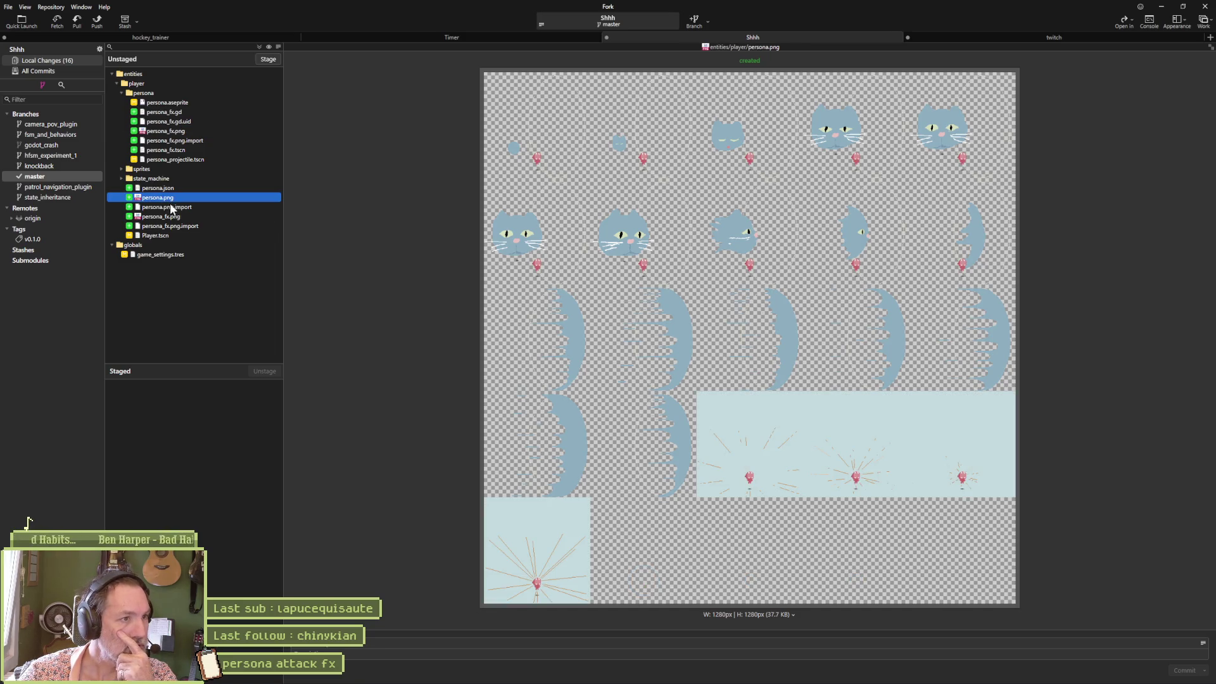
left_click(179, 217)
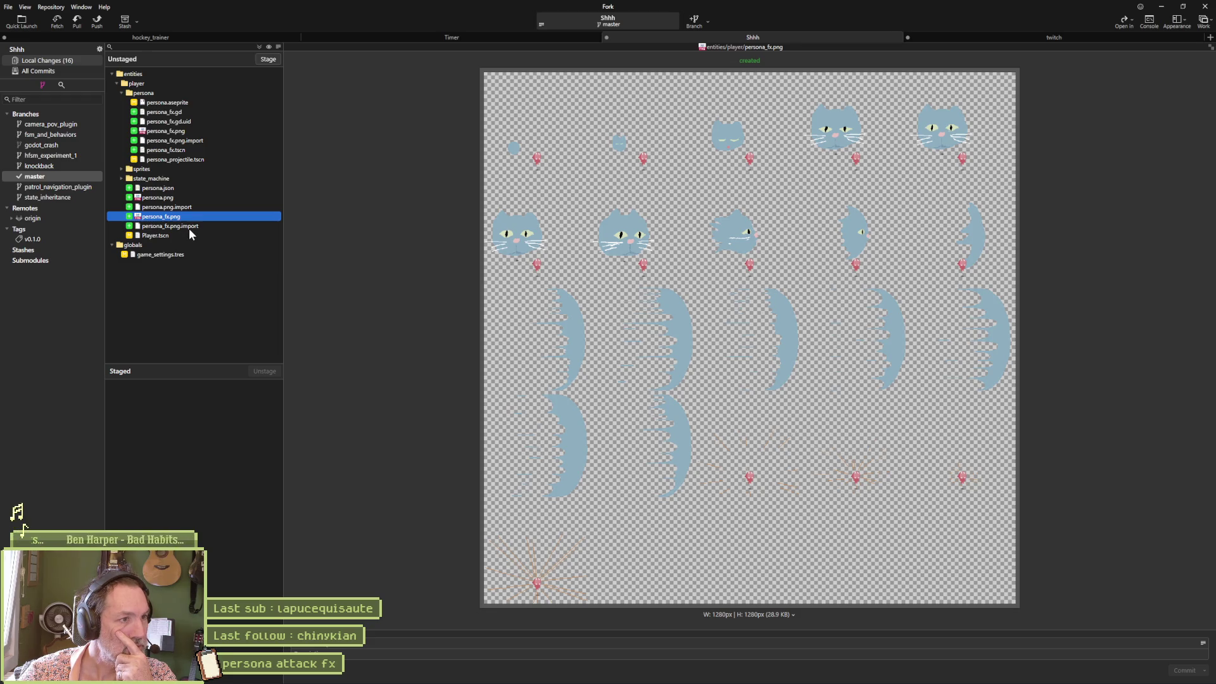
left_click(712, 678)
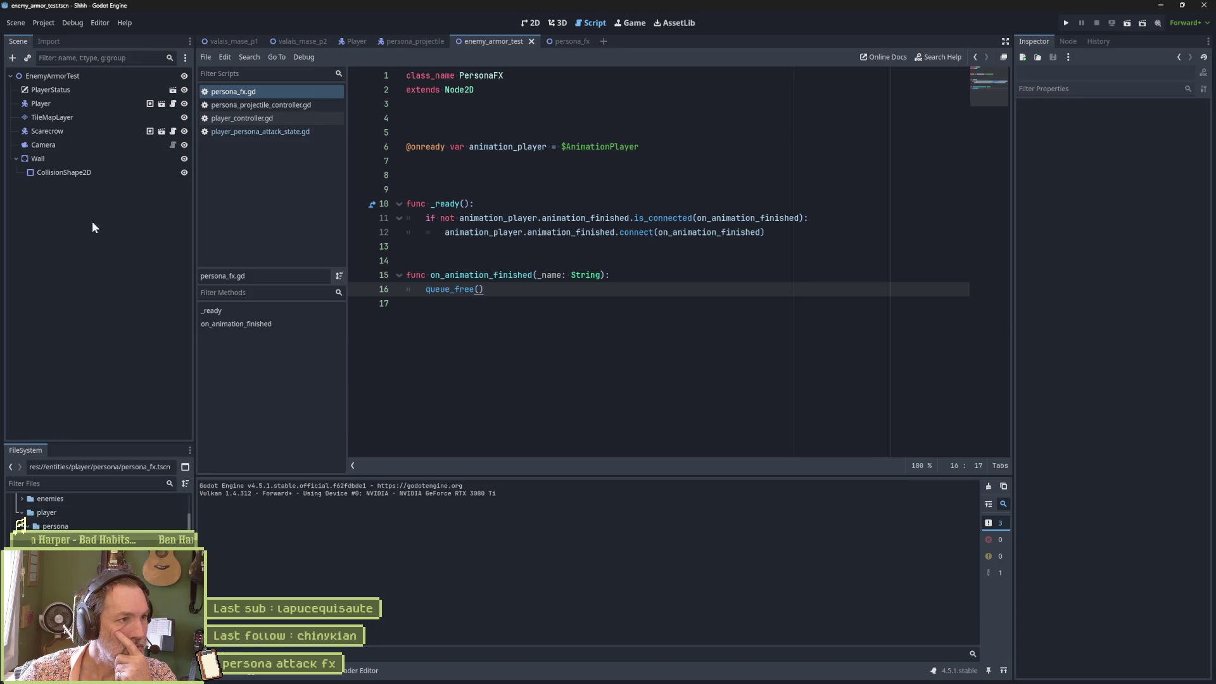
left_click(557, 41)
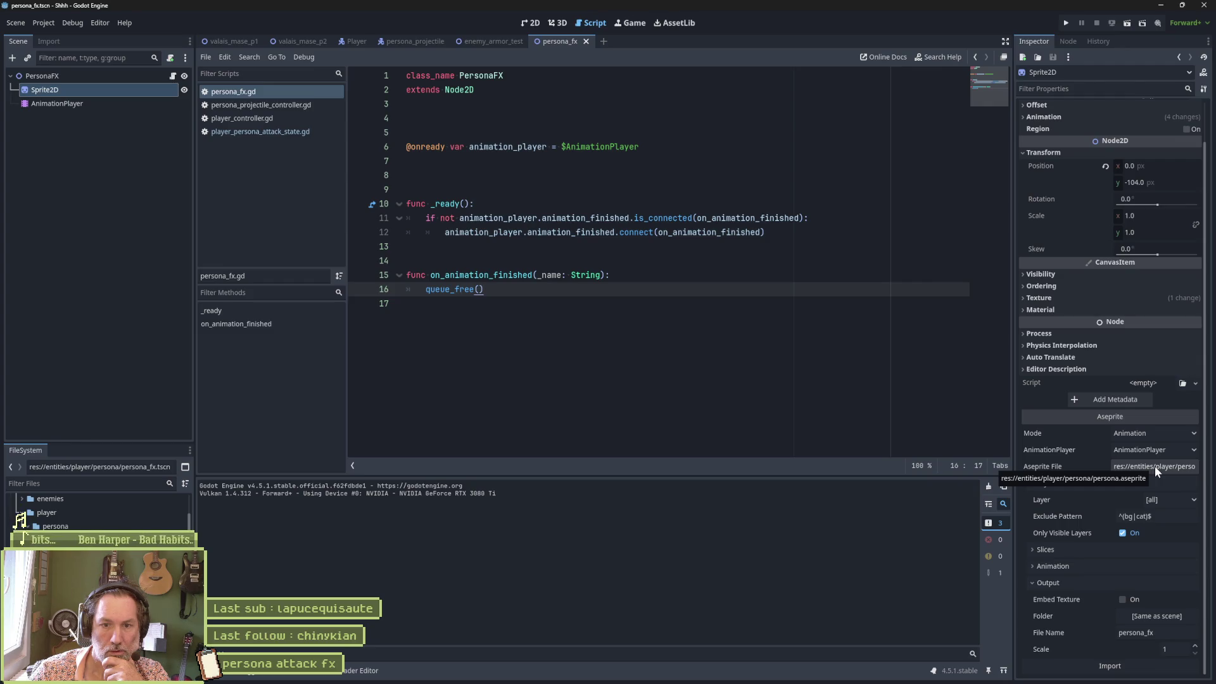
Delete persona_fx.png from the player folder in FileSystem
left_click(23, 524)
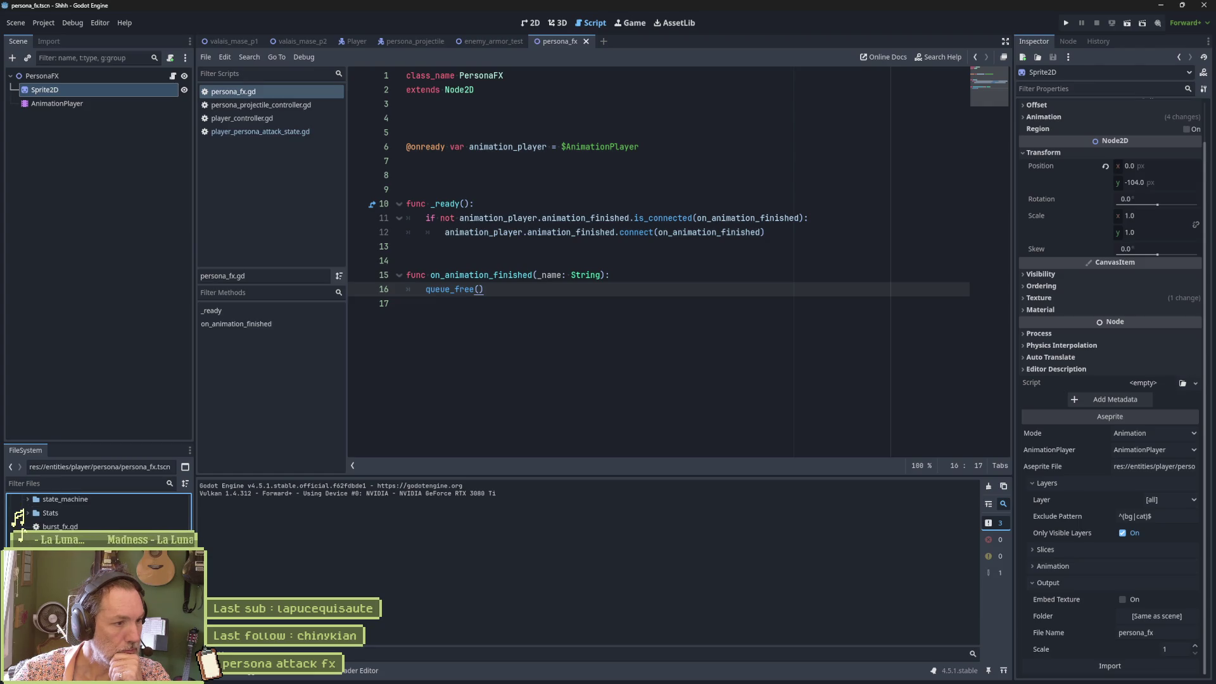
key("Up")
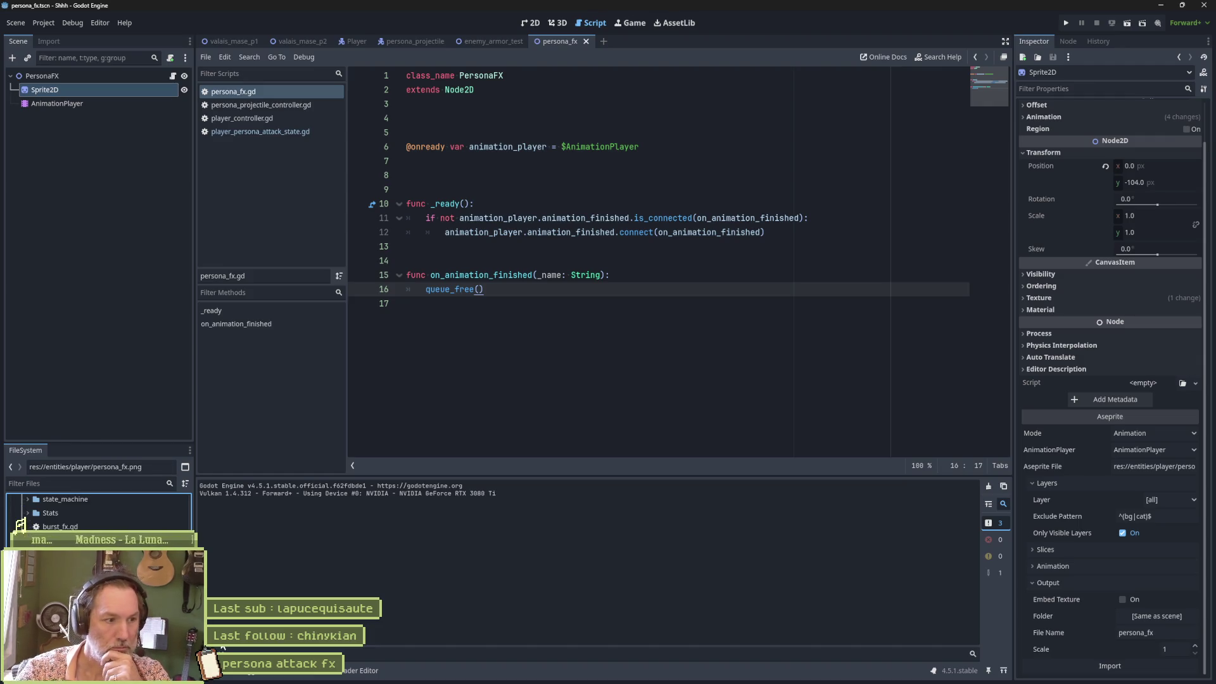
key("Delete")
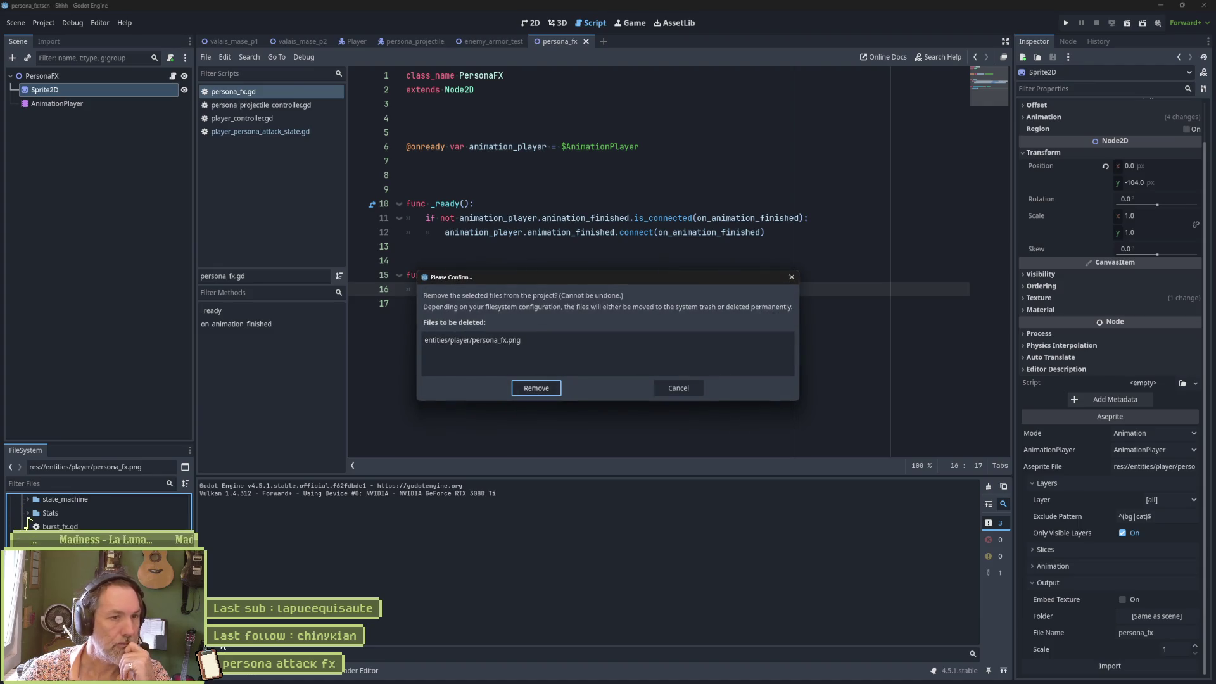
key("Return")
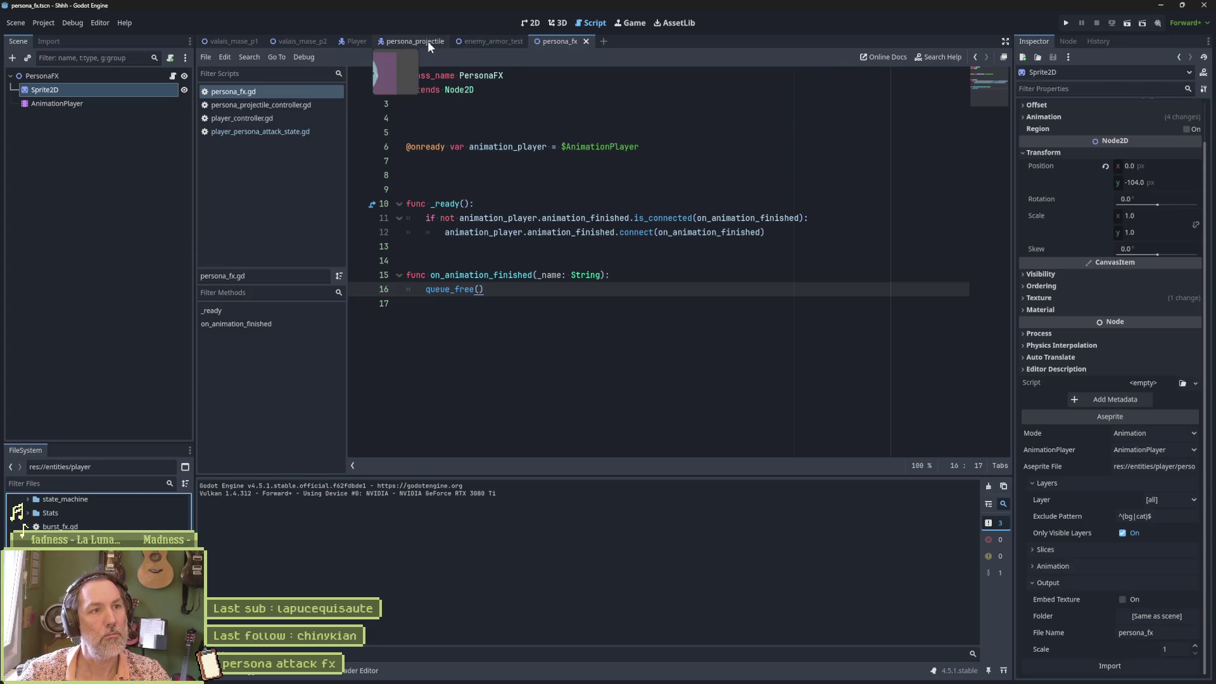
Test-run enemy_armor_test, trigger the cat's persona attack with E, then switch to Fork
left_click(473, 42)
left_click(624, 339)
key("F6")
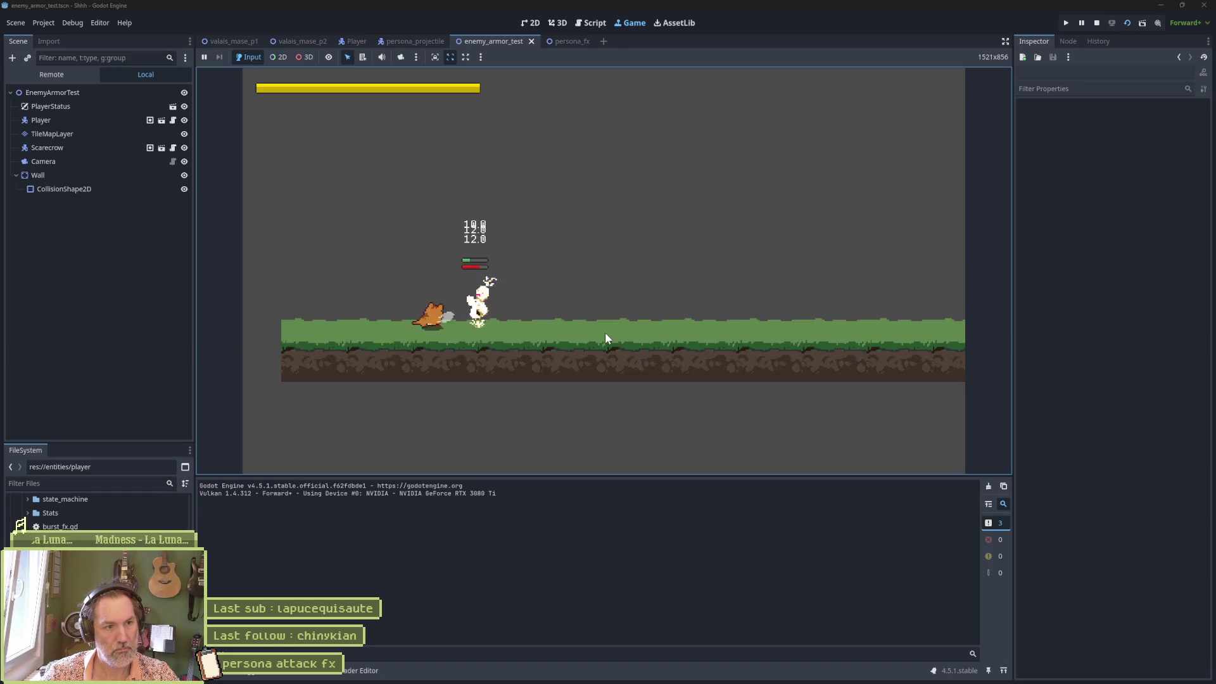
key("e")
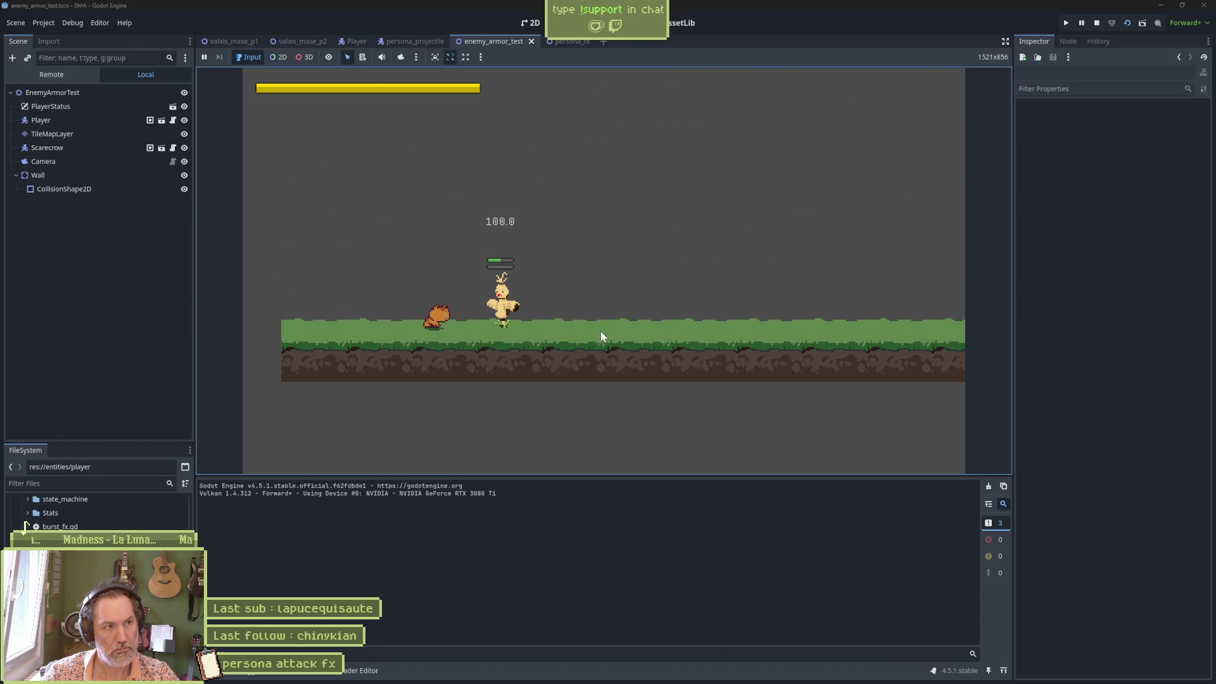
left_click(1096, 23)
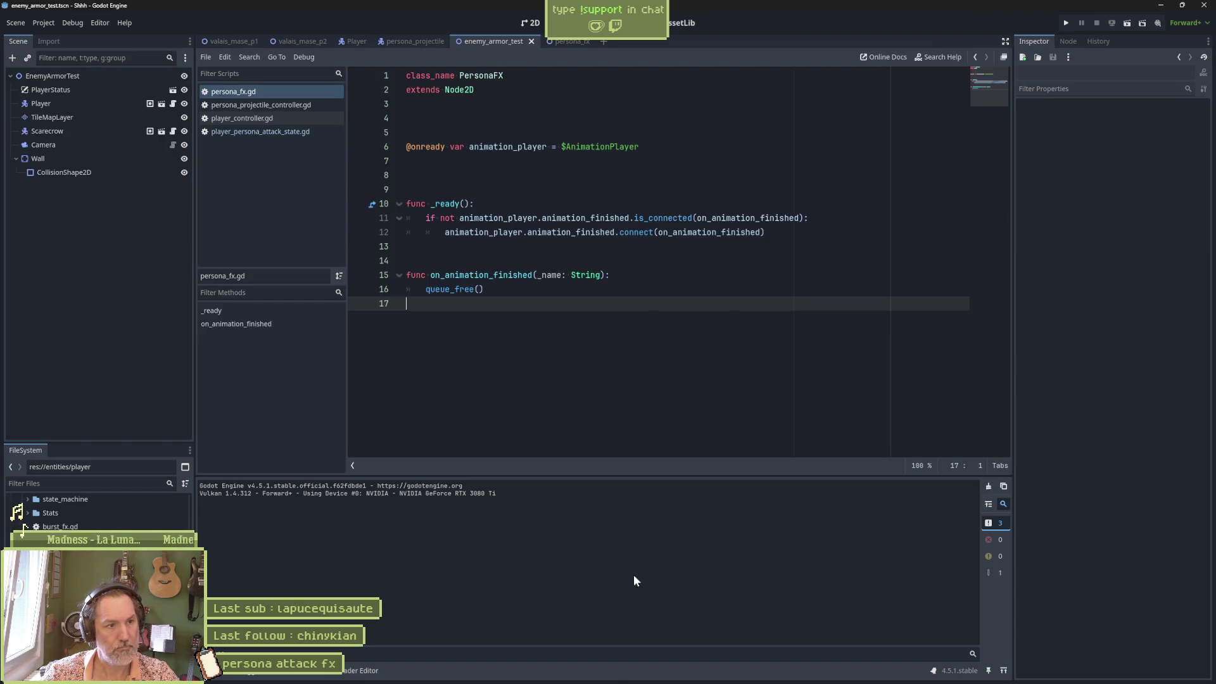
left_click(654, 674)
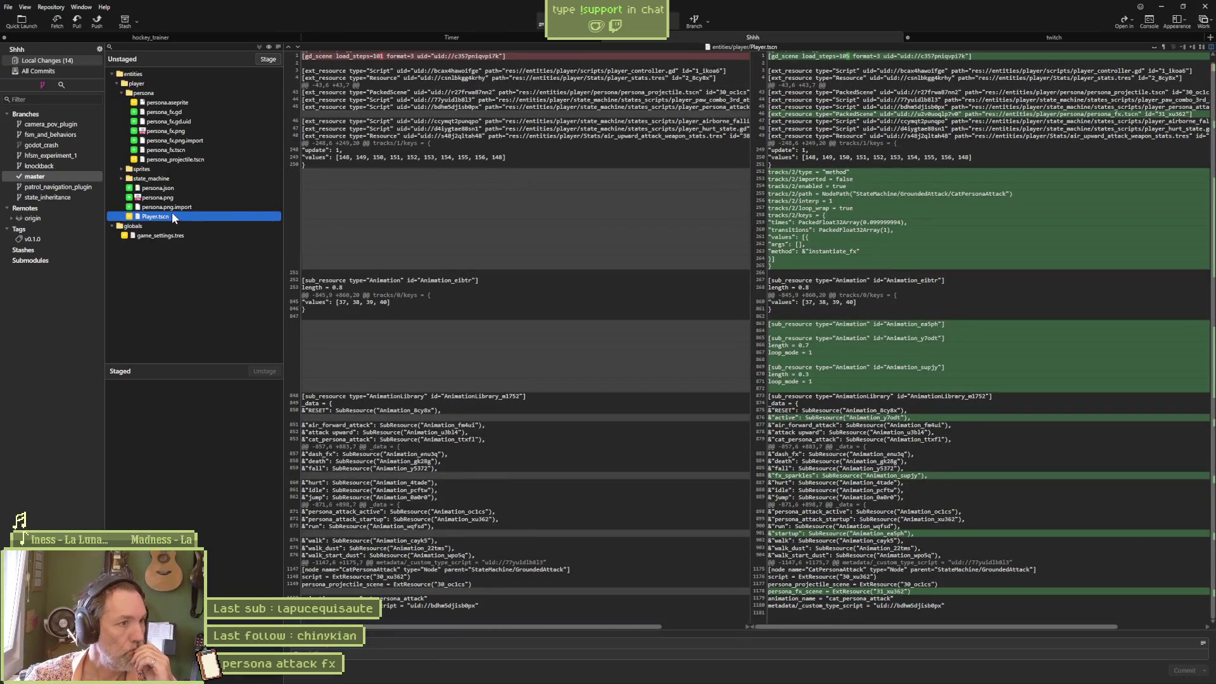
Stage all changes and commit the 14 files with an fx animation v1 summary
left_click(261, 46)
left_click(373, 642)
type("fx animation v1")
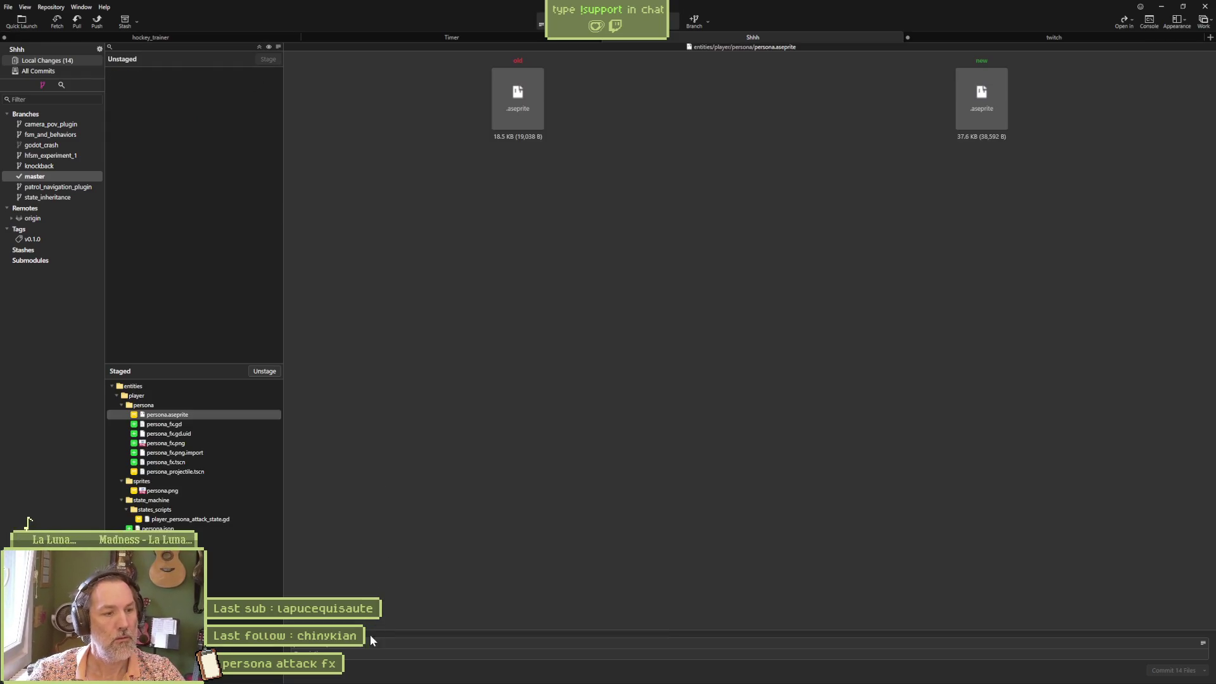
type("ck fx animation v1")
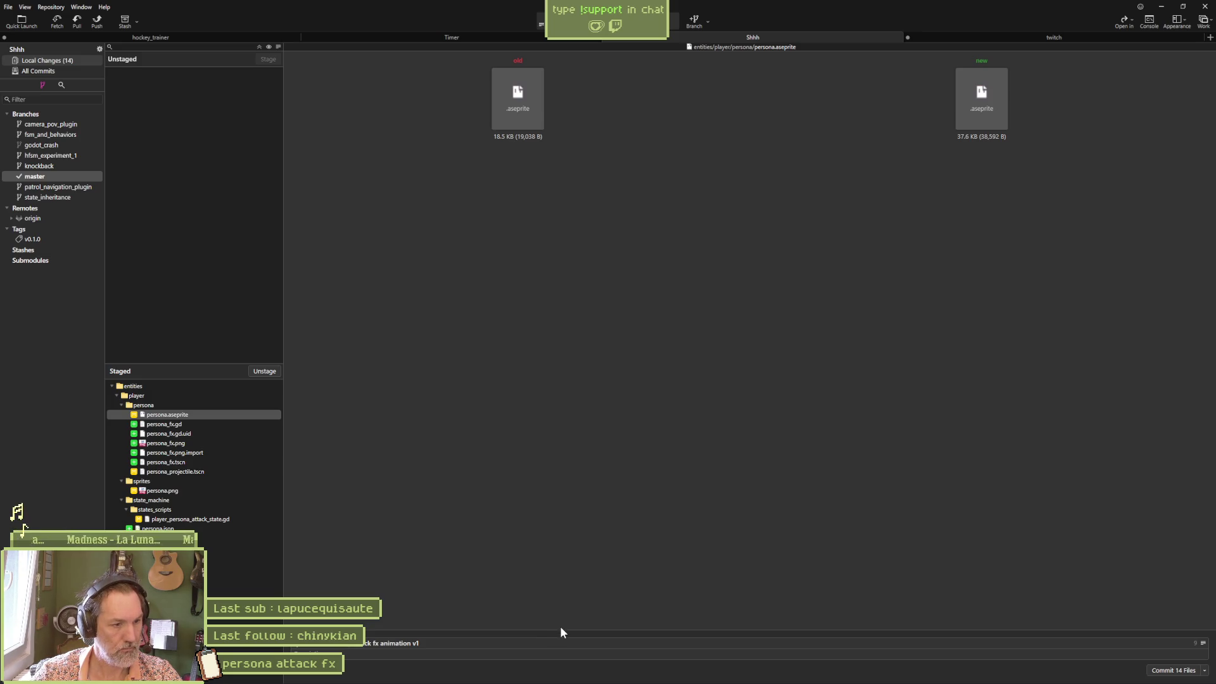
left_click(1167, 671)
Push master to origin, then minimize Fork and bring up Asana
left_click(97, 21)
left_click(661, 374)
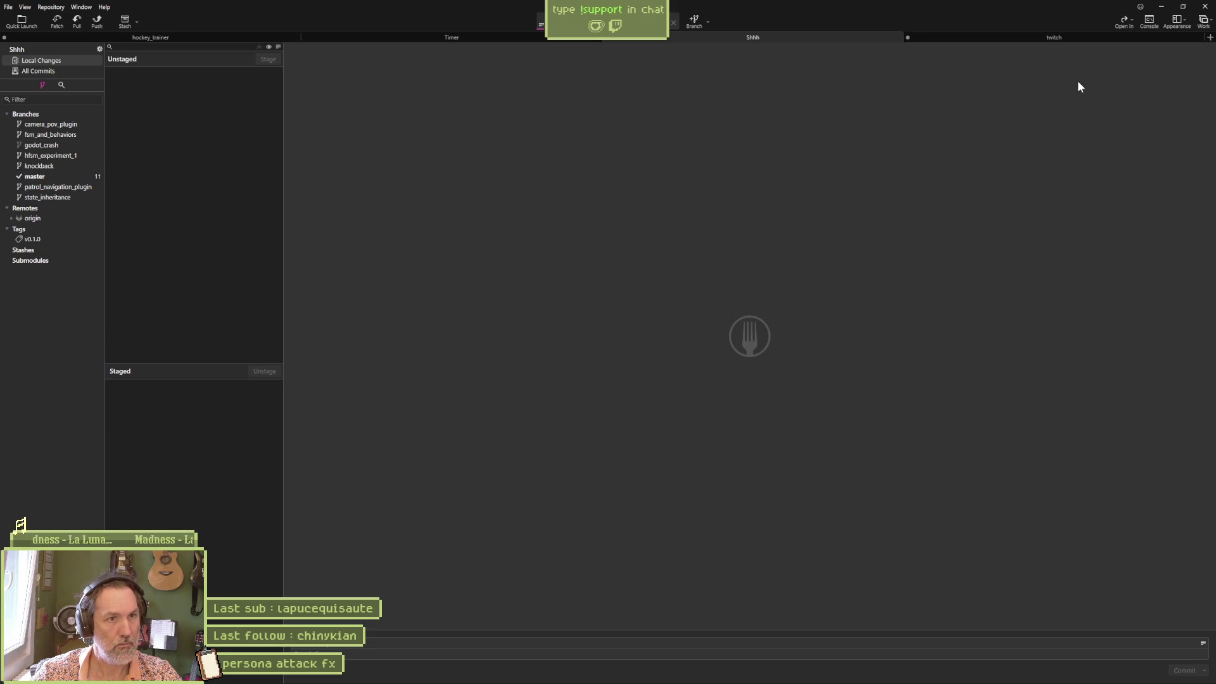
left_click(1161, 6)
left_click(607, 679)
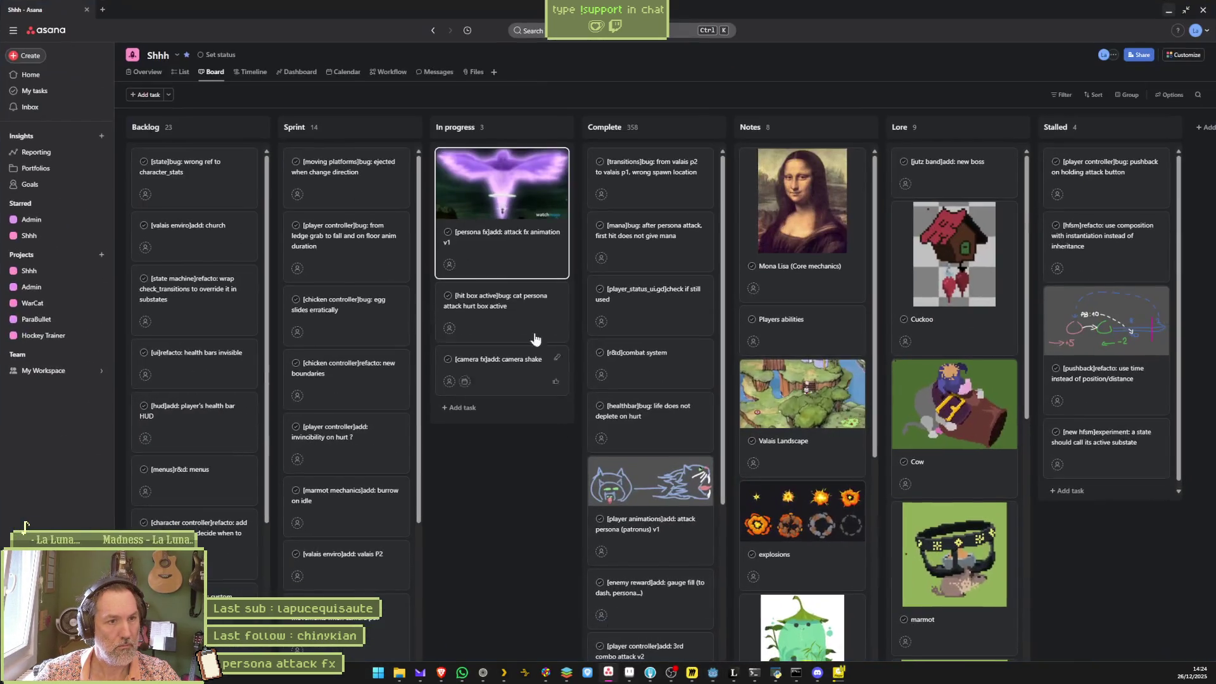
Move the attack fx animation card to Complete and the camera shake card above hit box
mouse_move(487, 190)
left_mouse_down()
mouse_move(602, 167)
mouse_move(604, 298)
left_mouse_up()
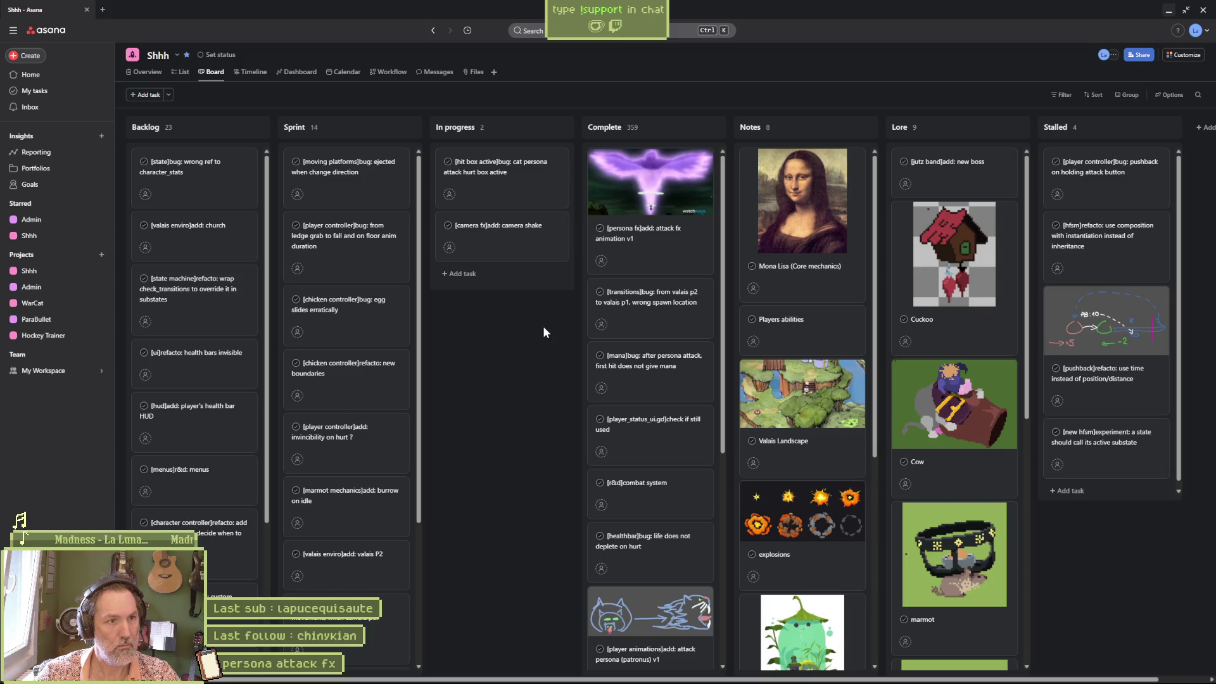
left_click_drag(507, 247, 500, 167)
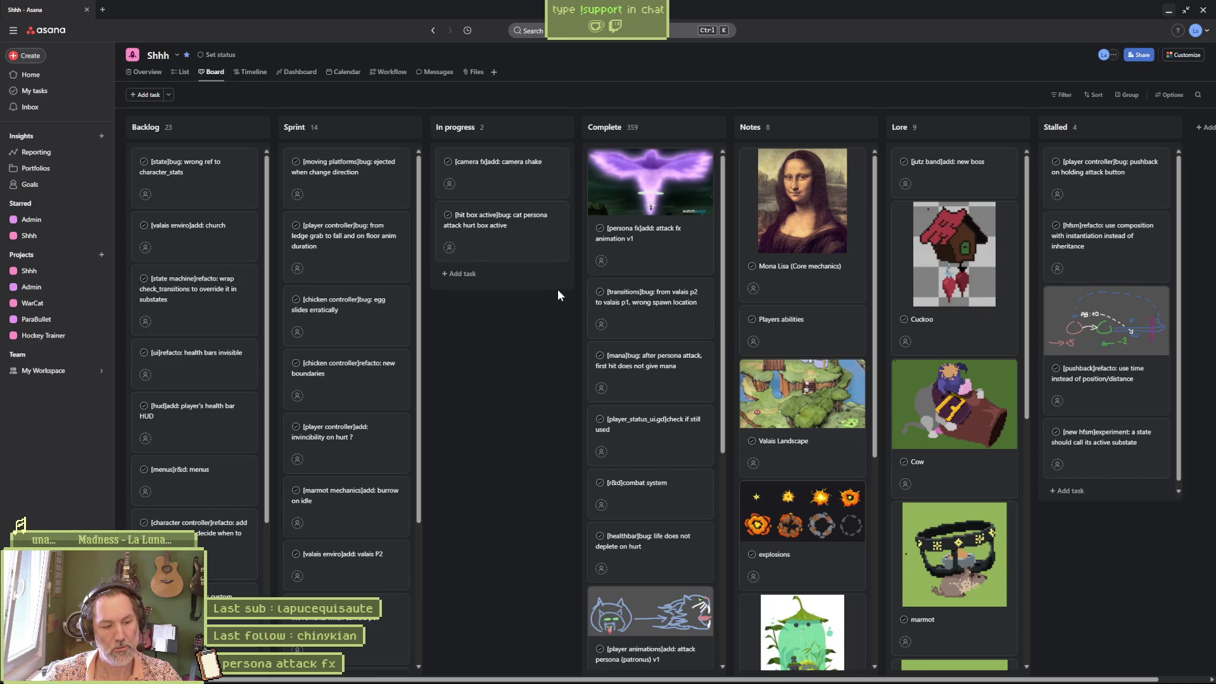
left_click(1166, 10)
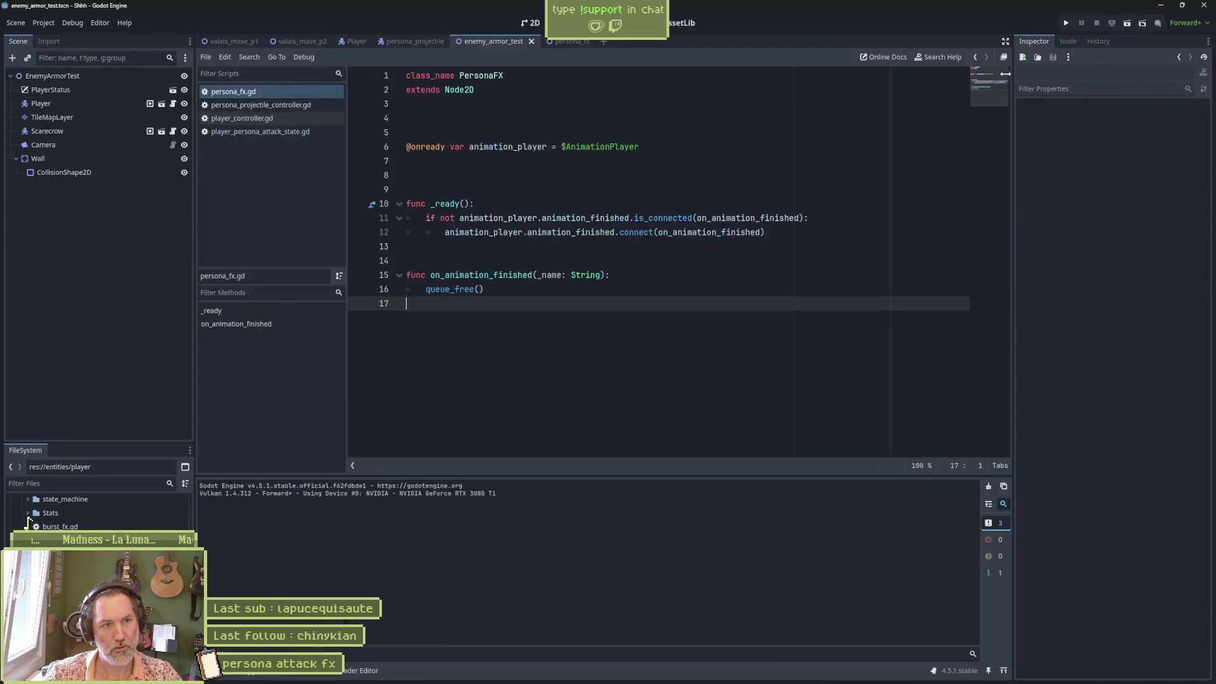
Close the open scripts and select the Camera node in enemy_armor_test
left_click(656, 260)
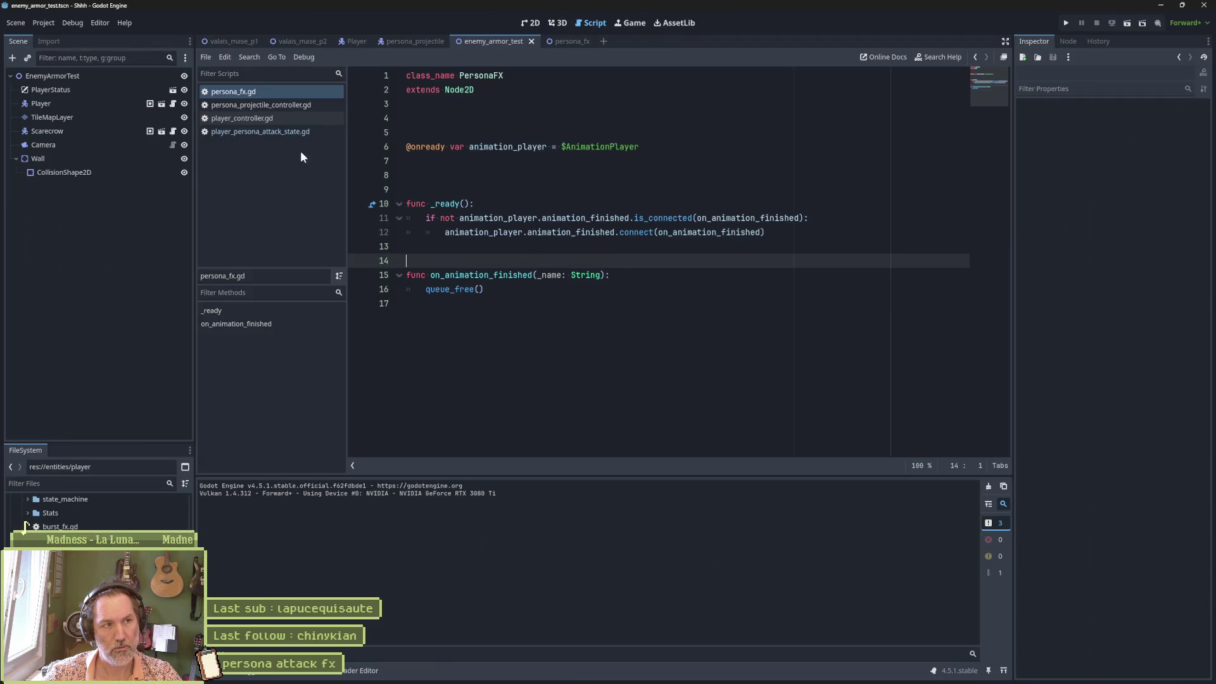
middle_click(263, 93)
middle_click(264, 93)
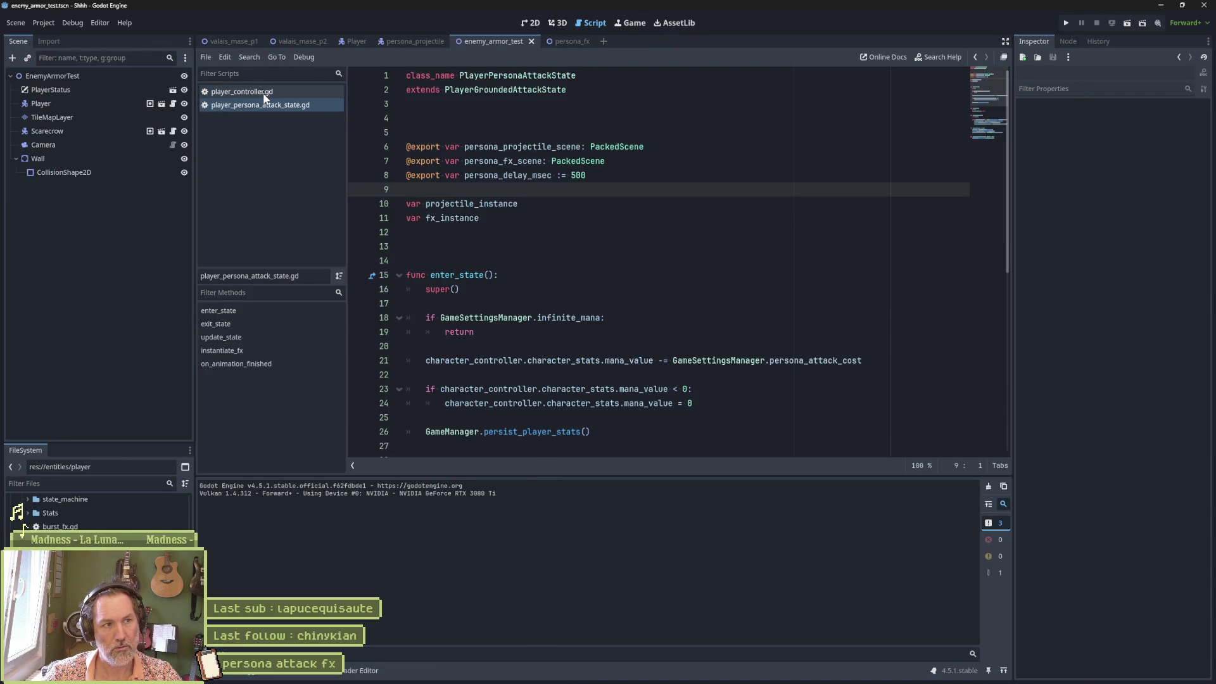
middle_click(263, 93)
middle_click(264, 93)
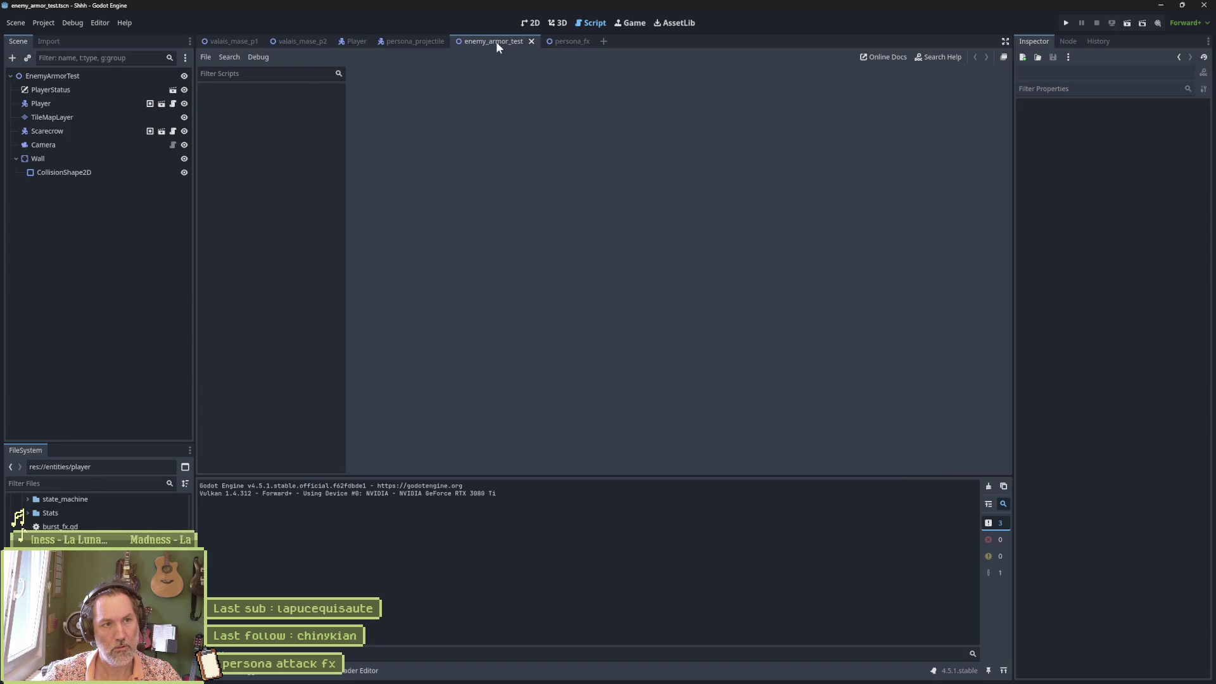
left_click(569, 44)
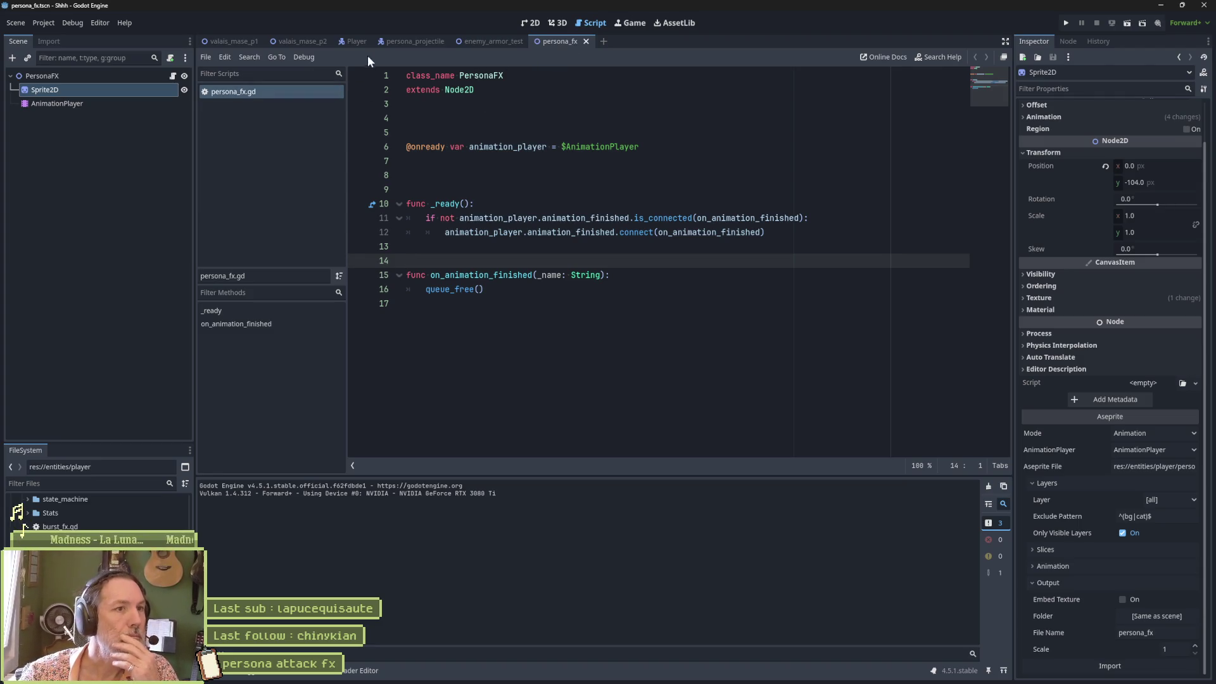
left_click(486, 43)
left_click(59, 144)
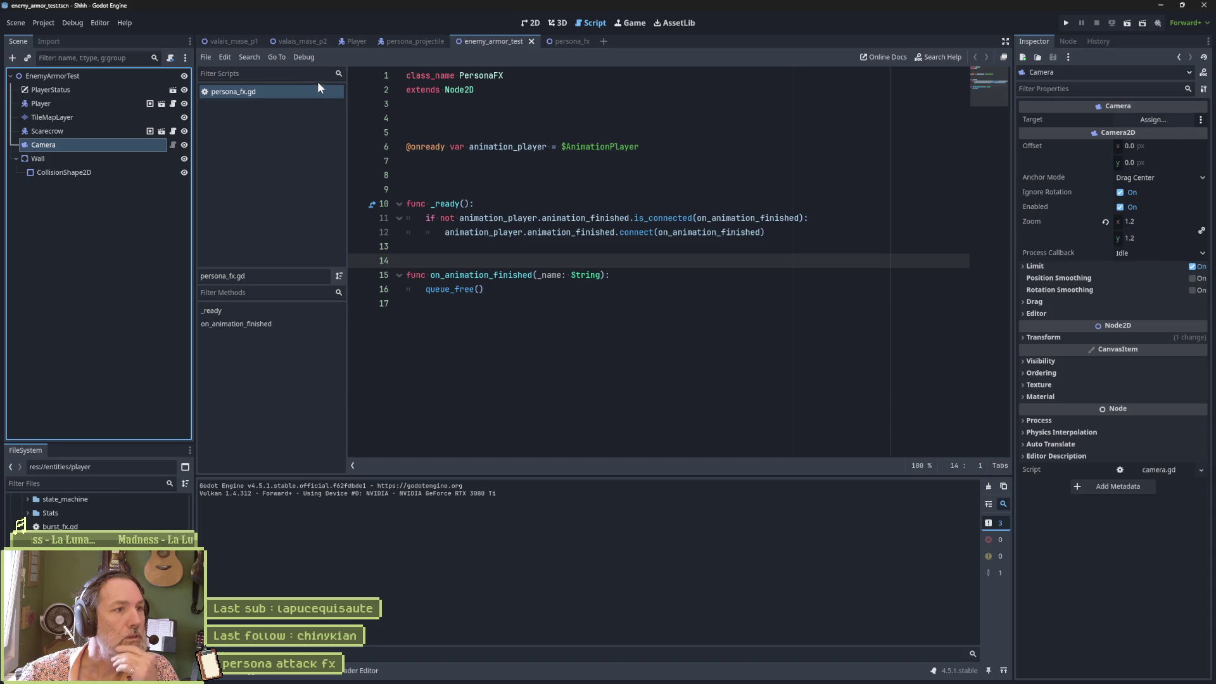
Select Camera2D in valais_mase_p2 and read through its camera.gd script
left_click(305, 44)
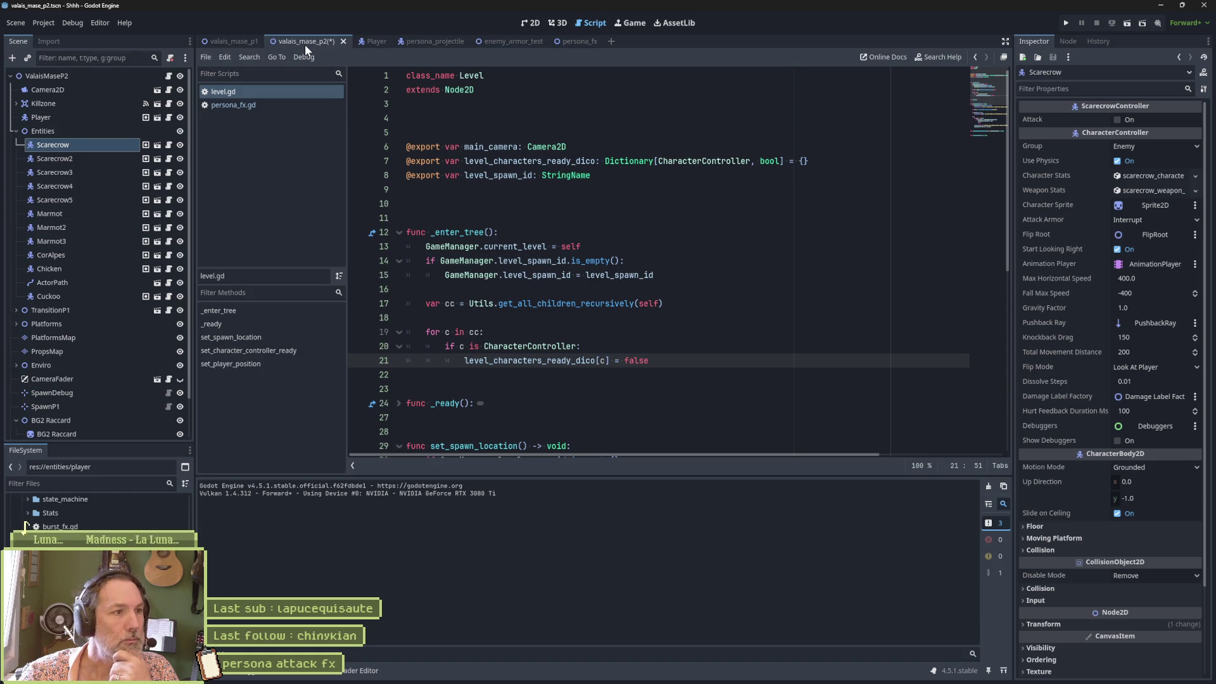
left_click(16, 131)
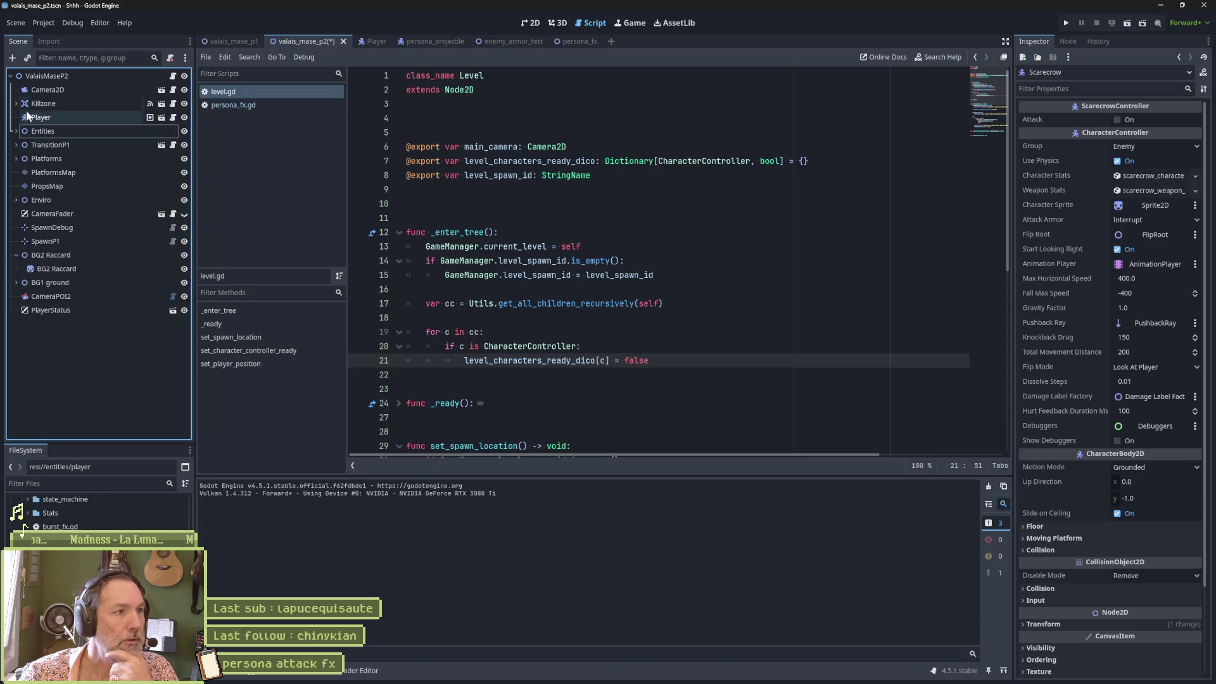
left_click(101, 90)
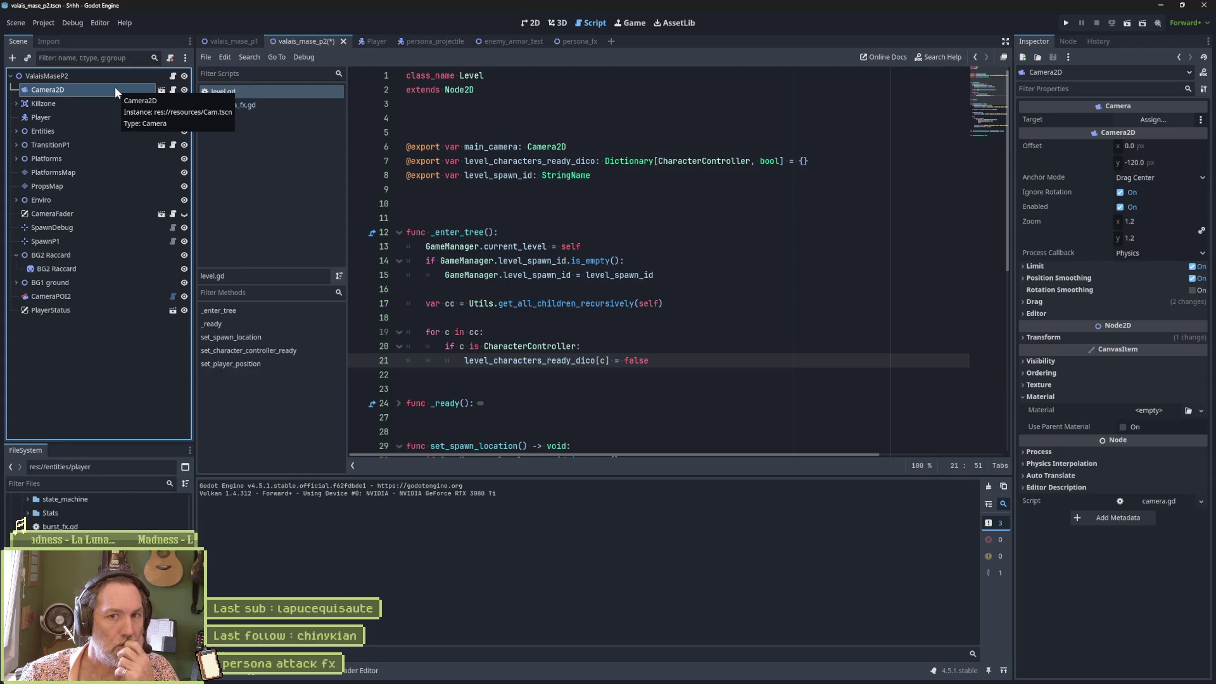
left_click(172, 89)
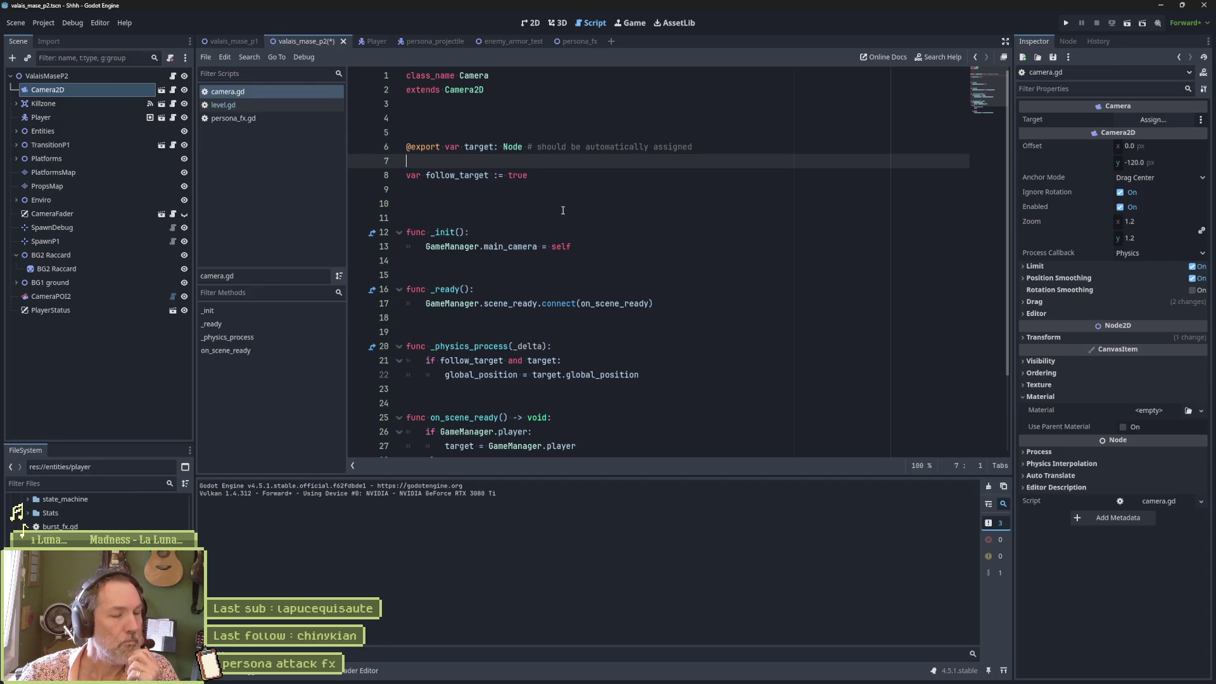
scroll(563, 210, "down", 2)
scroll(592, 225, "down", 1)
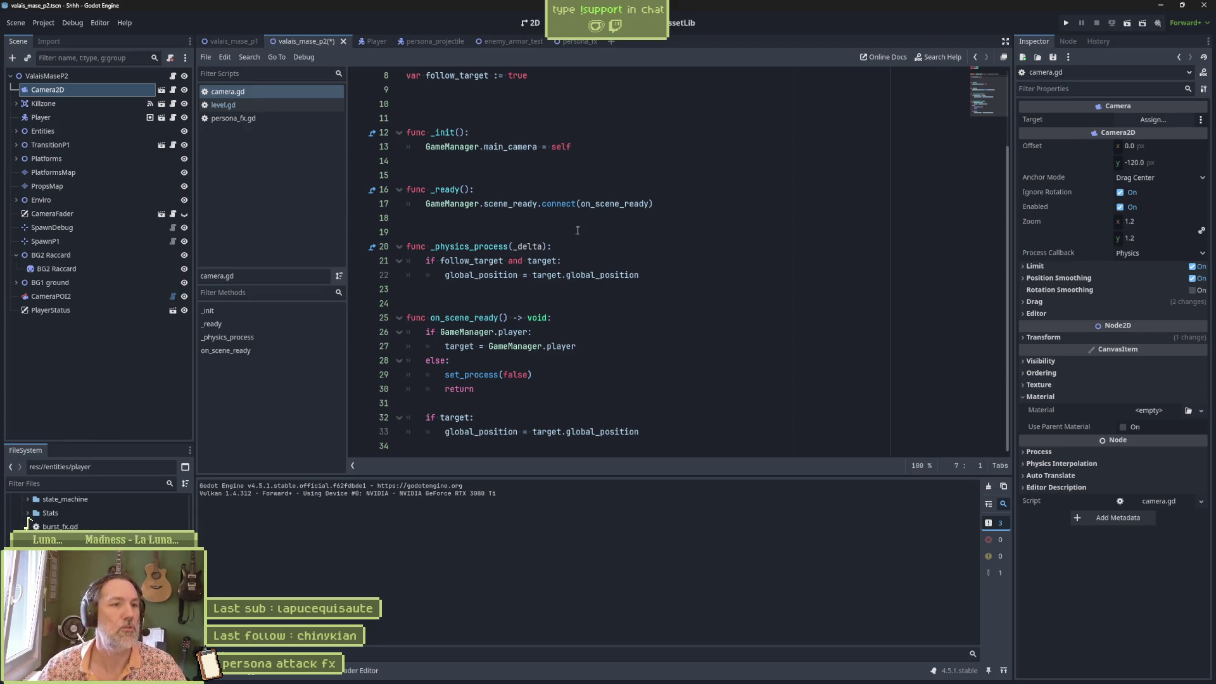
left_click(677, 204)
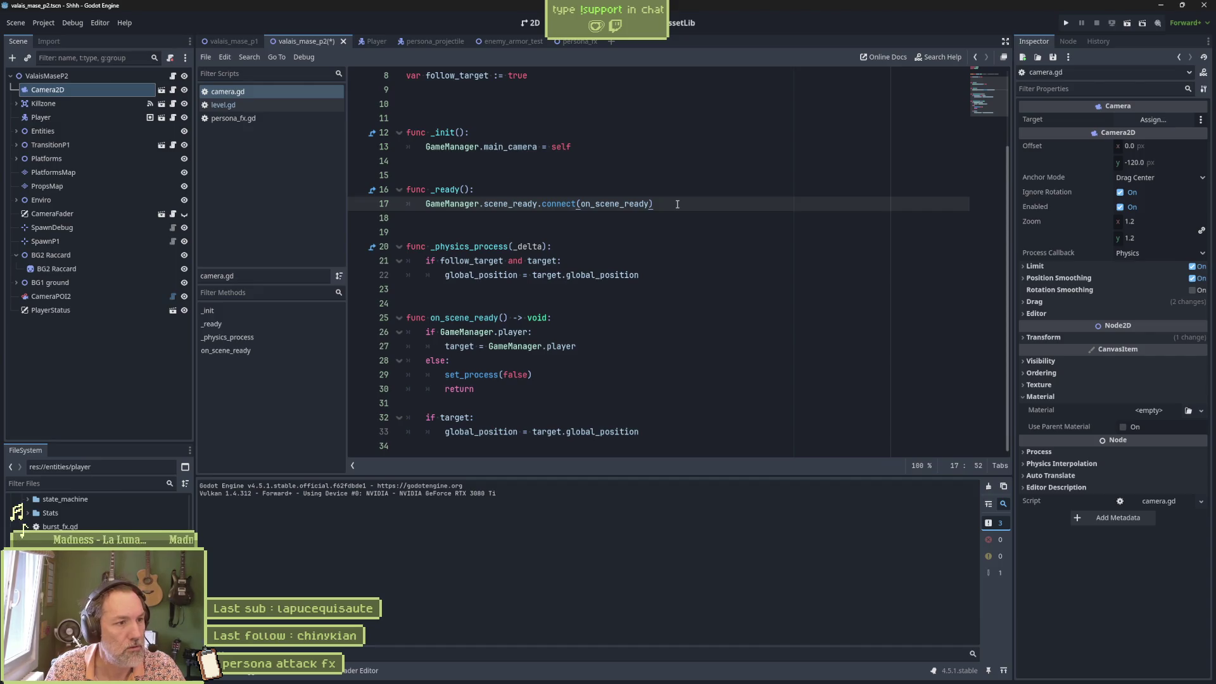
Quick-open event_bus.gd with Ctrl+Alt+O
key("ctrl+alt+o")
key("Return")
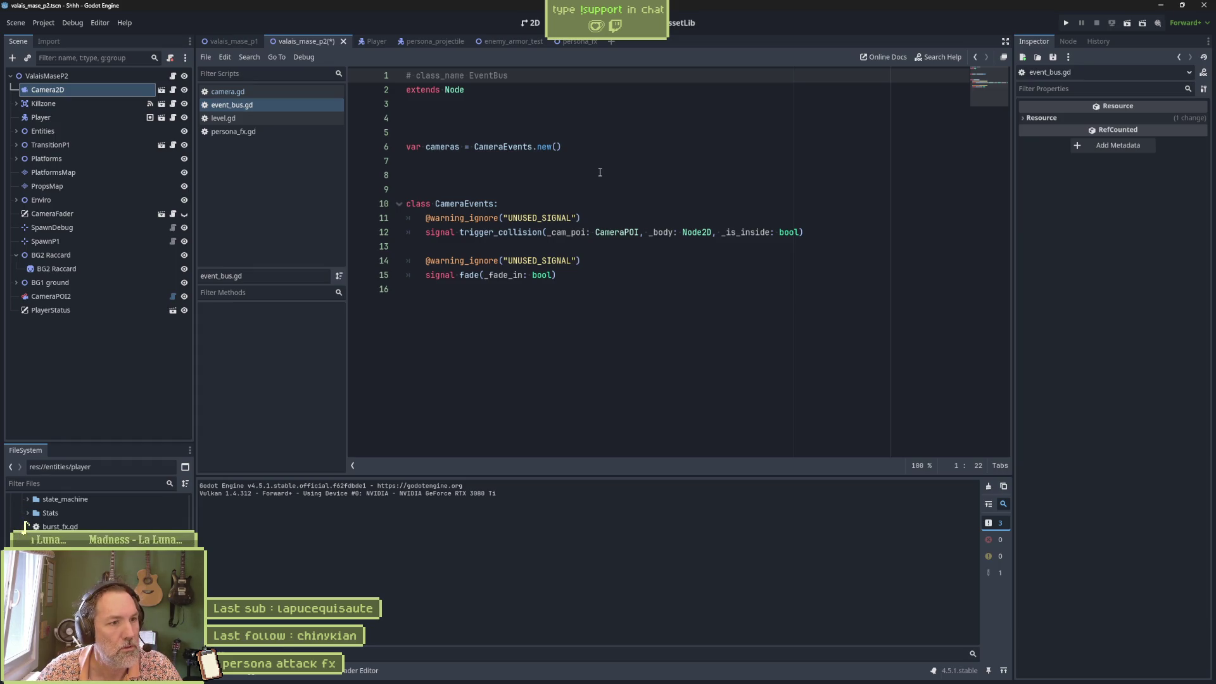
left_click(620, 282)
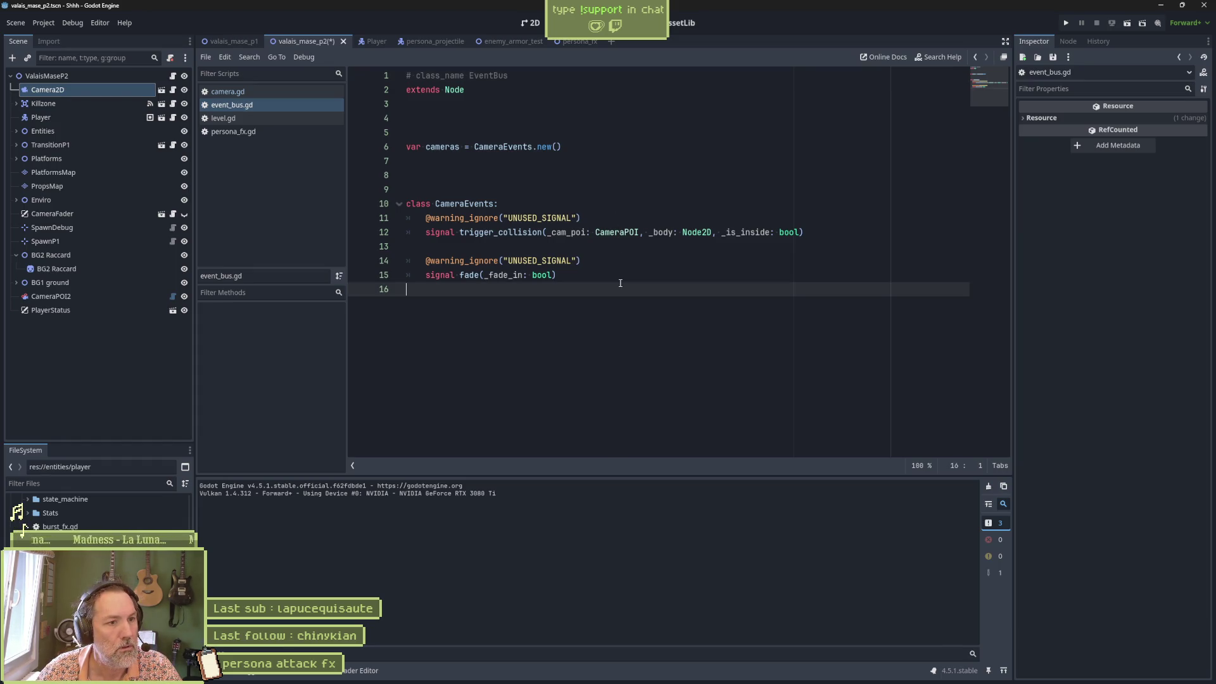
Duplicate the fade signal block in the CameraEvents class
left_click(620, 273)
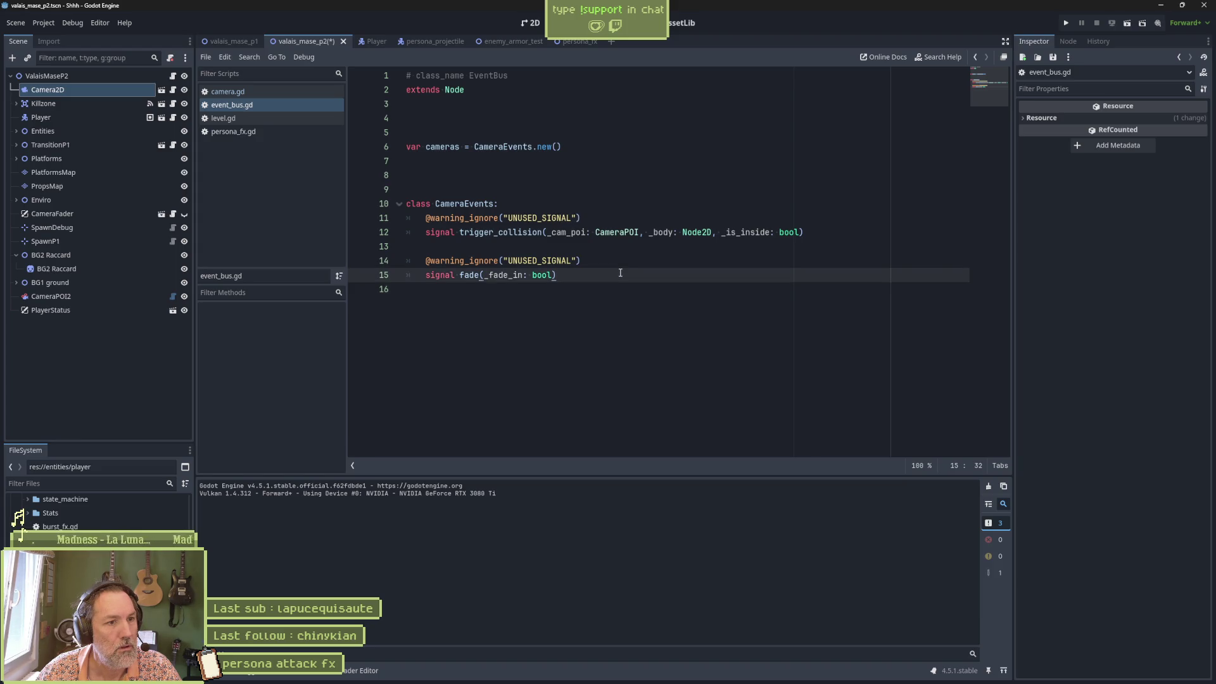
key("shift+Up")
key("shift+Up")
key("shift+Up")
key("shift+End")
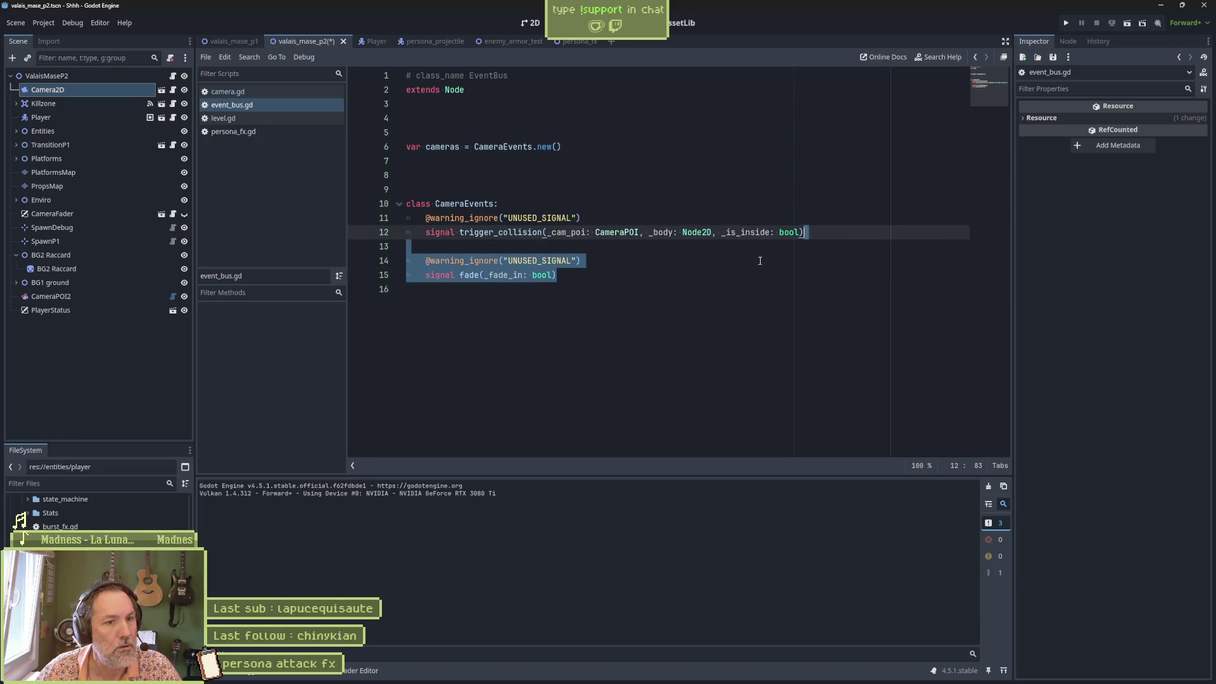
key("ctrl+c")
key("Right")
key("ctrl+v")
Rename the copy to shake(_amplitude: float, _duration: float) and save event_bus.gd
left_click(462, 317)
double_click(472, 318)
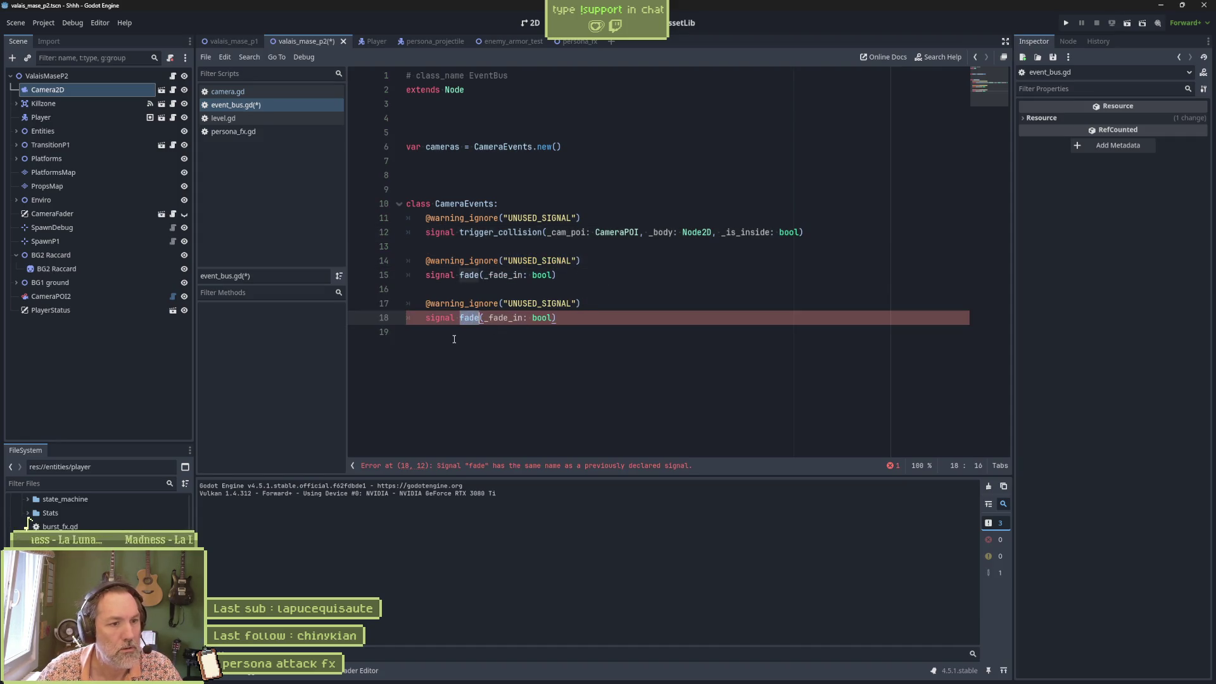
type("shake")
key("Right")
key("ctrl+shift+Right")
key("ctrl+shift+Right")
key("ctrl+shift+Right")
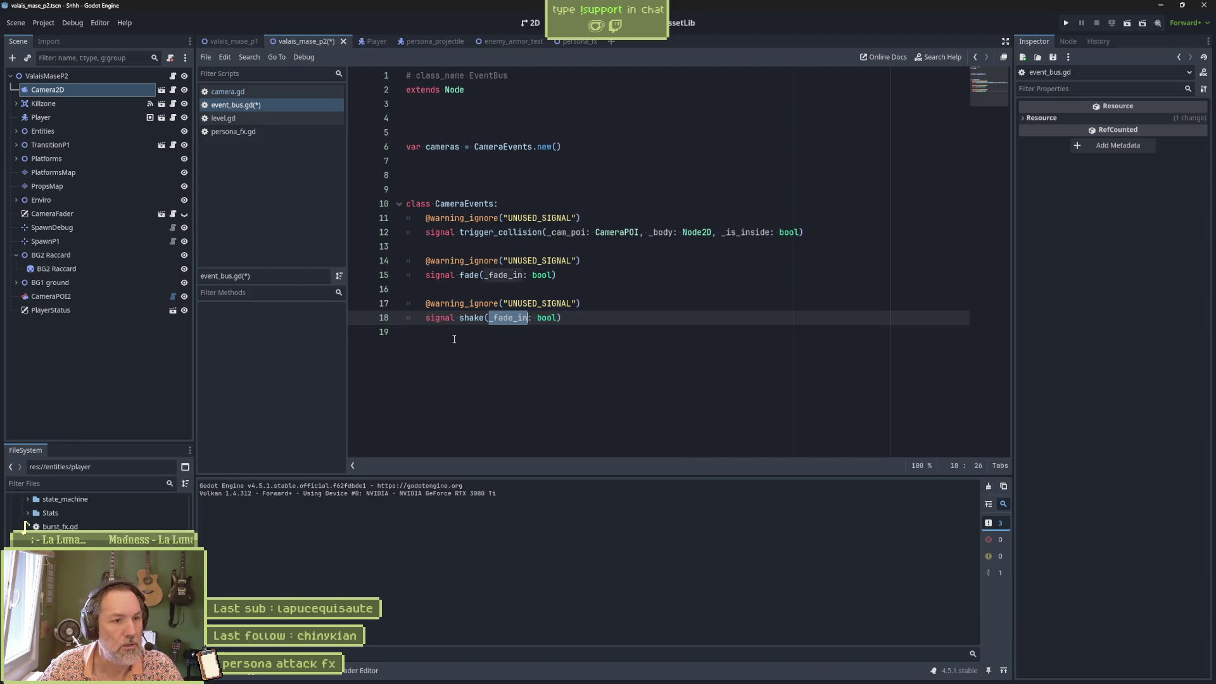
type("_")
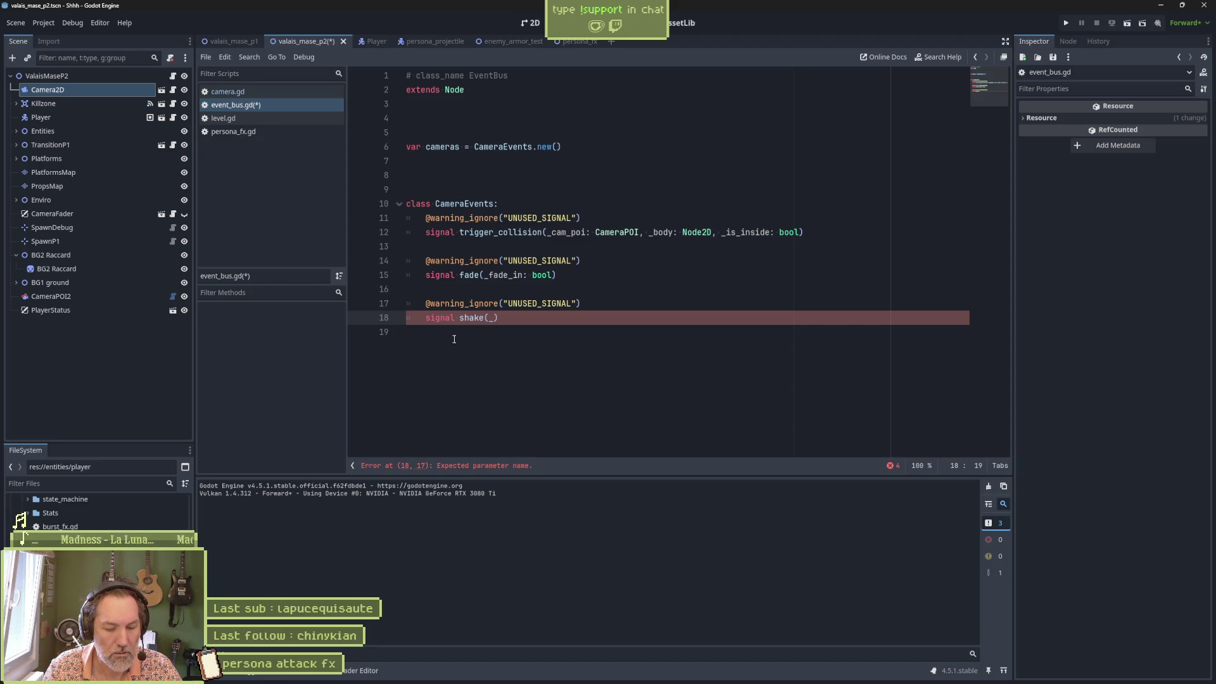
type("amplitude: ")
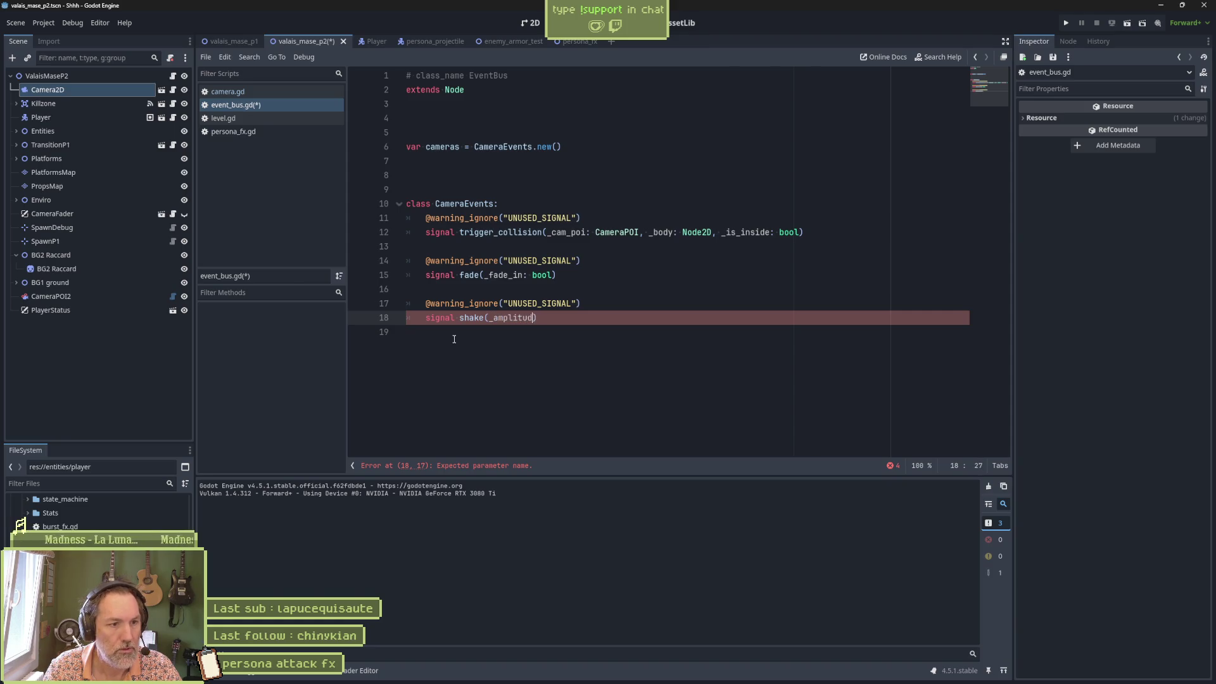
type("float, _dura")
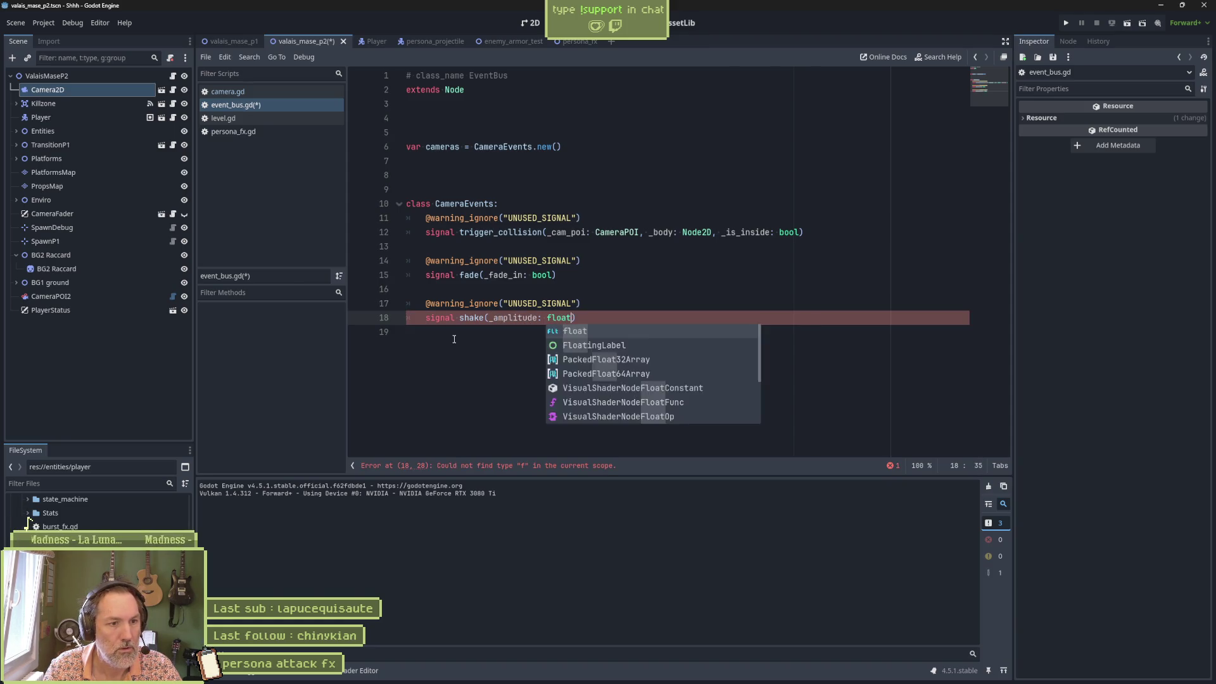
type("tion: float")
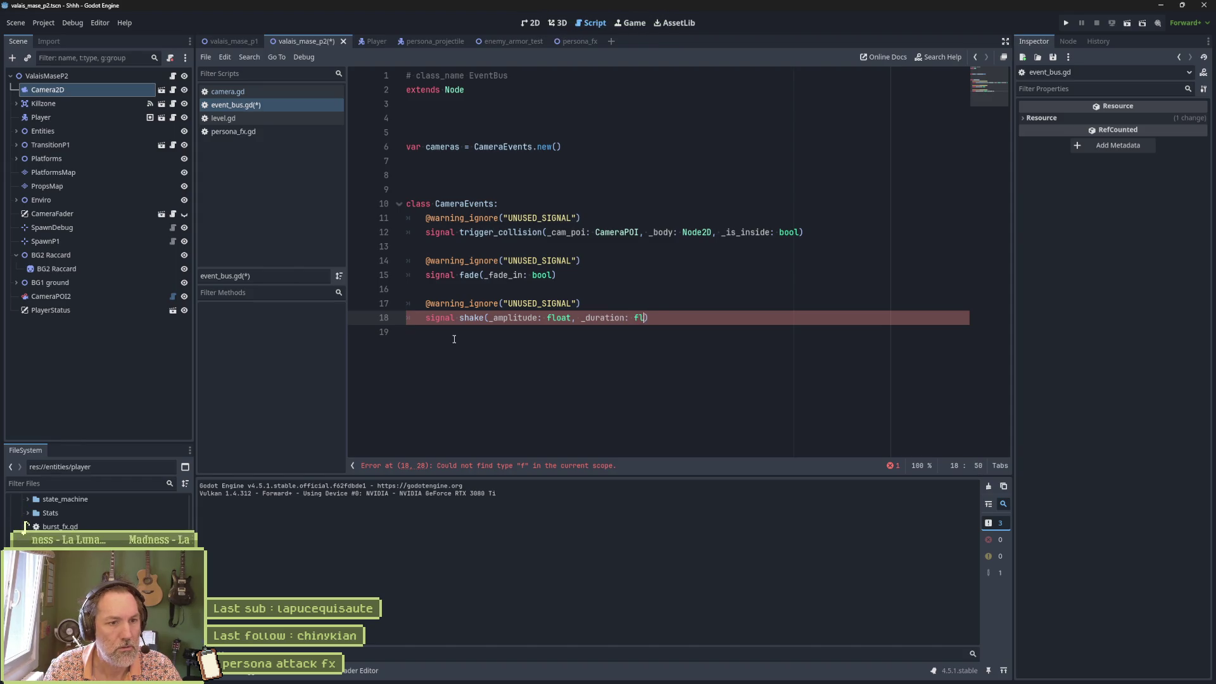
key("ctrl+s")
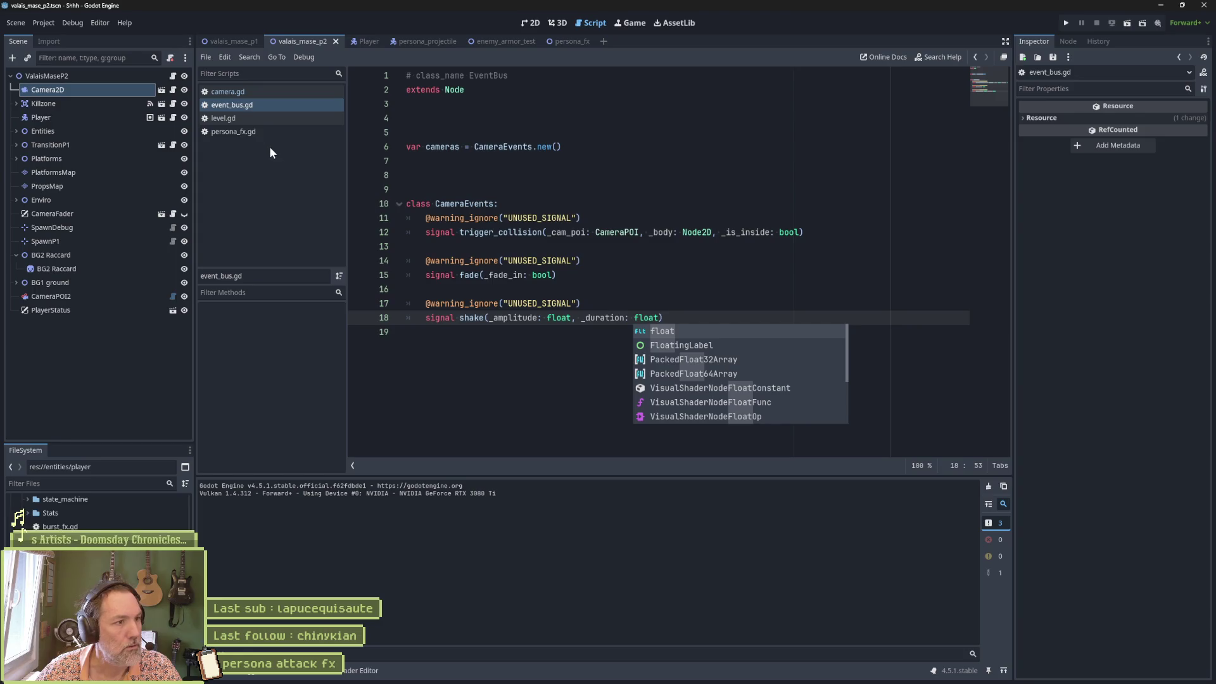
Glance at camera.gd, then return to event_bus.gd's fade signal
left_click(253, 92)
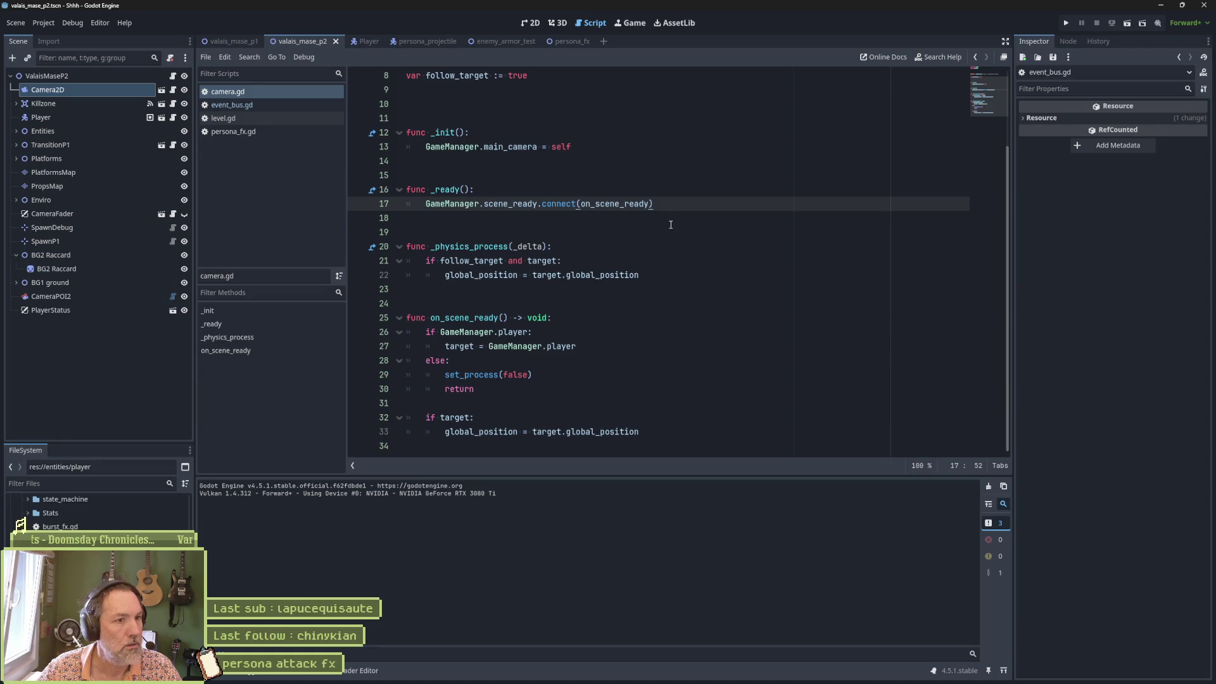
left_click(255, 106)
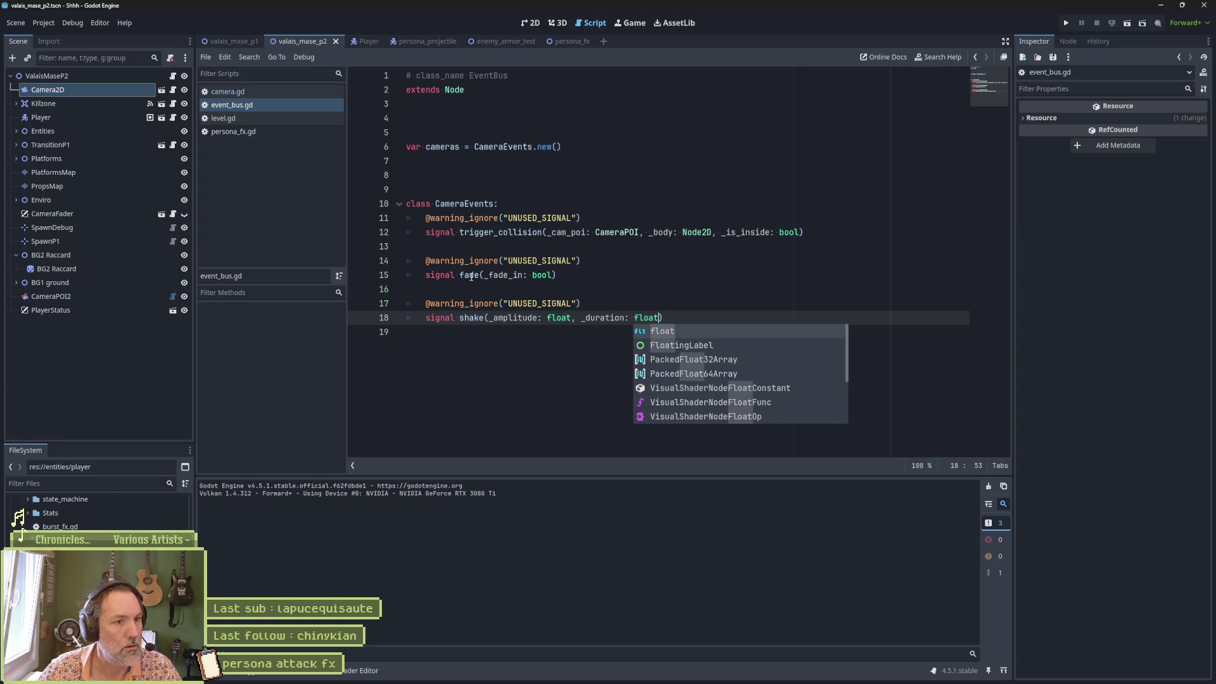
double_click(471, 277)
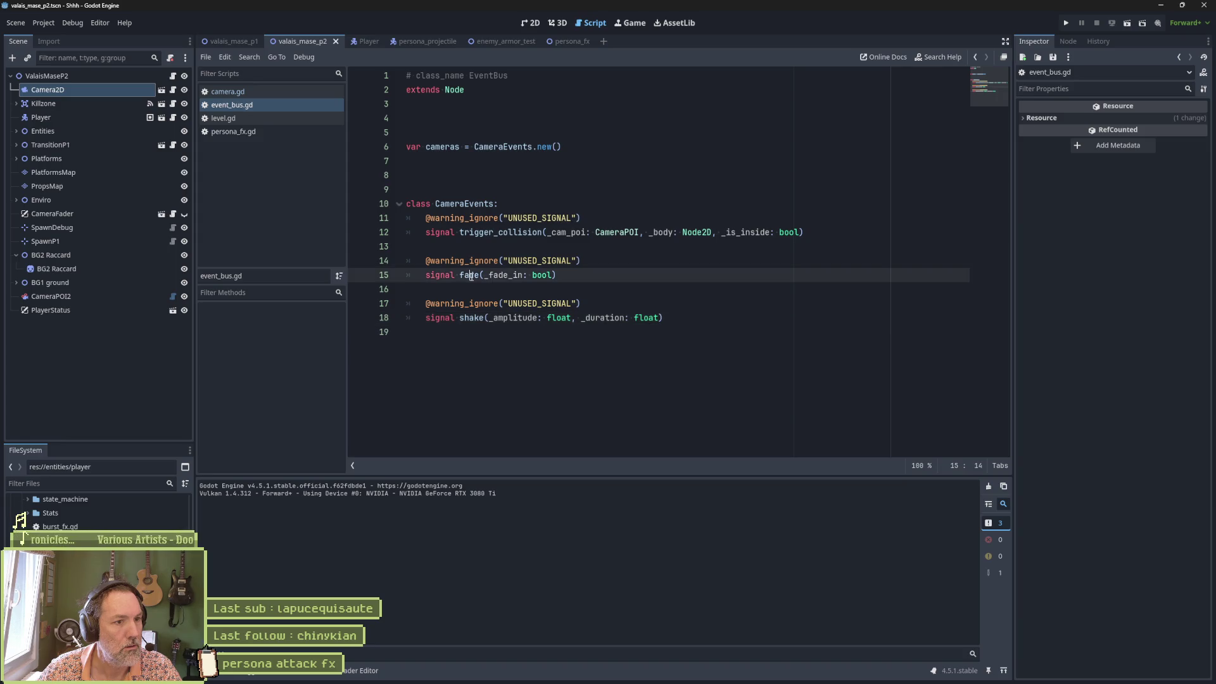
Search all project scripts for 'fade' and scroll through the results
key("ctrl+shift+f")
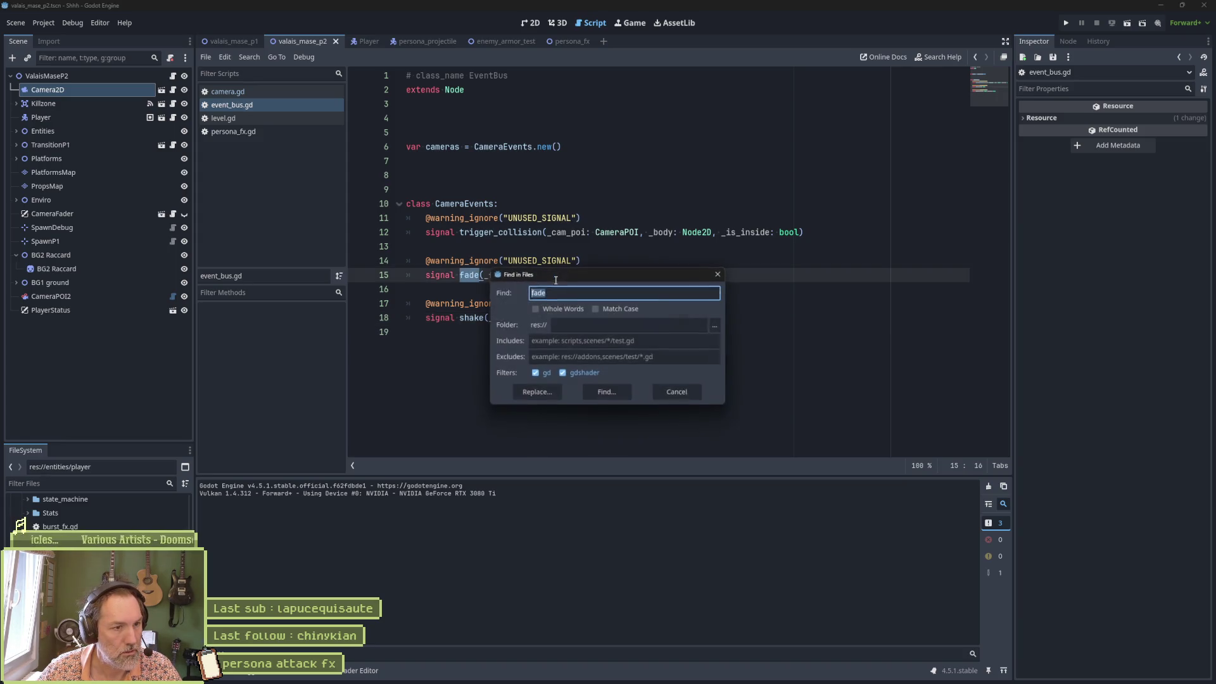
left_click(609, 390)
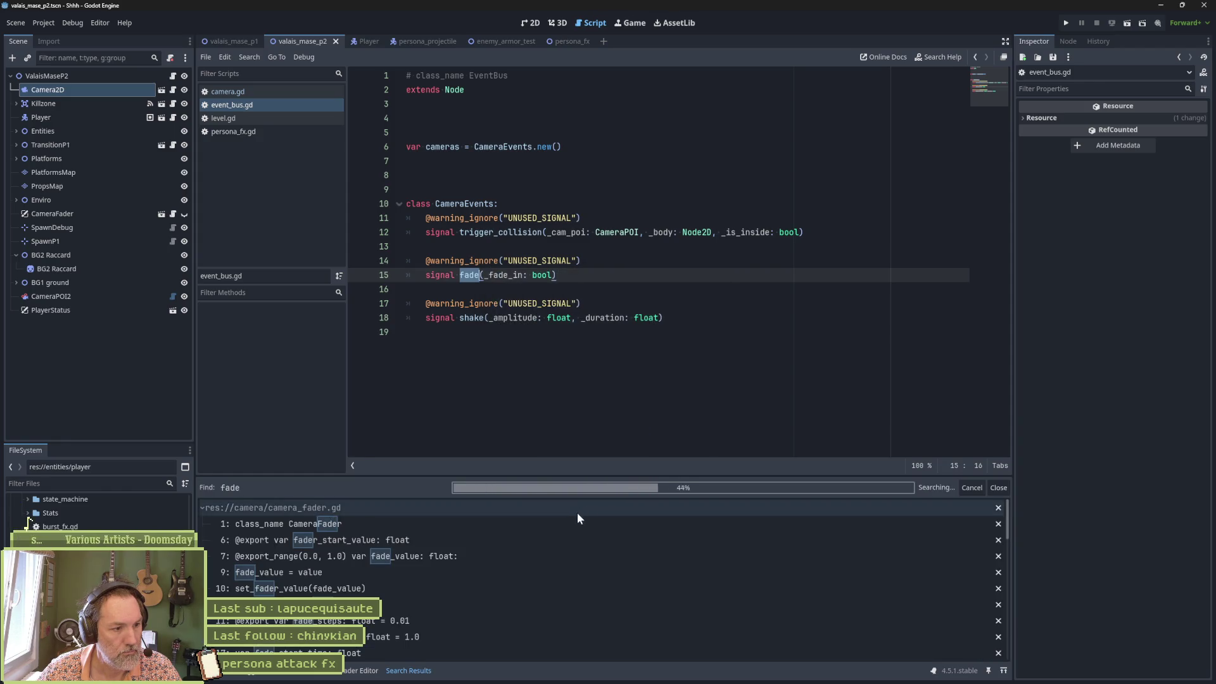
scroll(474, 582, "down", 2)
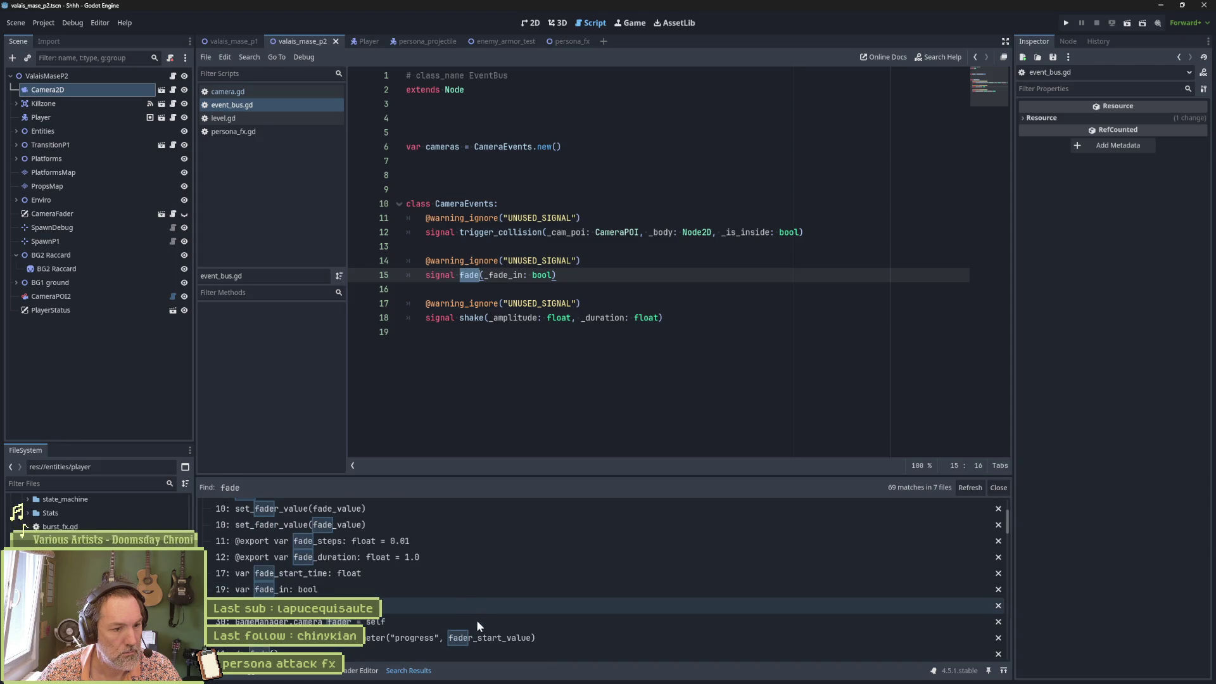
scroll(375, 645, "down", 2)
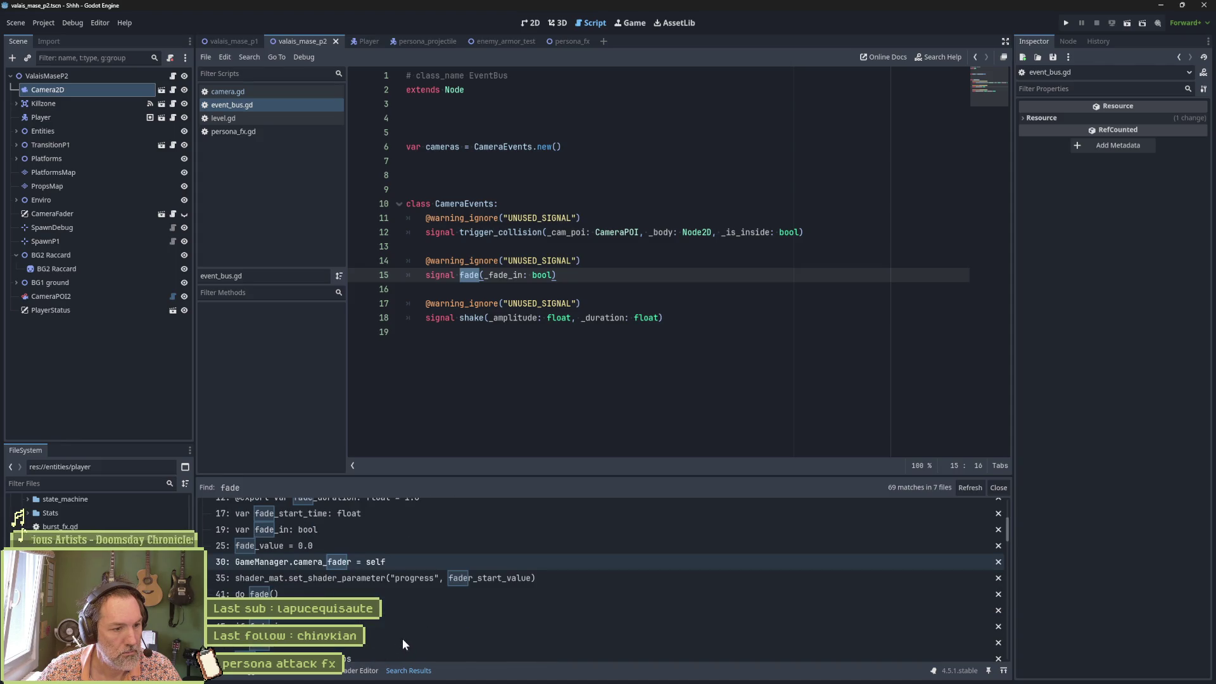
scroll(494, 613, "down", 1)
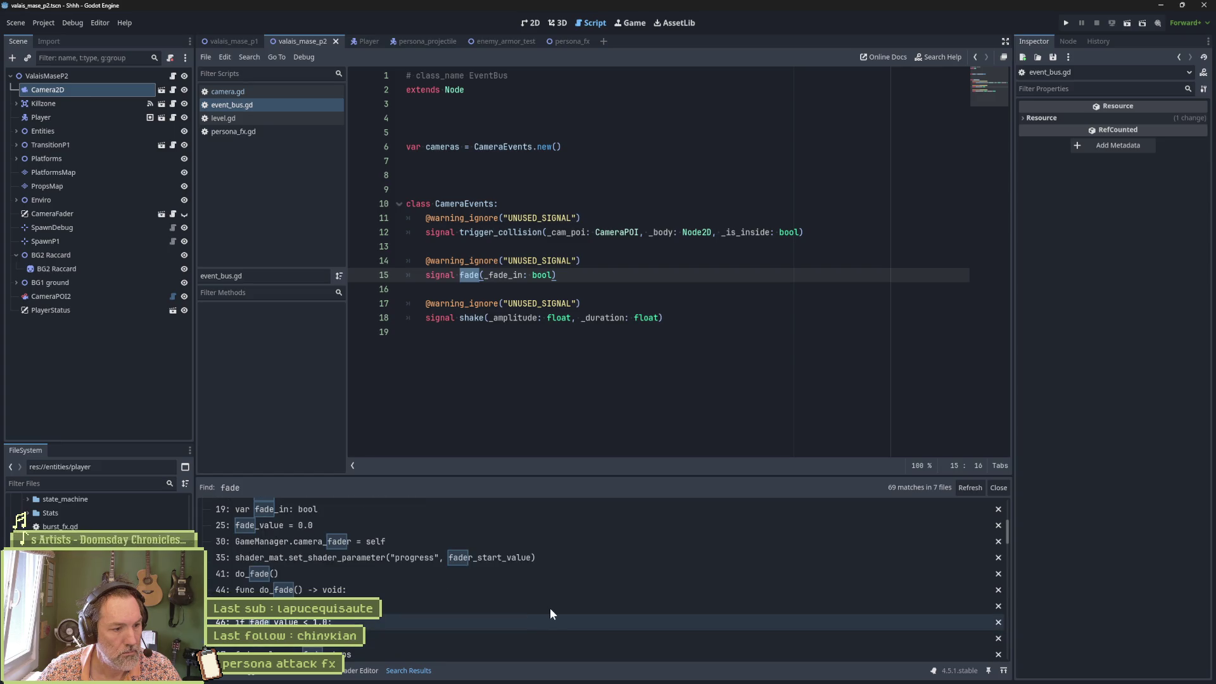
scroll(548, 613, "down", 2)
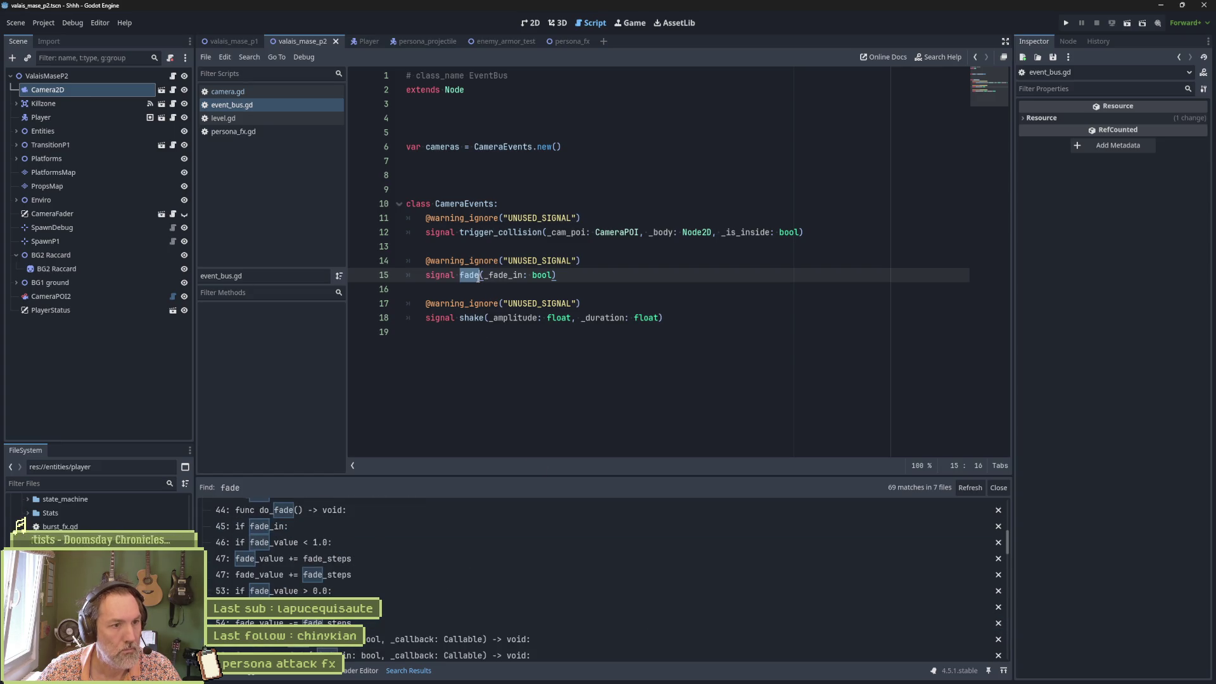
Search the project for 'fade.connect' as whole words, which finds no matches
key("ctrl+shift+f")
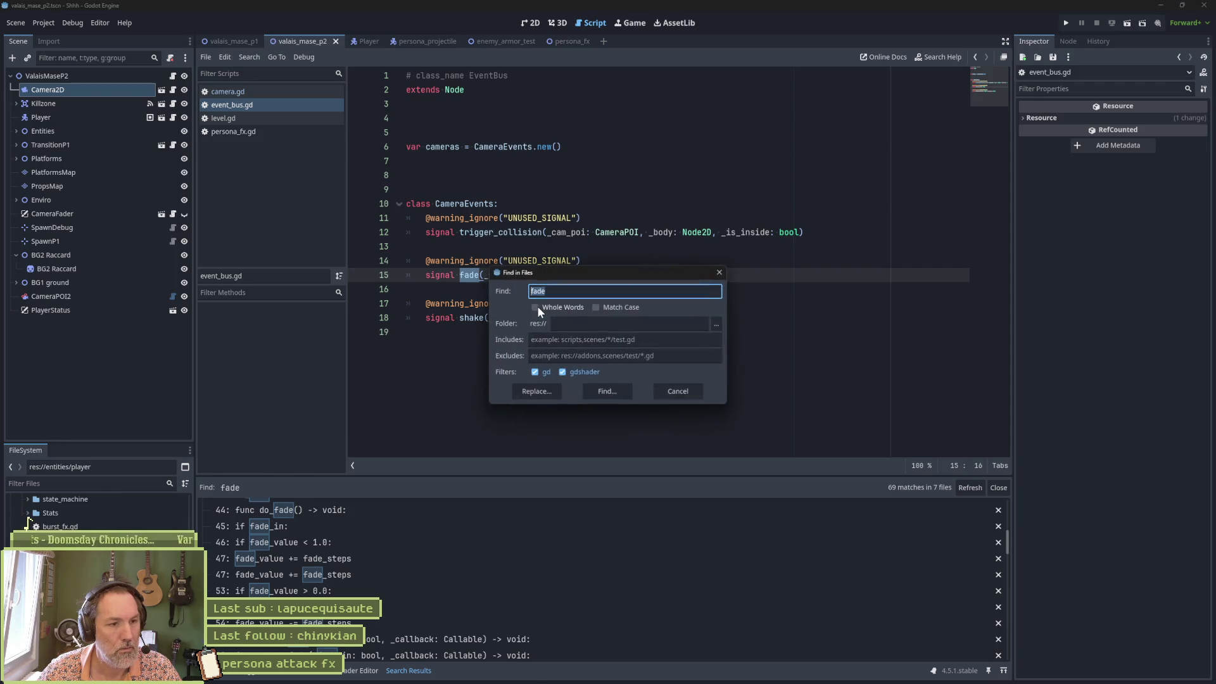
type(".connec")
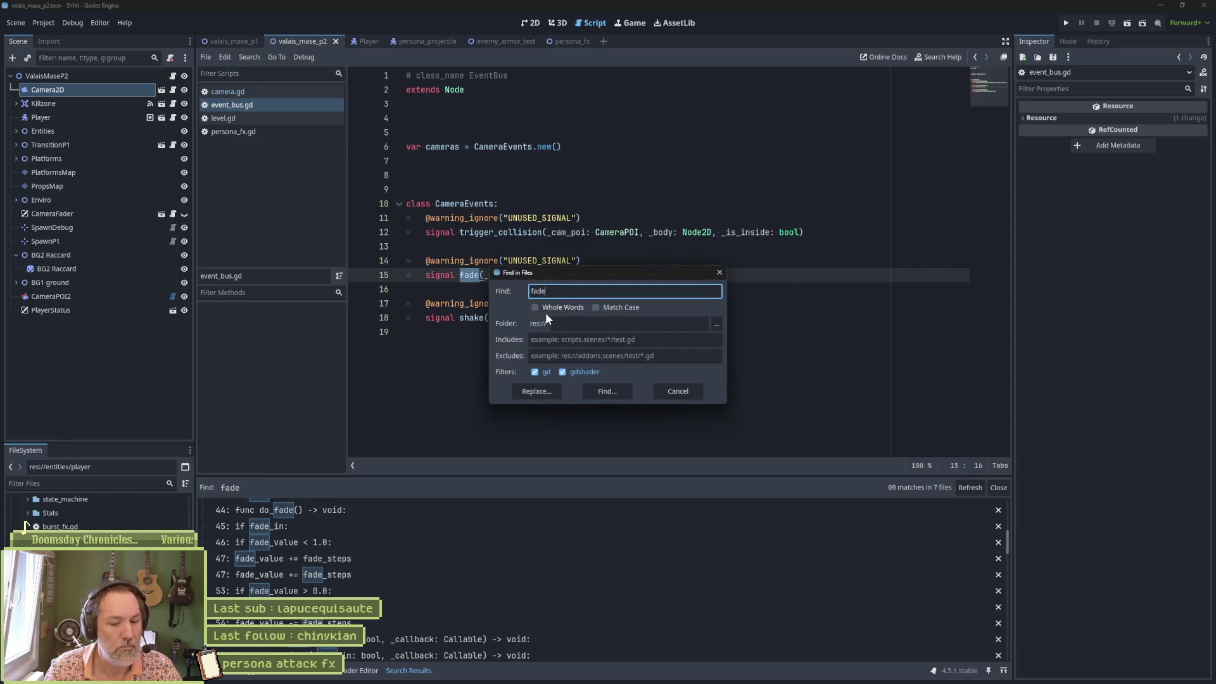
type("t")
left_click(565, 308)
left_click(610, 391)
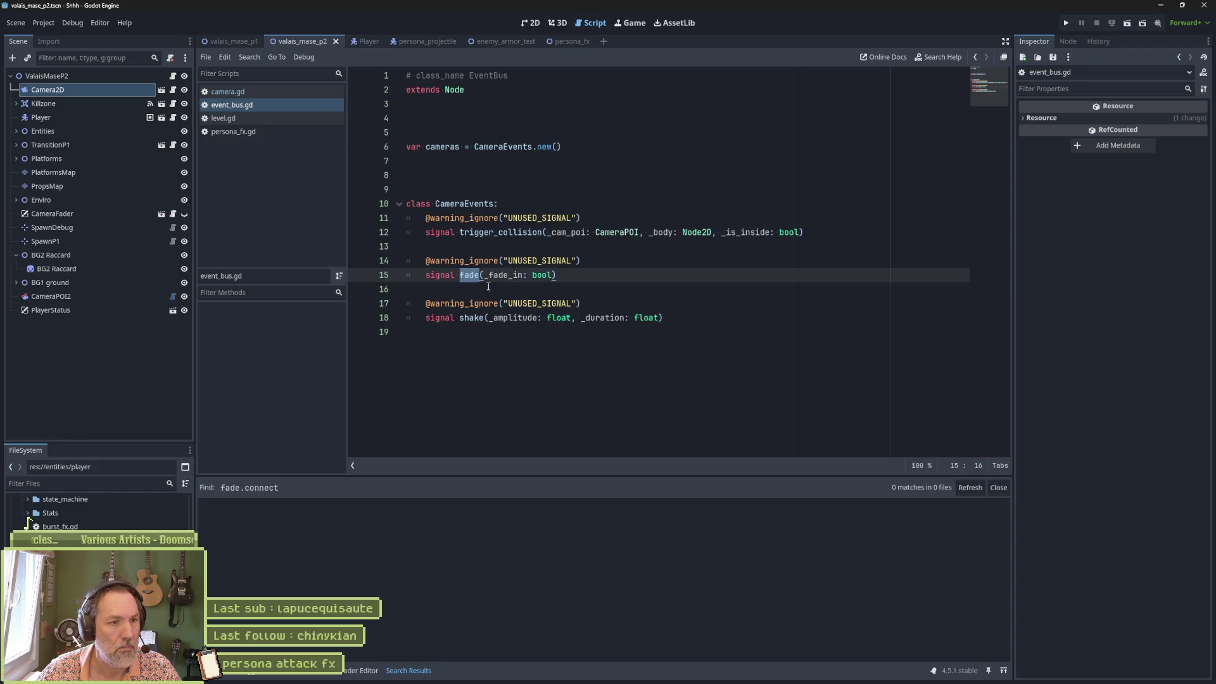
Search all project files for 'trigger_collision.connect'
double_click(501, 232)
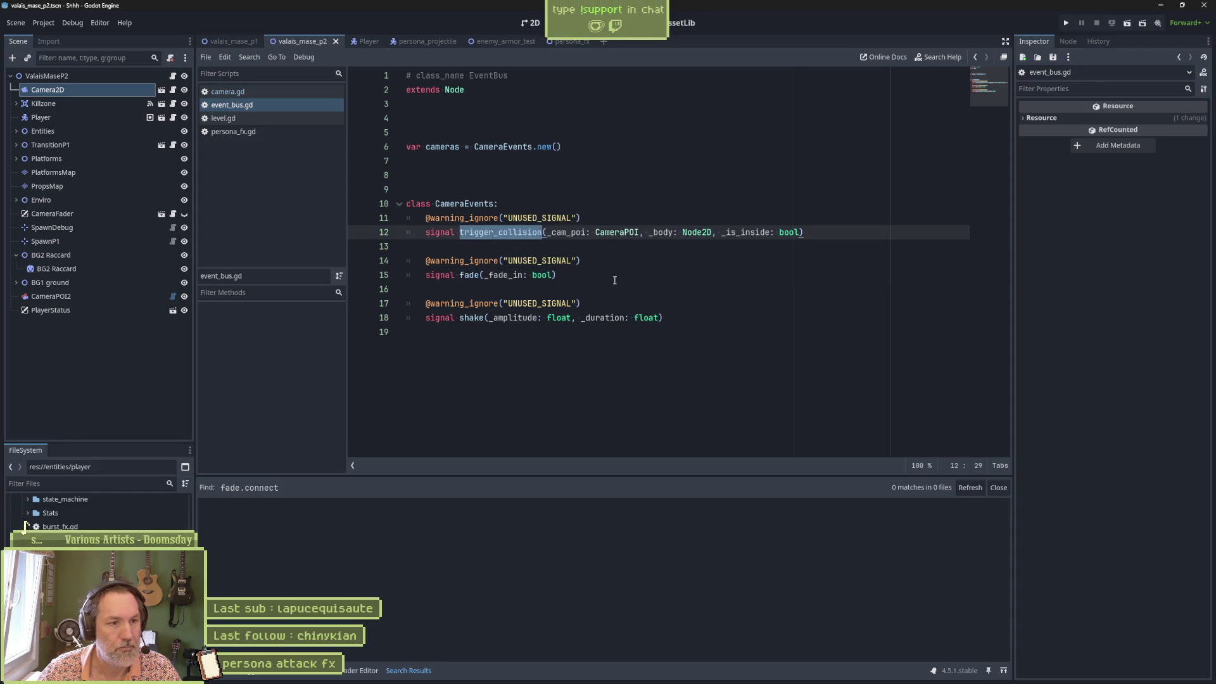
key("ctrl+shift+f")
key("End")
type(".")
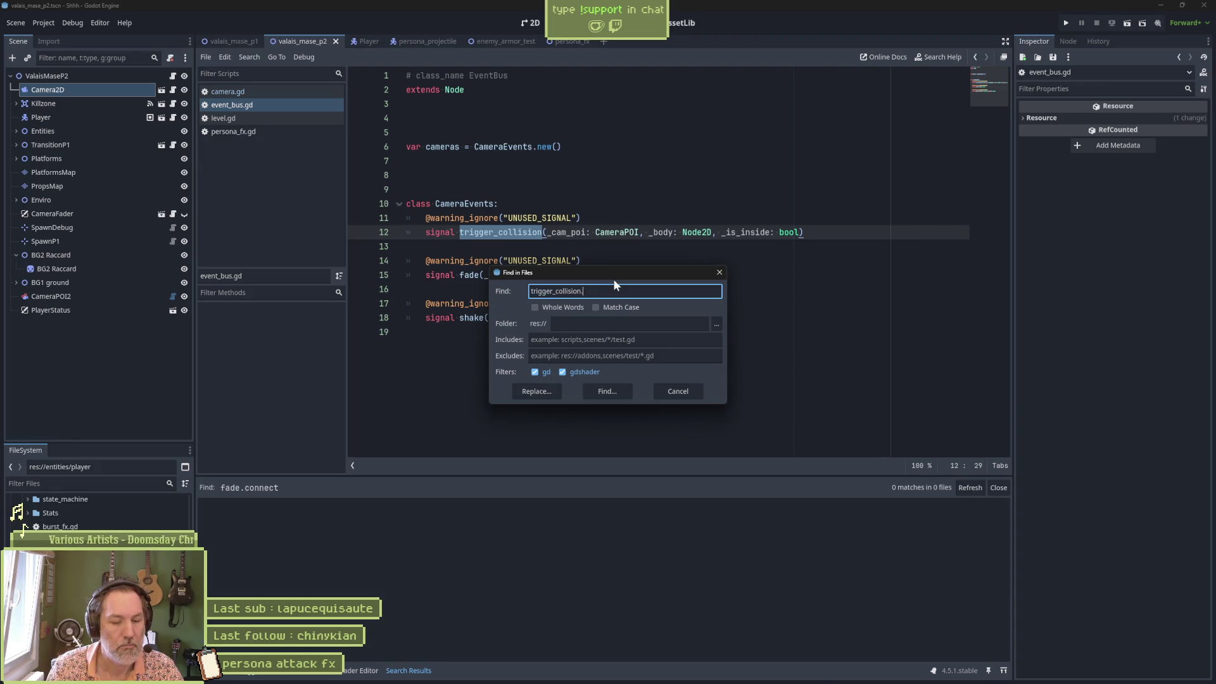
type("connect")
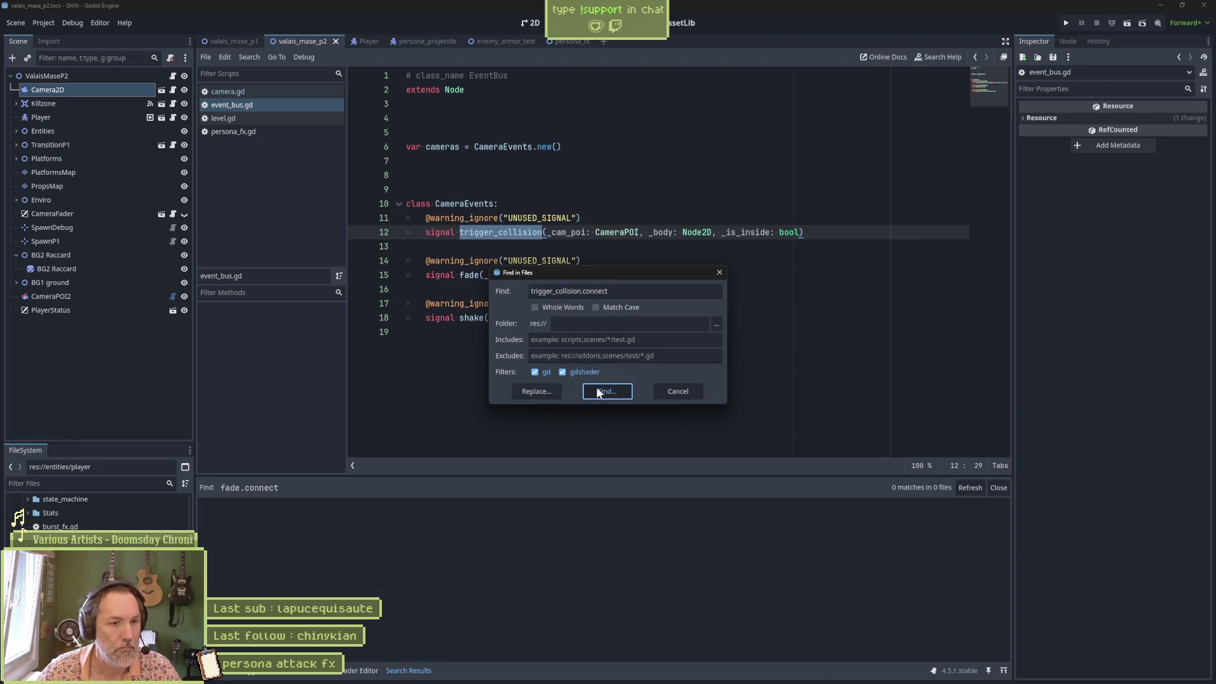
left_click(598, 390)
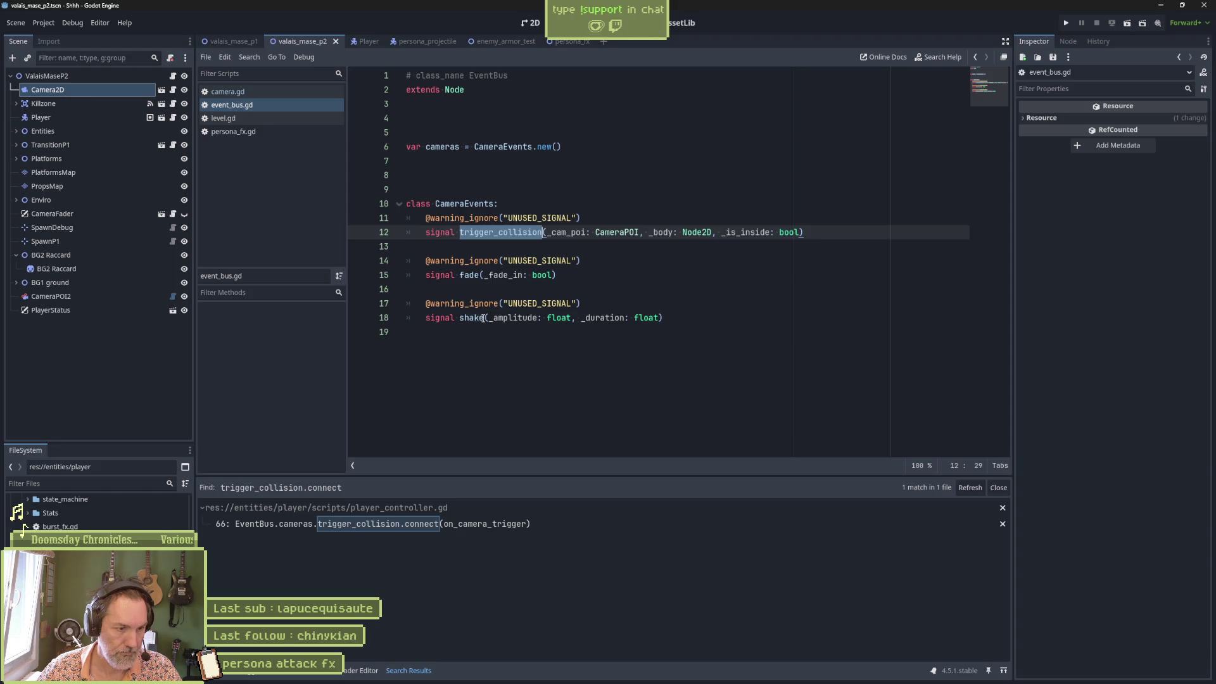
In camera.gd's _ready, add EventBus.cameras.shake.connect(on_shake) after the scene_ready connection
left_click_drag(663, 317, 459, 317)
key("ctrl+c")
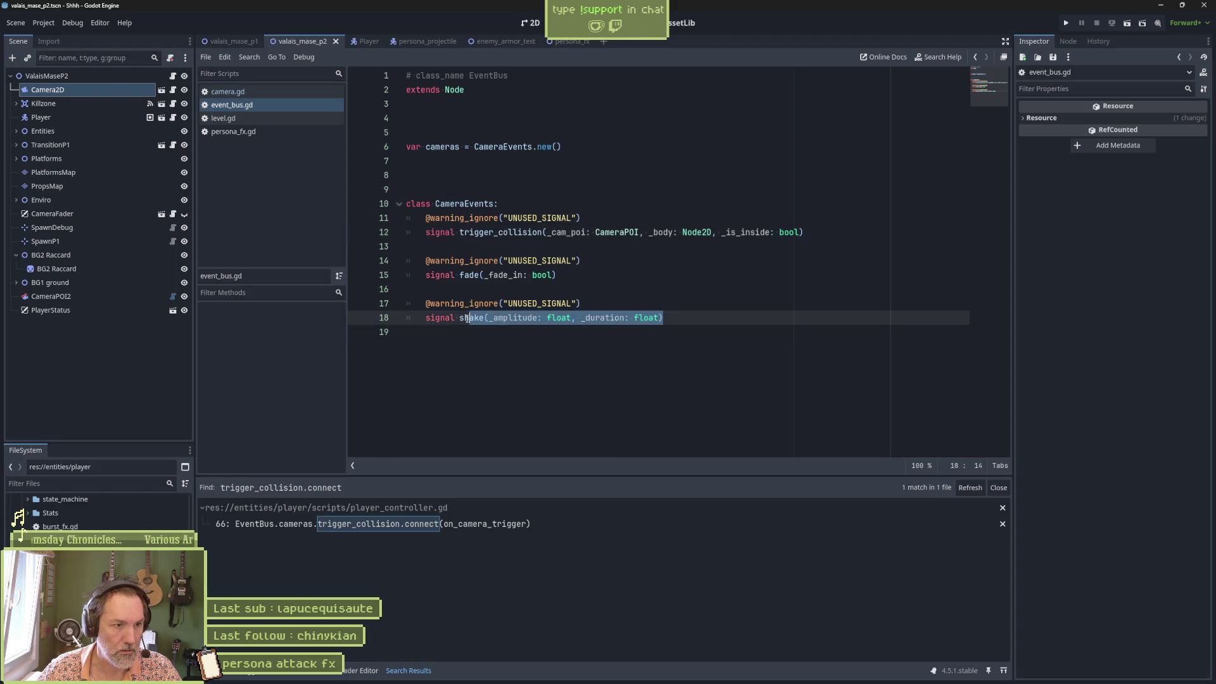
left_click(227, 92)
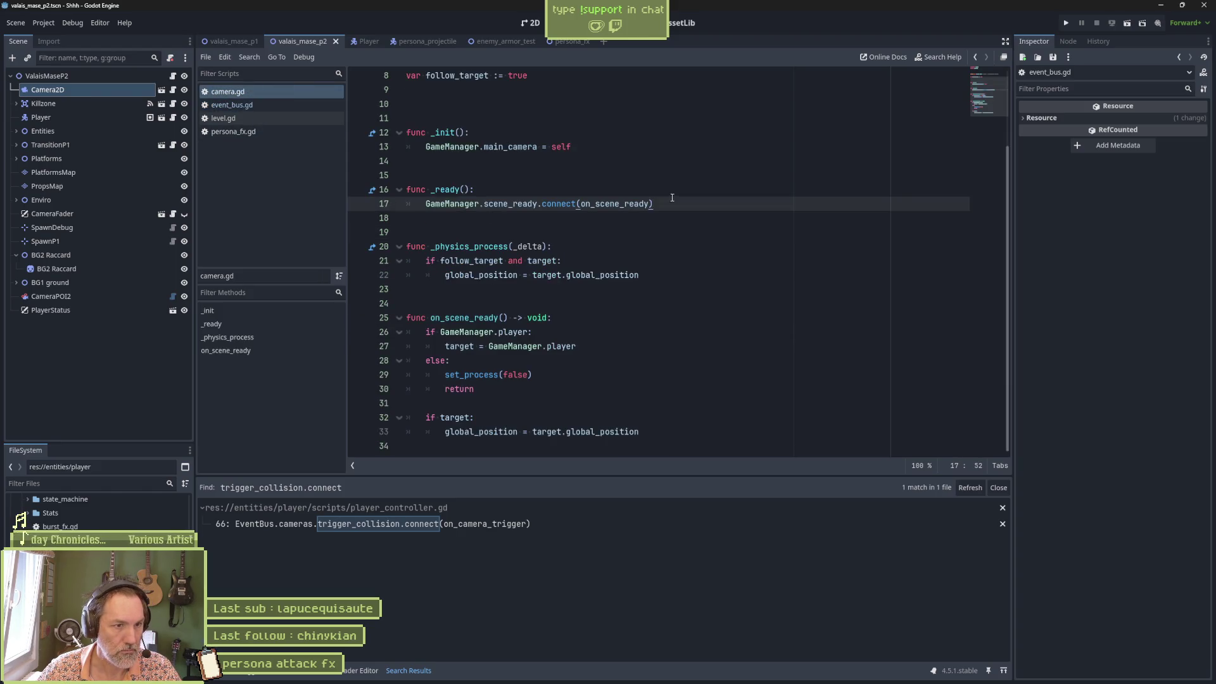
key("Return")
type("Eve")
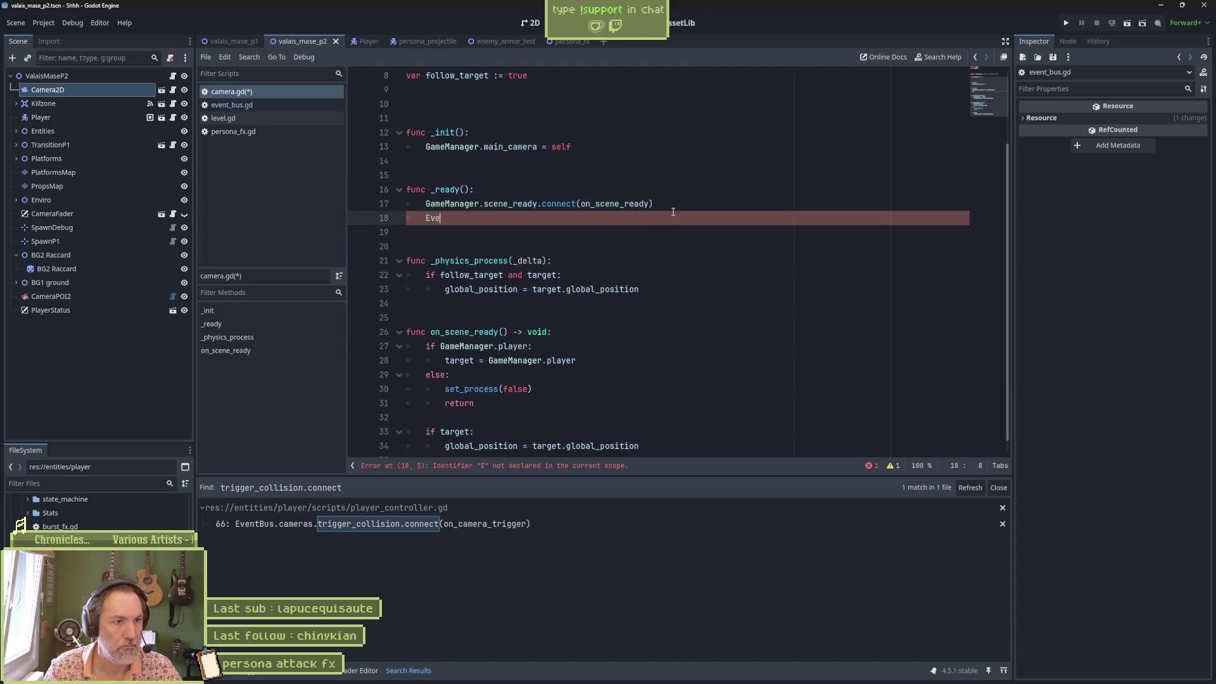
type("ntBus.cameras.")
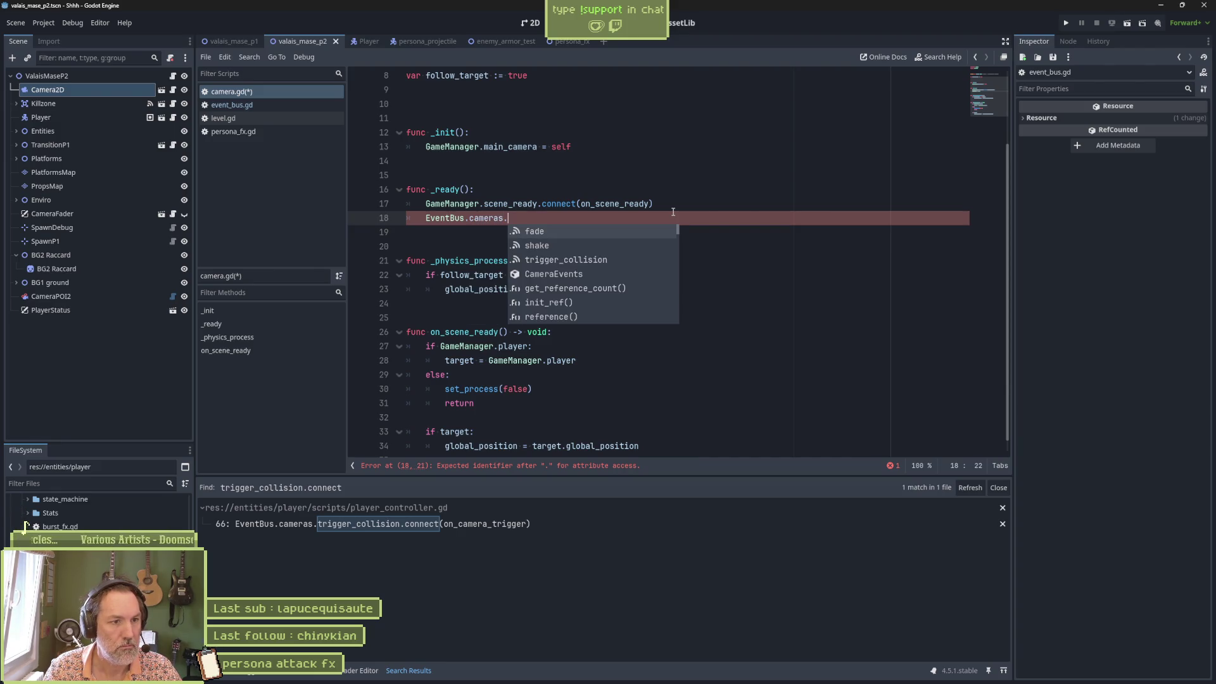
type("sha")
key("Return")
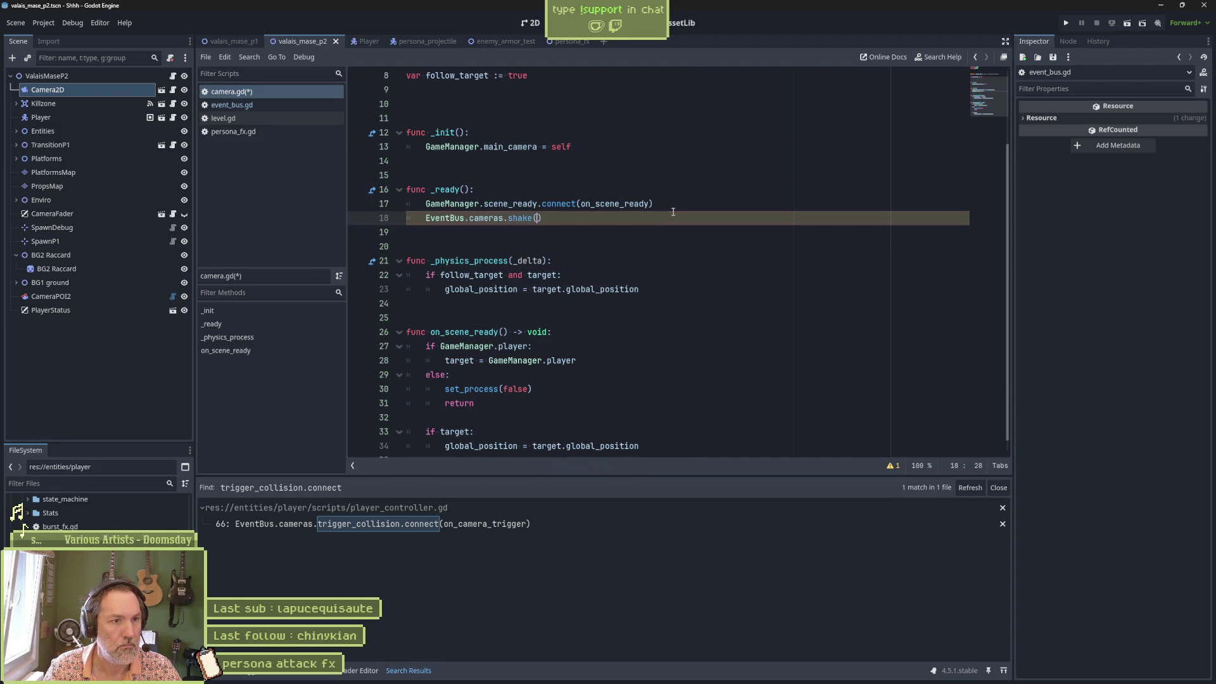
type("on_shake)")
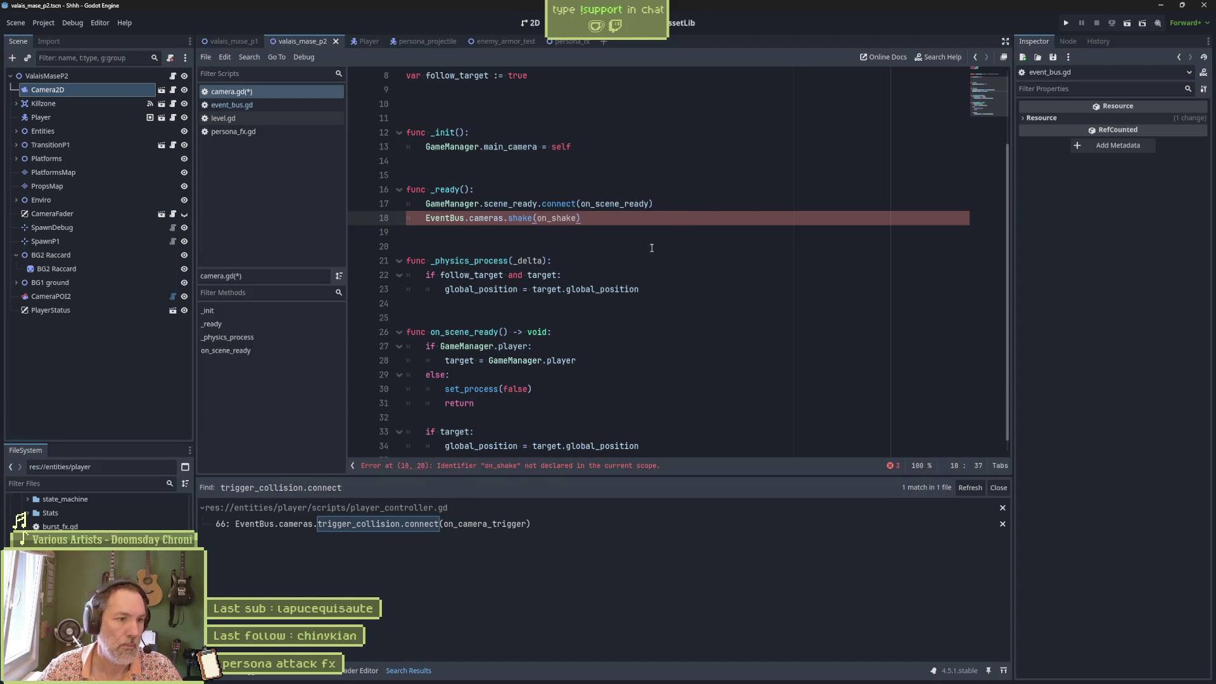
Add an on_shake function at the end of the script with the shake signal's amplitude and duration parameters
left_click(400, 333)
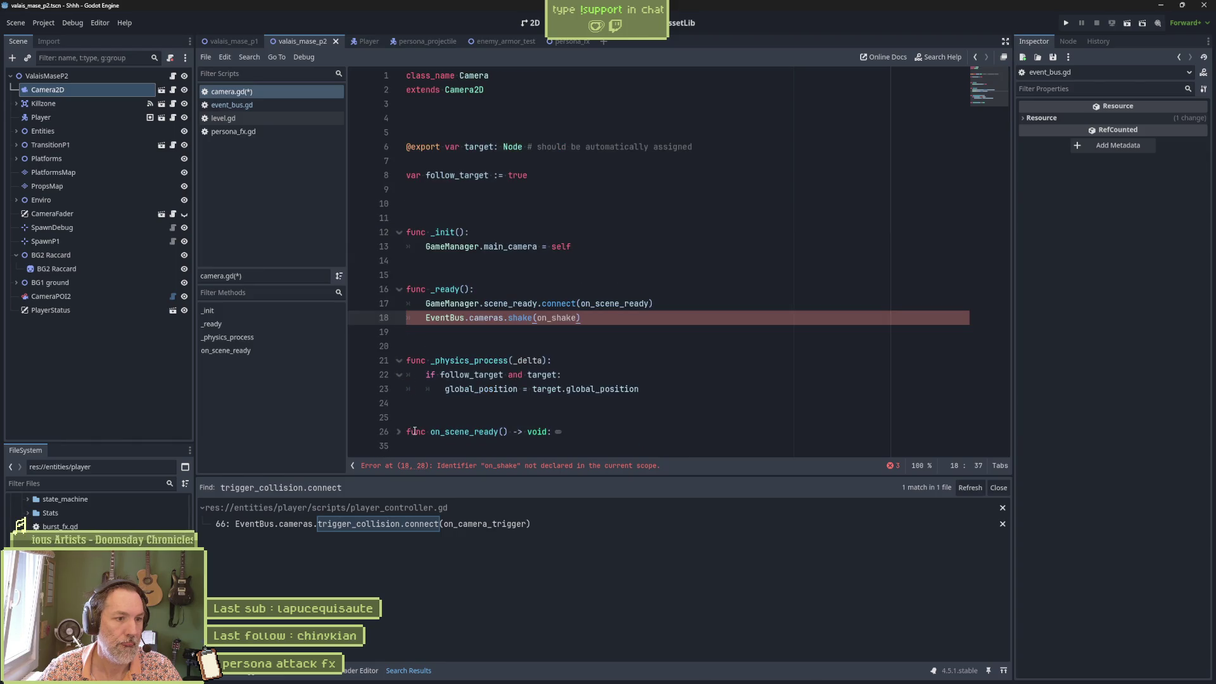
left_click(414, 446)
key("Return")
key("Return")
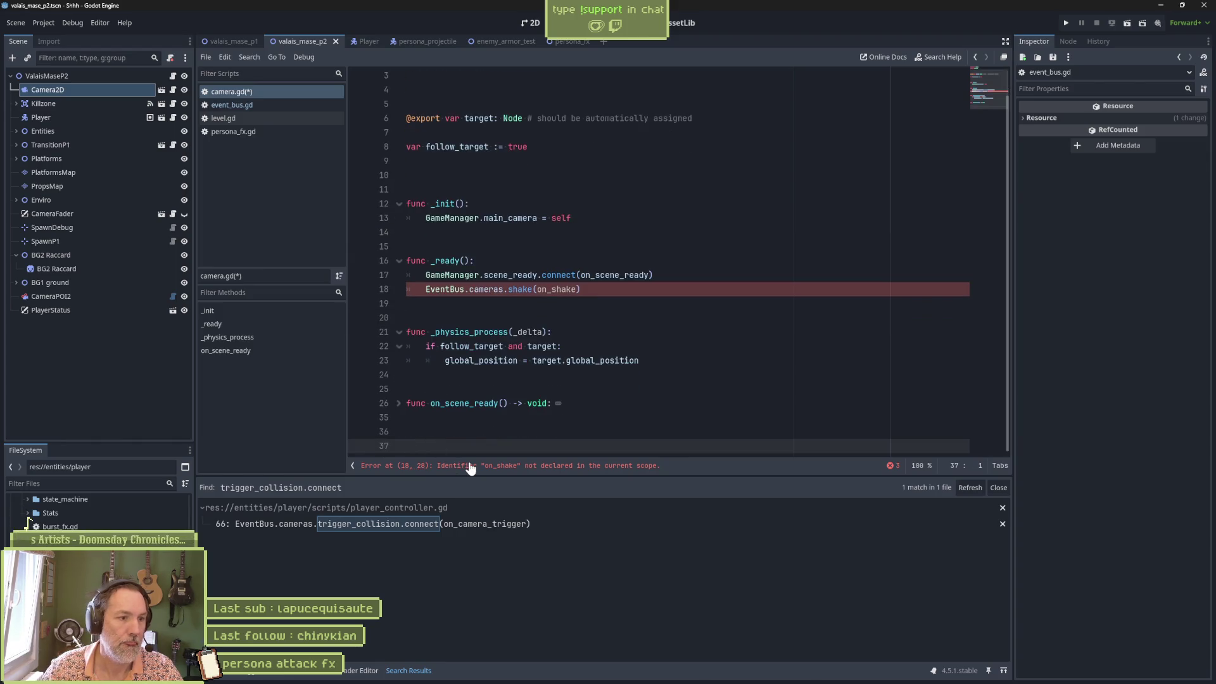
type("func ")
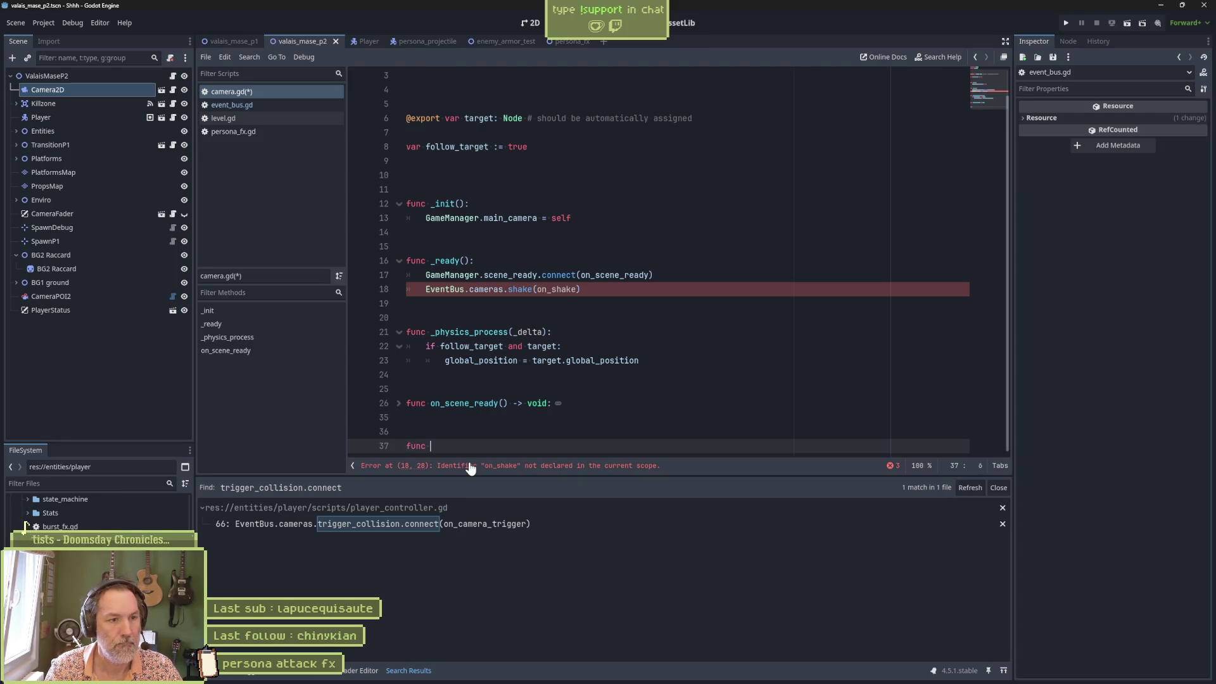
type("on_shake(")
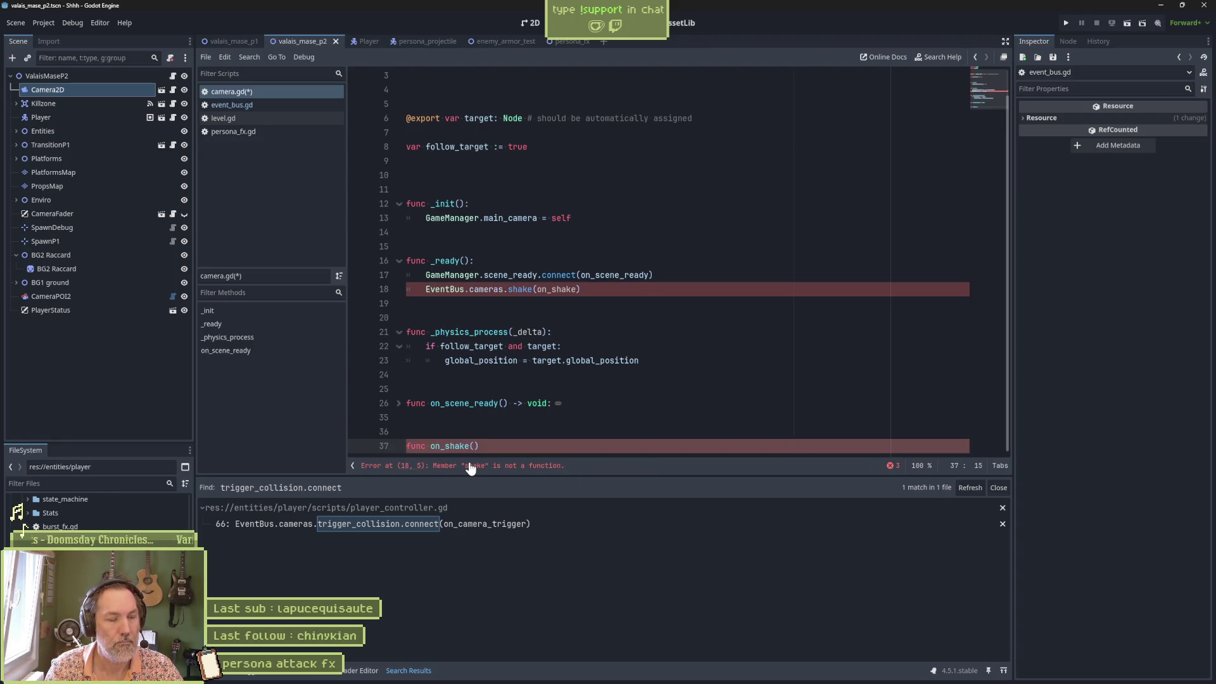
left_click(438, 431)
key("ctrl+v")
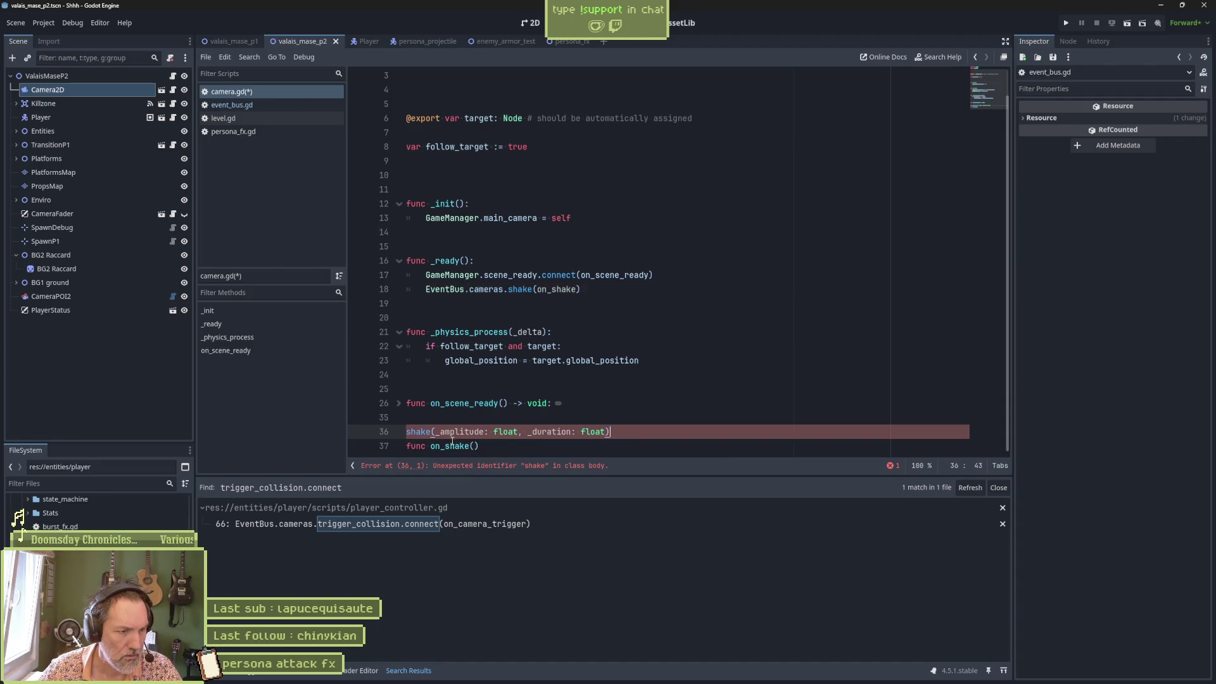
left_click_drag(438, 431, 607, 436)
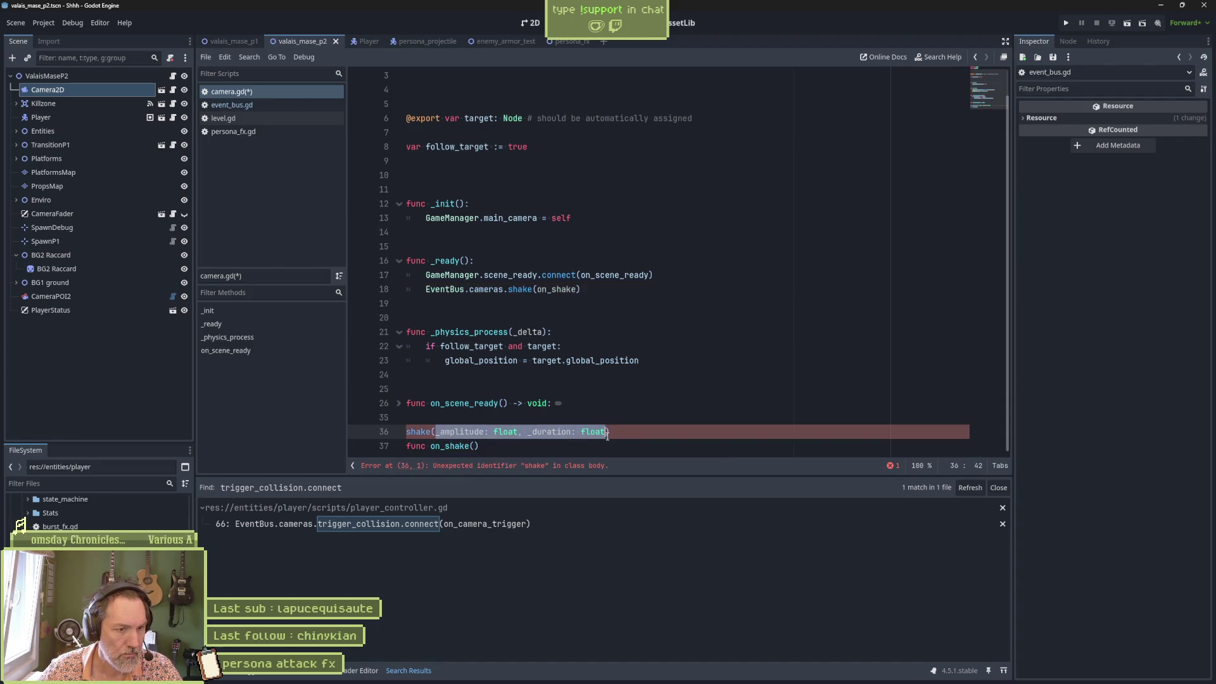
key("ctrl+c")
left_click(475, 446)
key("ctrl+v")
key("Up")
key("ctrl+shift+k")
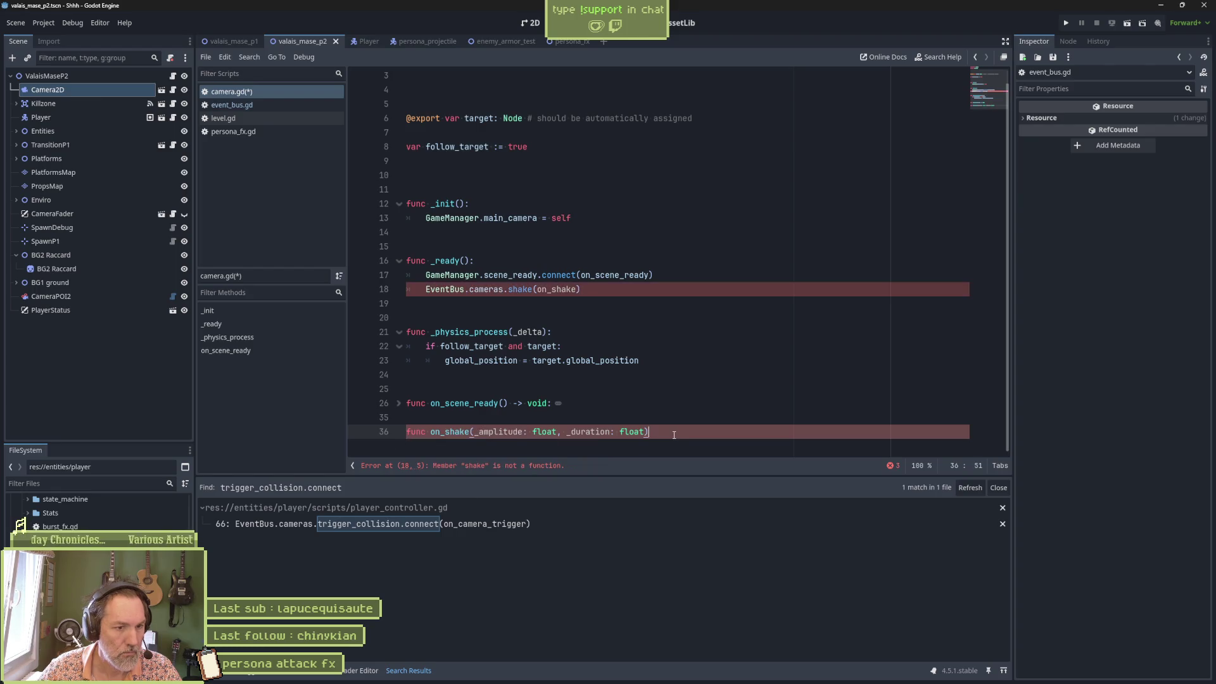
type(":")
Make on_shake call print_debug(" camera shake"), save camera.gd, and add a blank line before it
key("Return")
type("print_debug(")
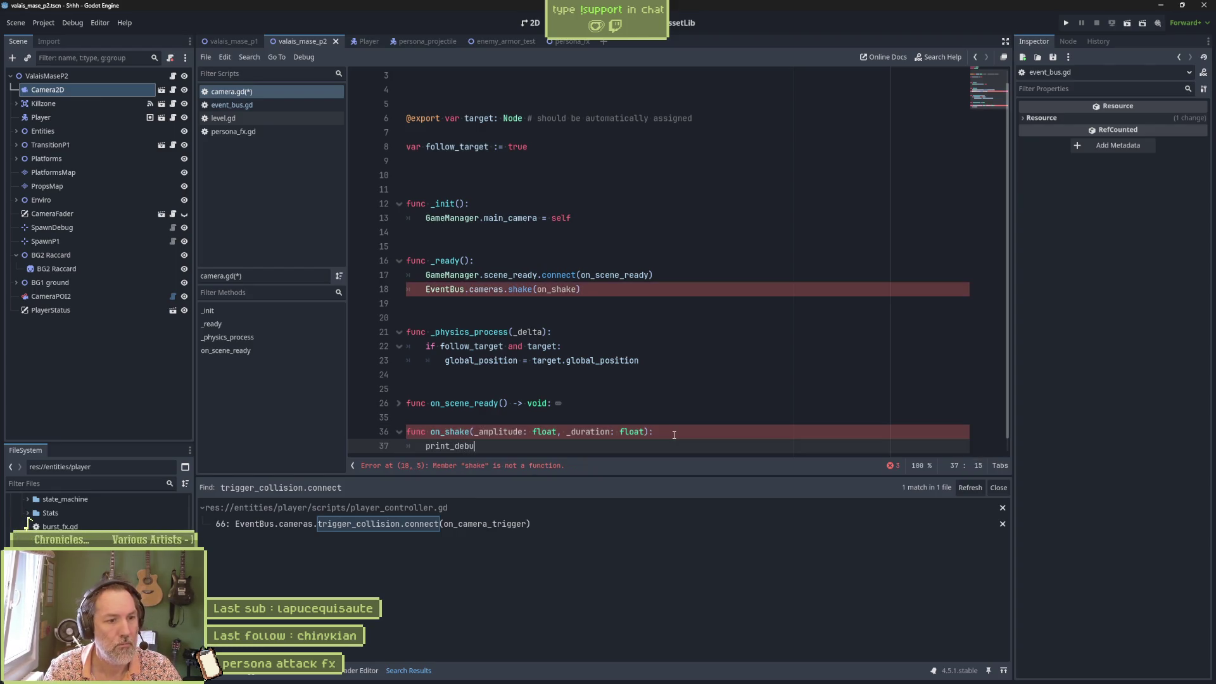
type("\" camera shake")
key("ctrl+s")
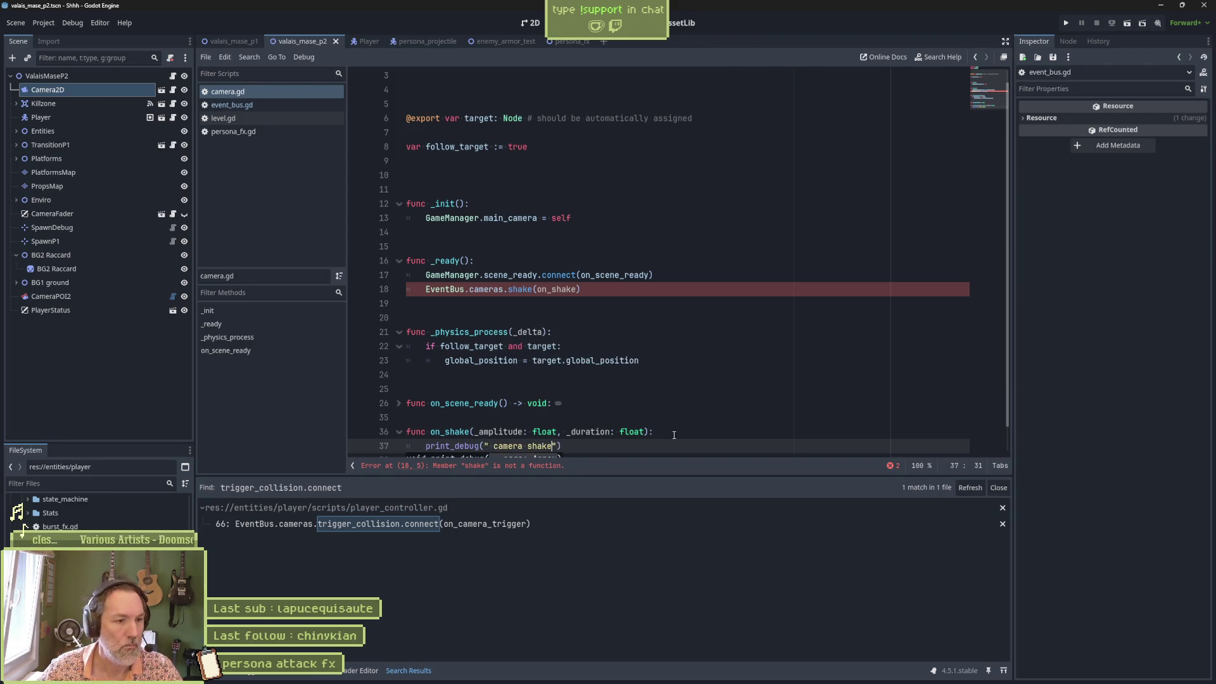
left_click(585, 413)
key("Return")
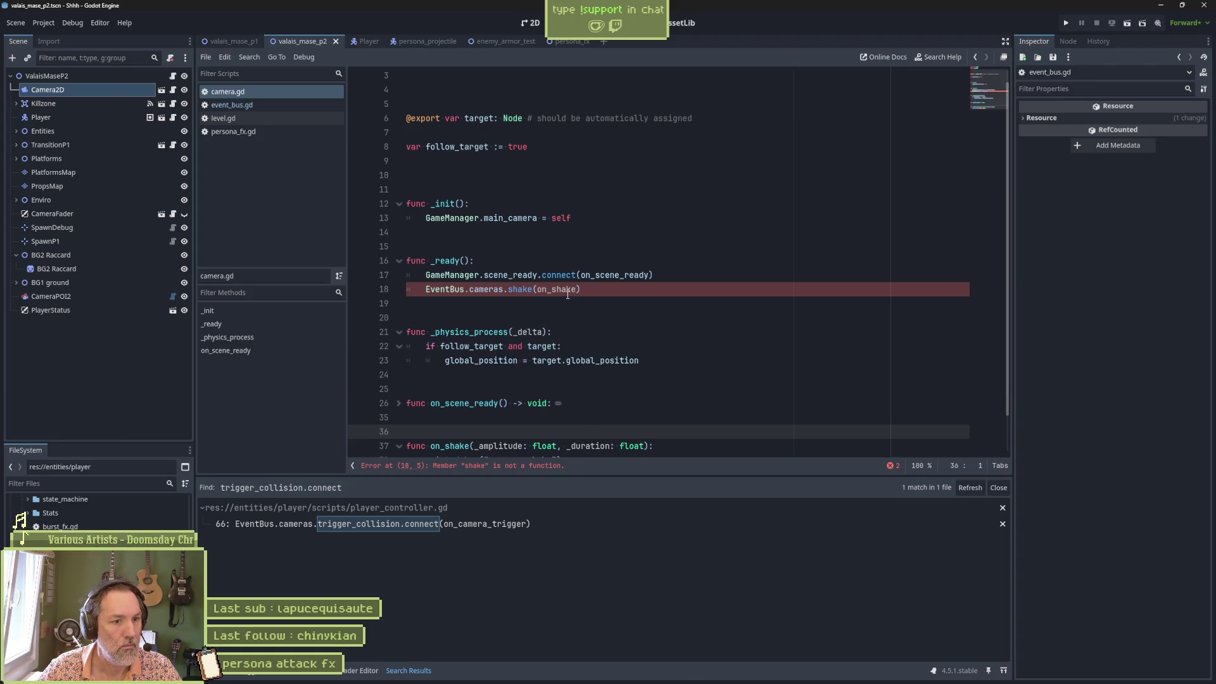
Append .connect to the shake reference on line 18
scroll(568, 294, "down", 1)
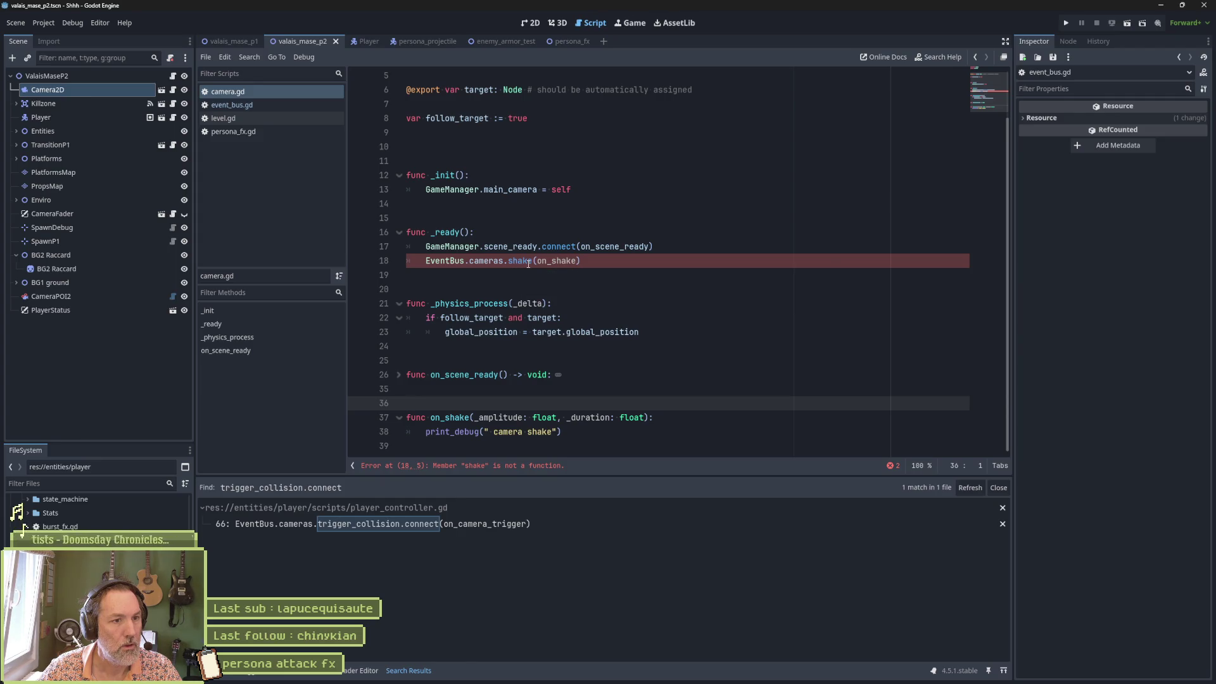
left_click(528, 263)
type(".connect")
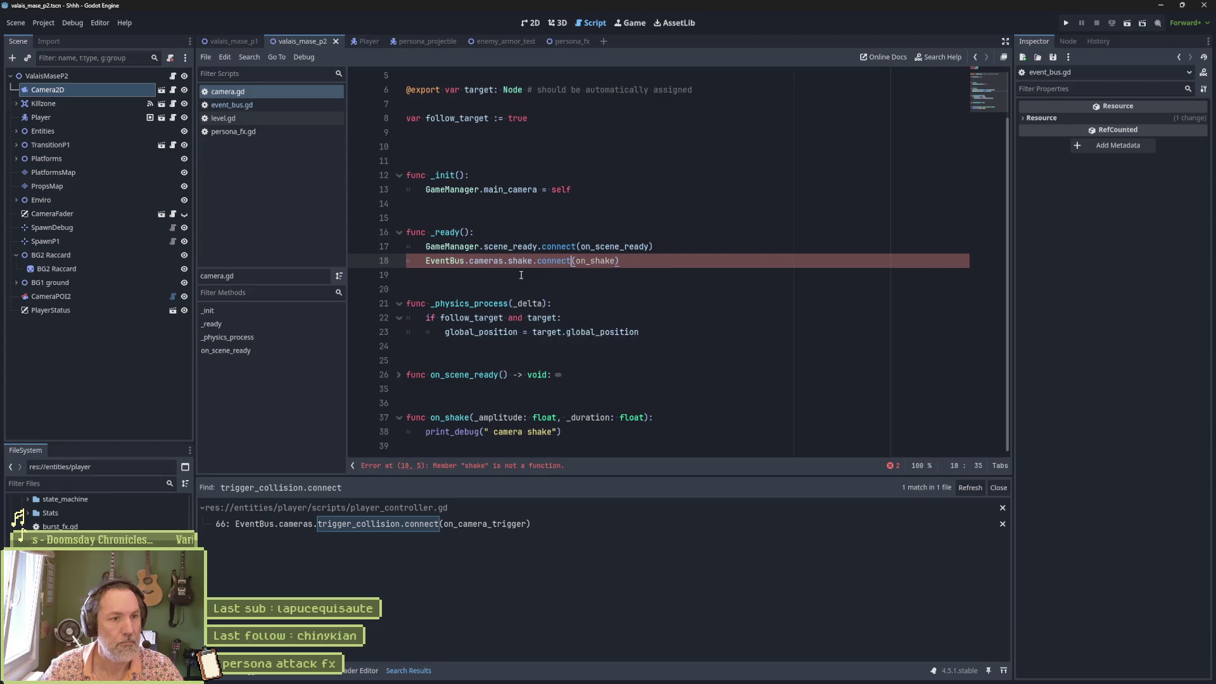
left_click(520, 275)
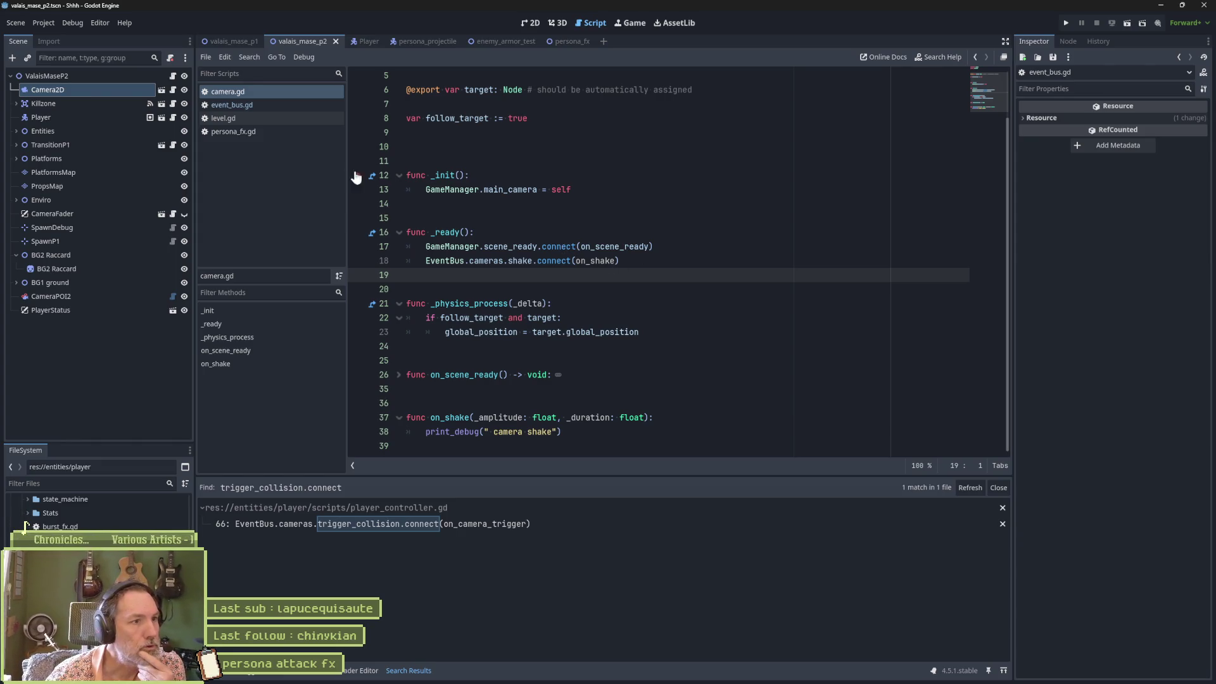
In the CatPersonaAttack script, add EventBus.cameras.shake.emit(0.0, 1.0) after persist_player_stats and save
left_click(367, 43)
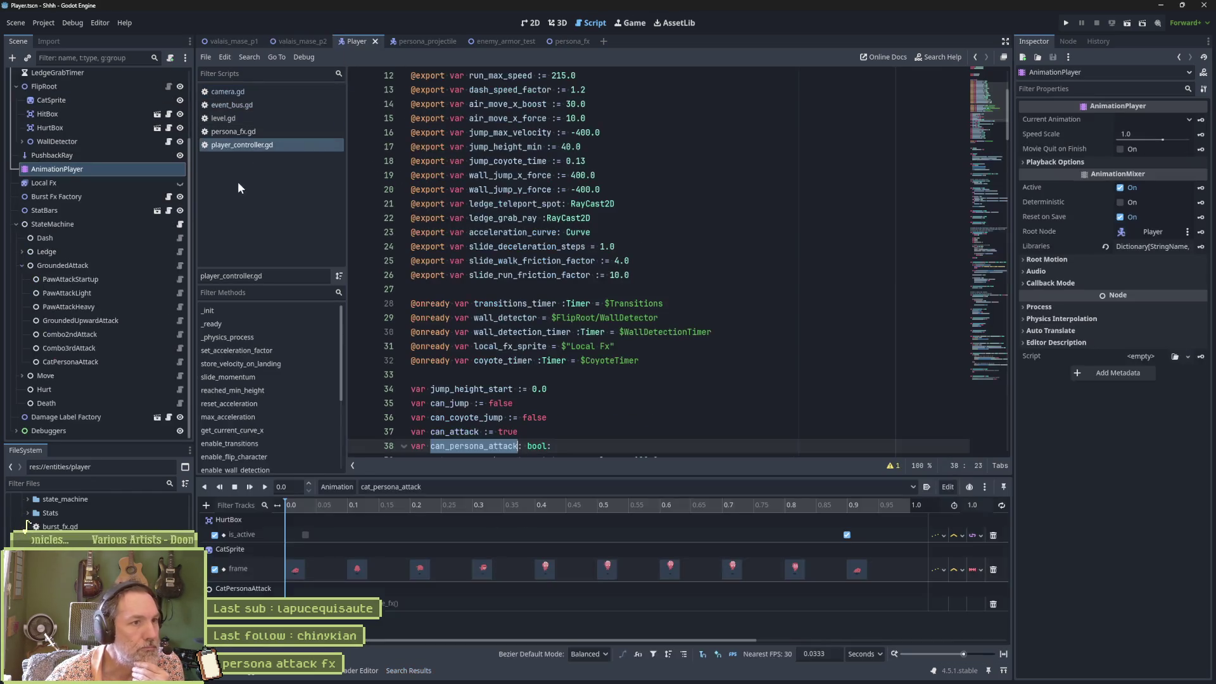
left_click(179, 362)
left_click(632, 437)
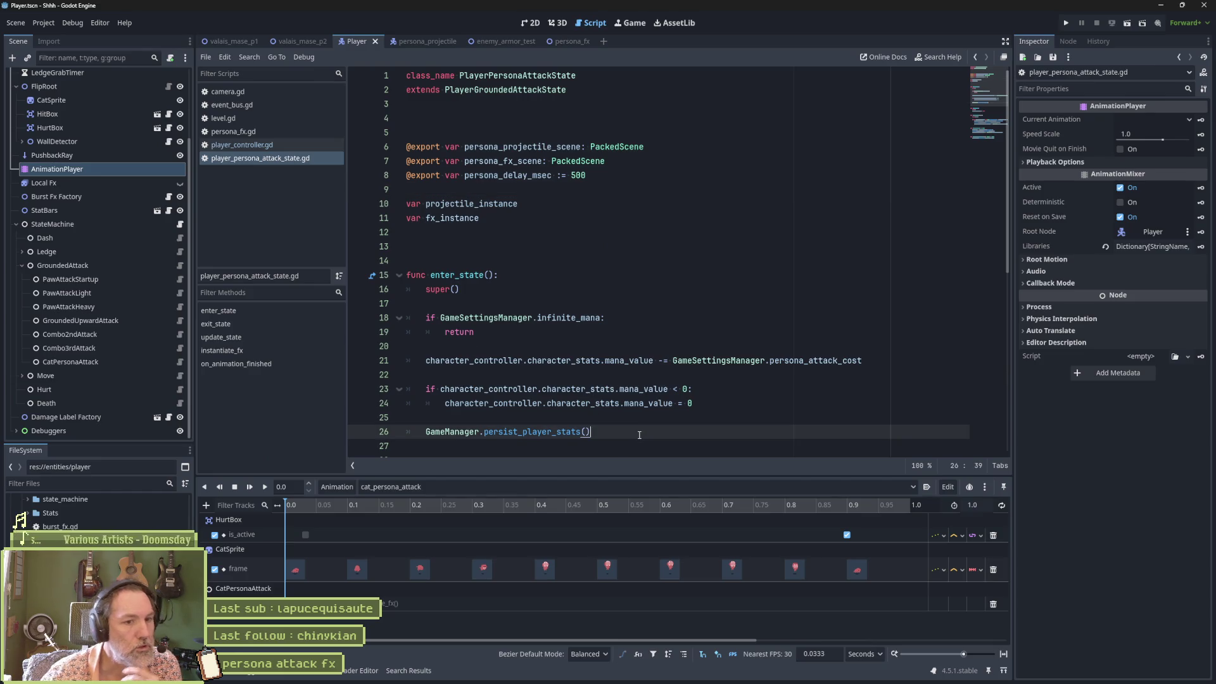
key("Return")
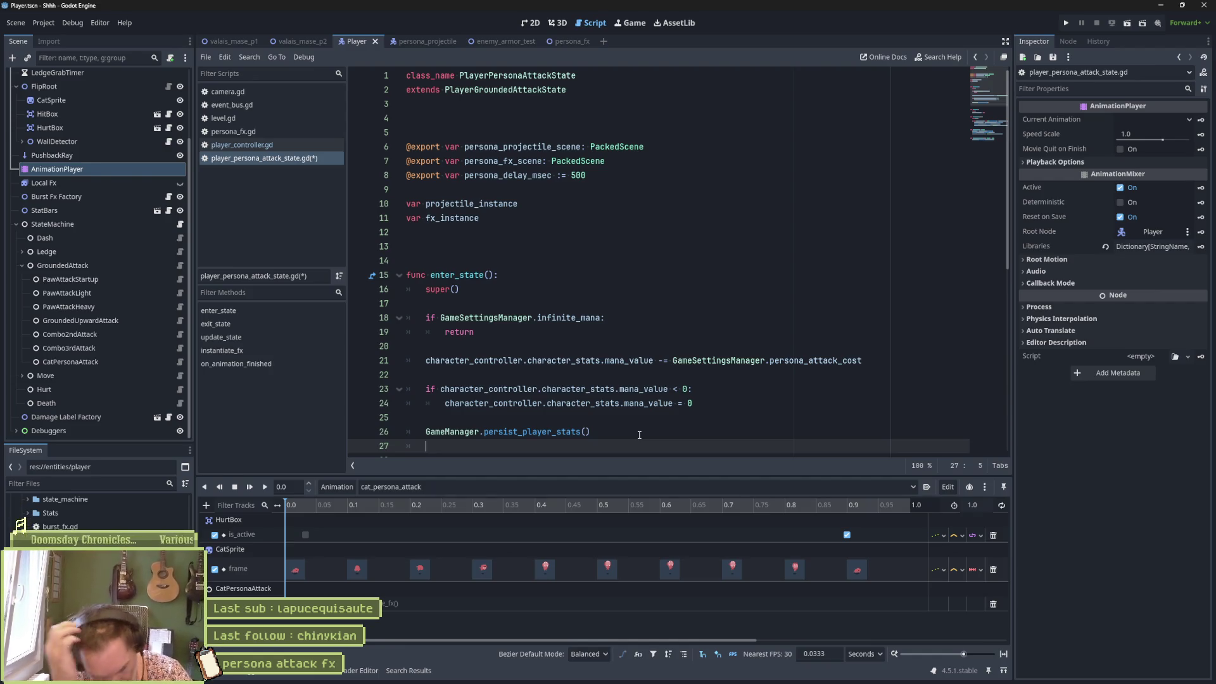
type("EventBus")
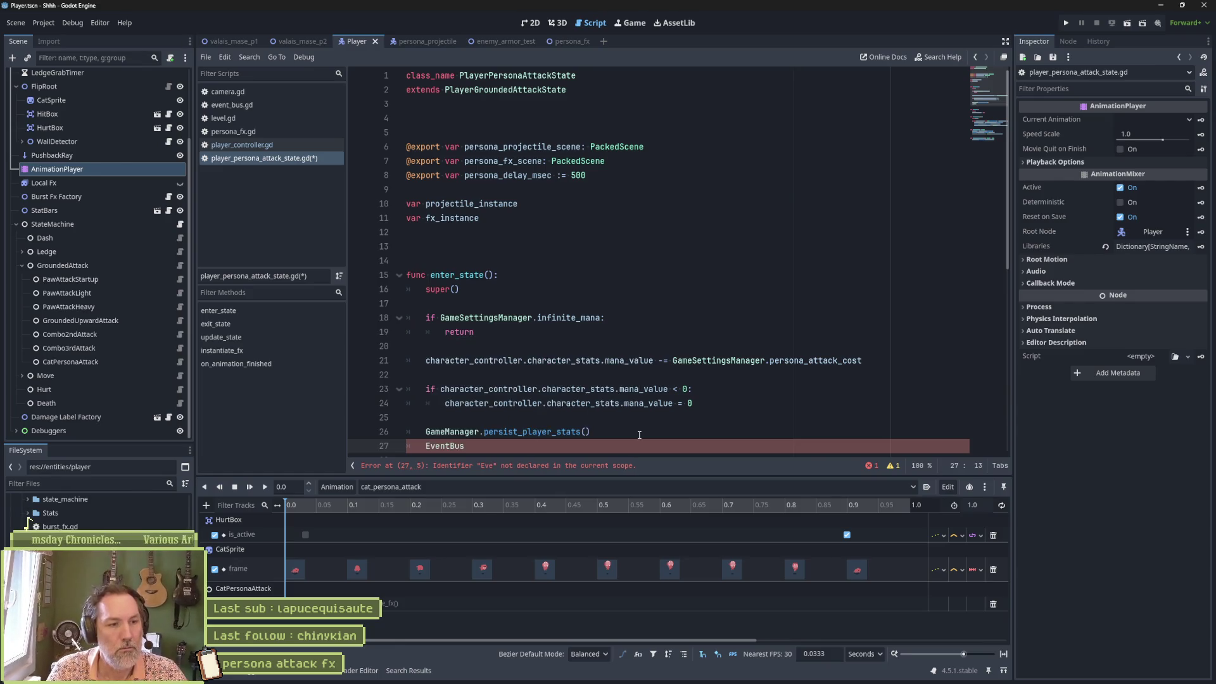
type(".cameras.")
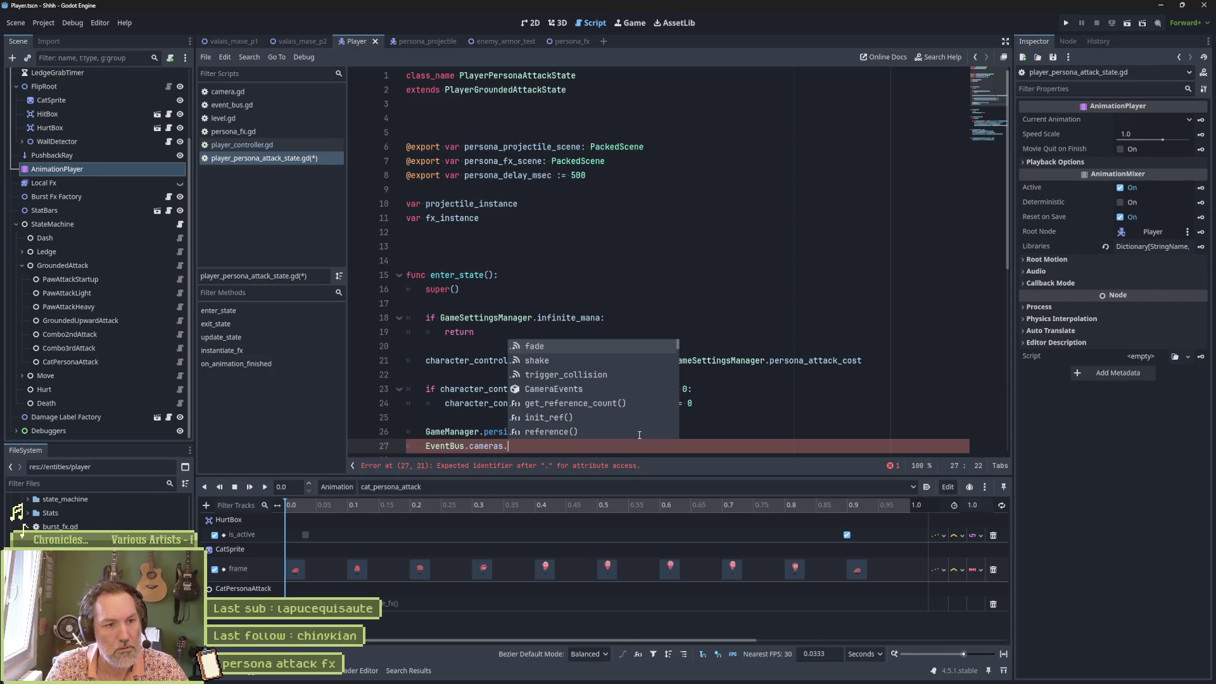
type("shake.e")
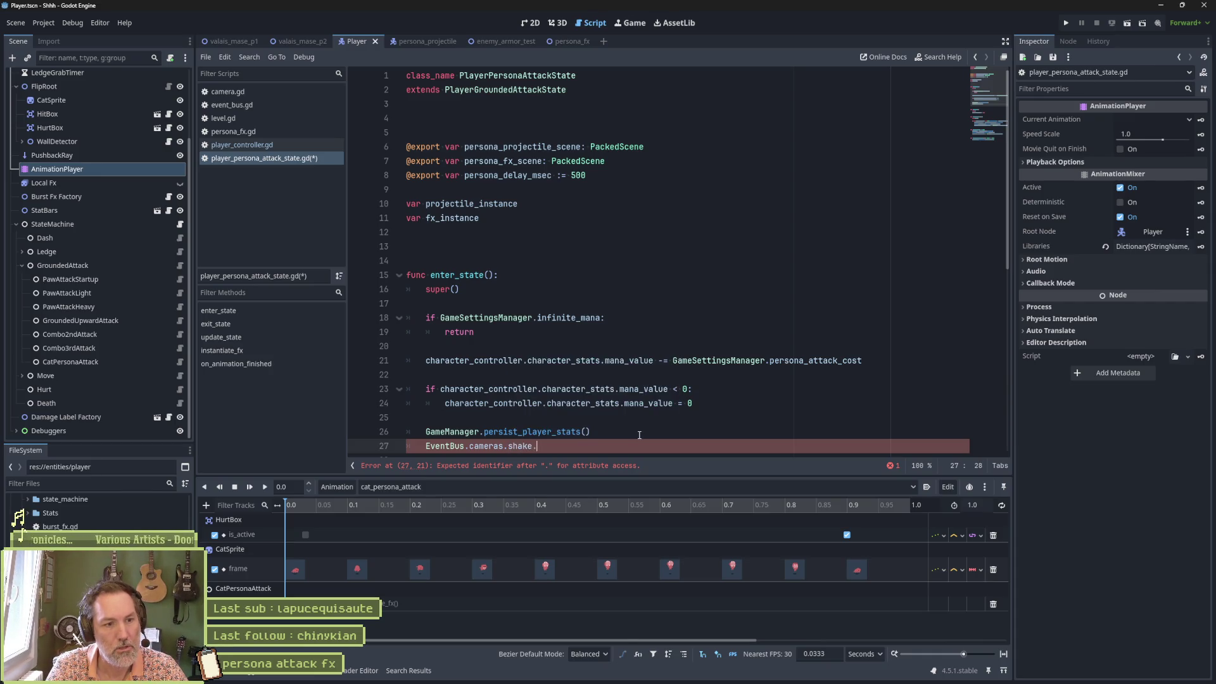
key("Return")
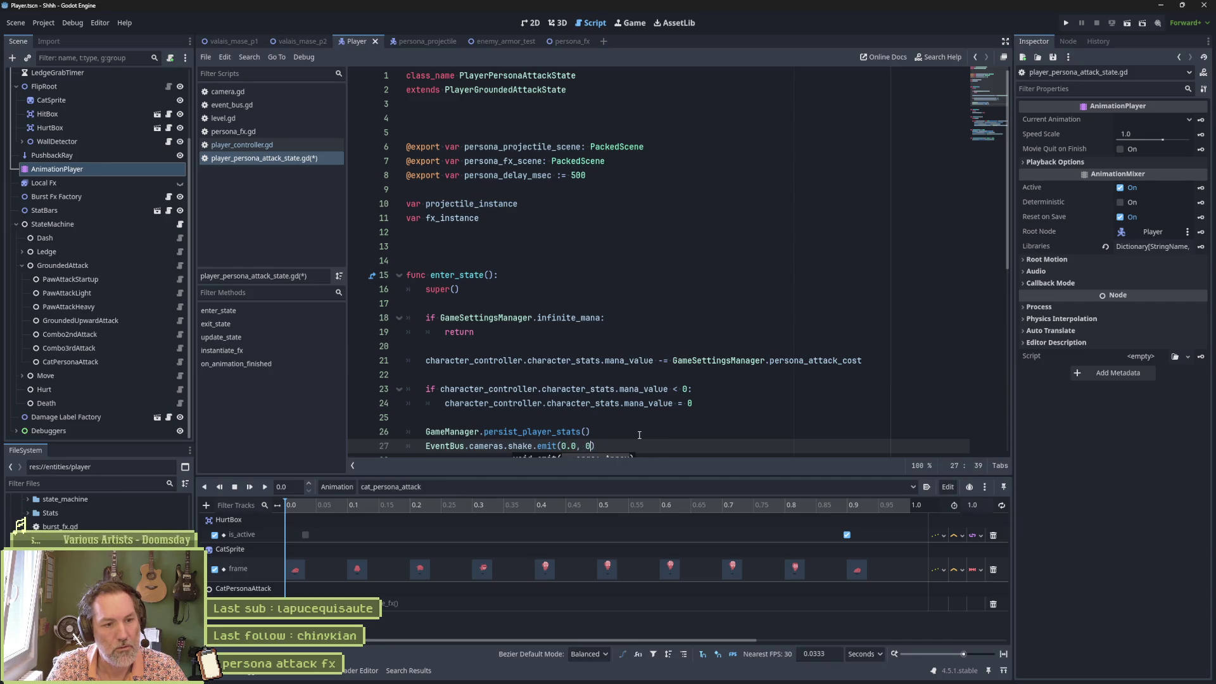
type(".0")
key("ctrl+s")
scroll(667, 433, "down", 2)
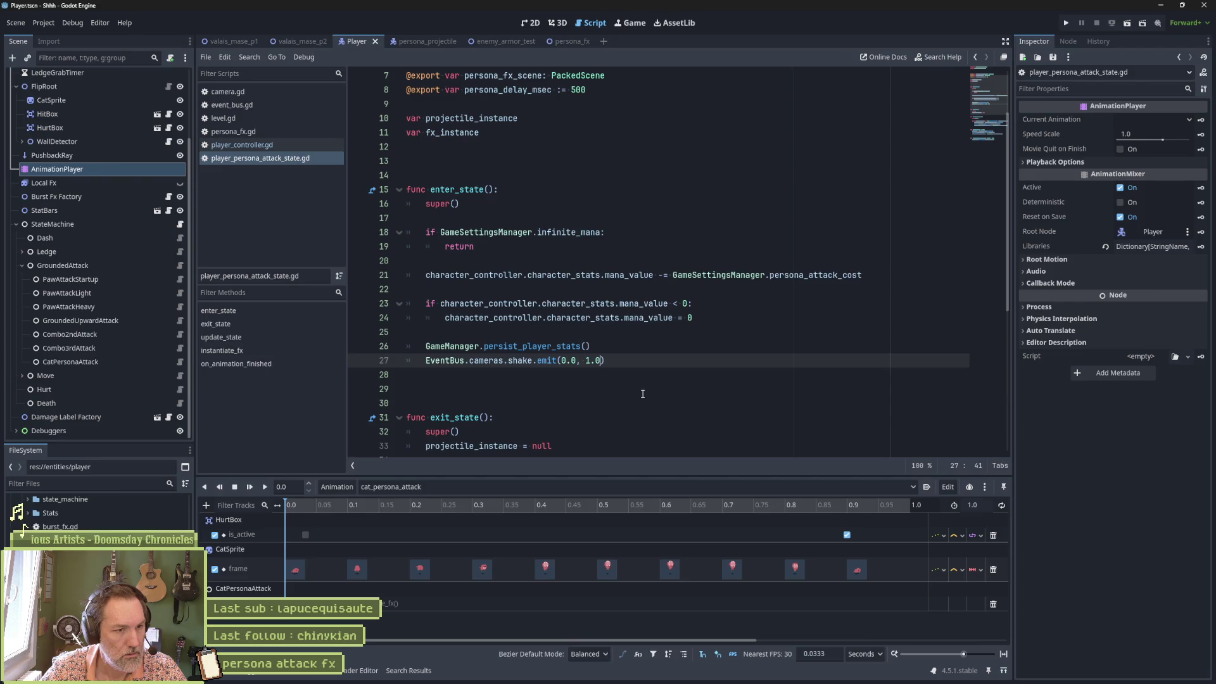
Play-test the persona attack in enemy_armor_test, then select the shake emit line in the script
left_click(489, 44)
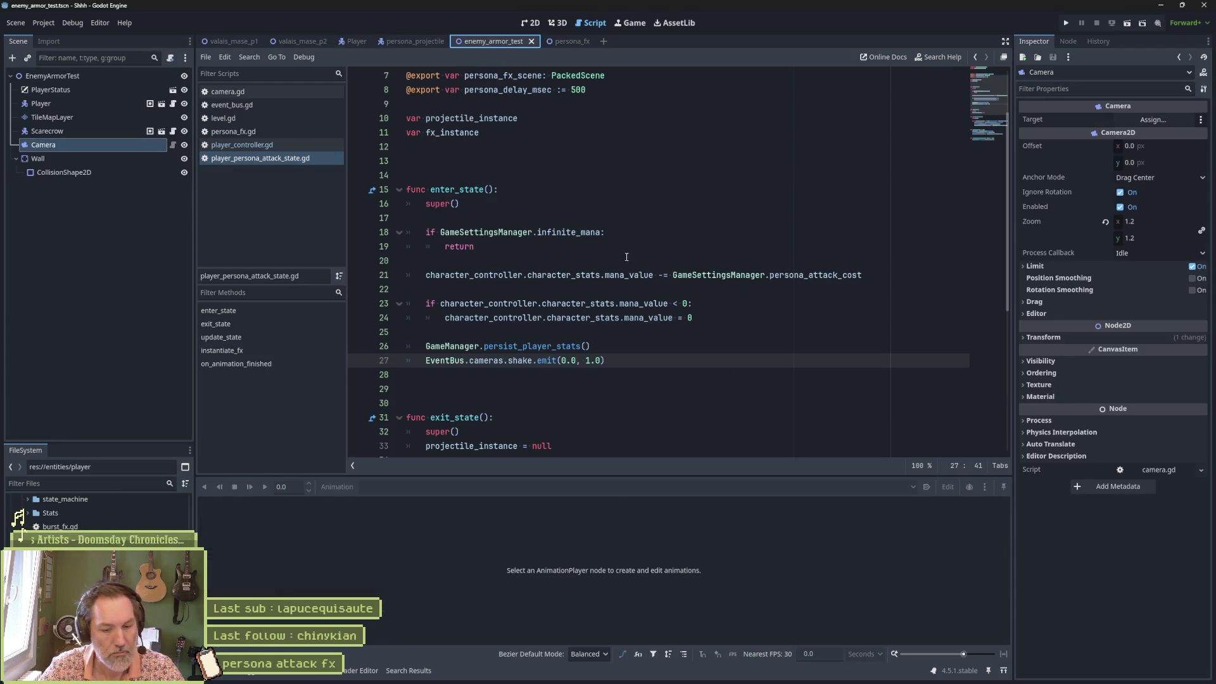
key("F6")
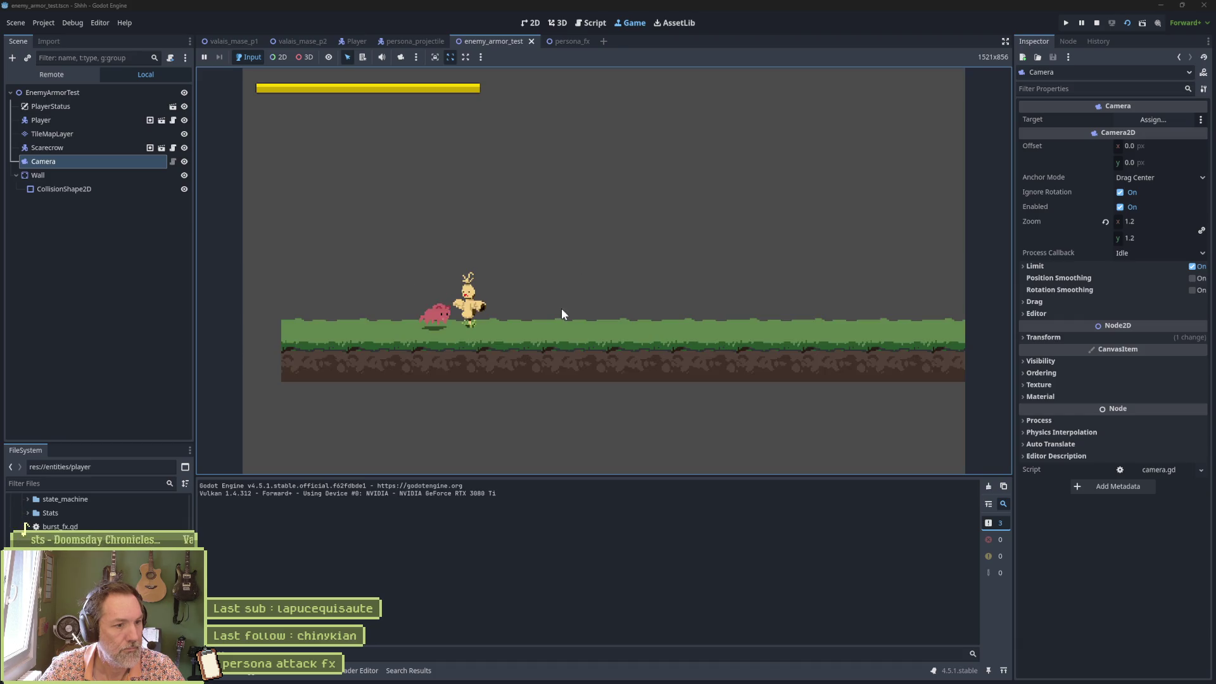
left_click(561, 308)
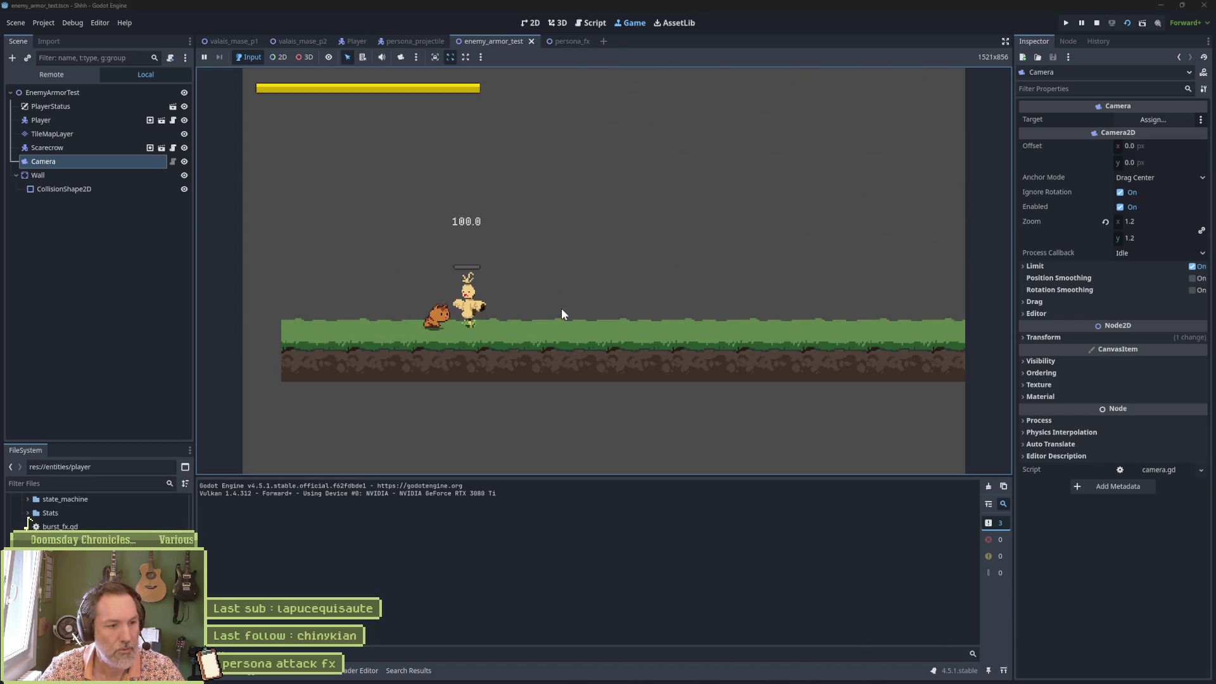
key("F8")
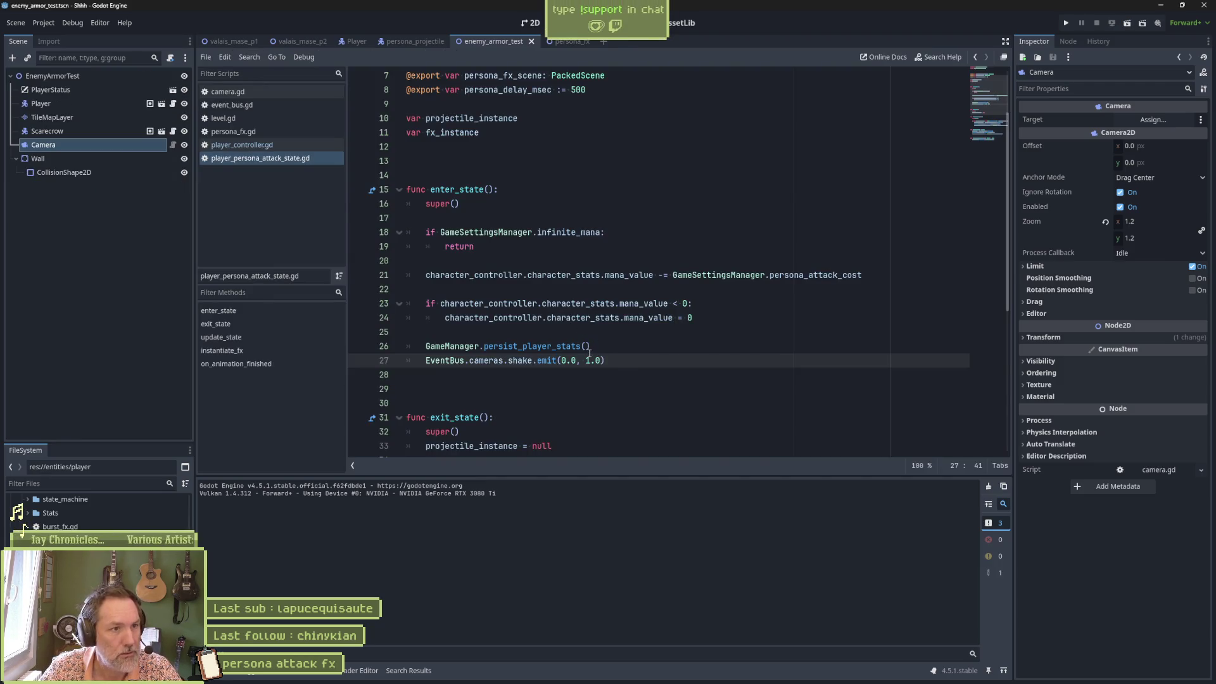
scroll(585, 348, "up", 2)
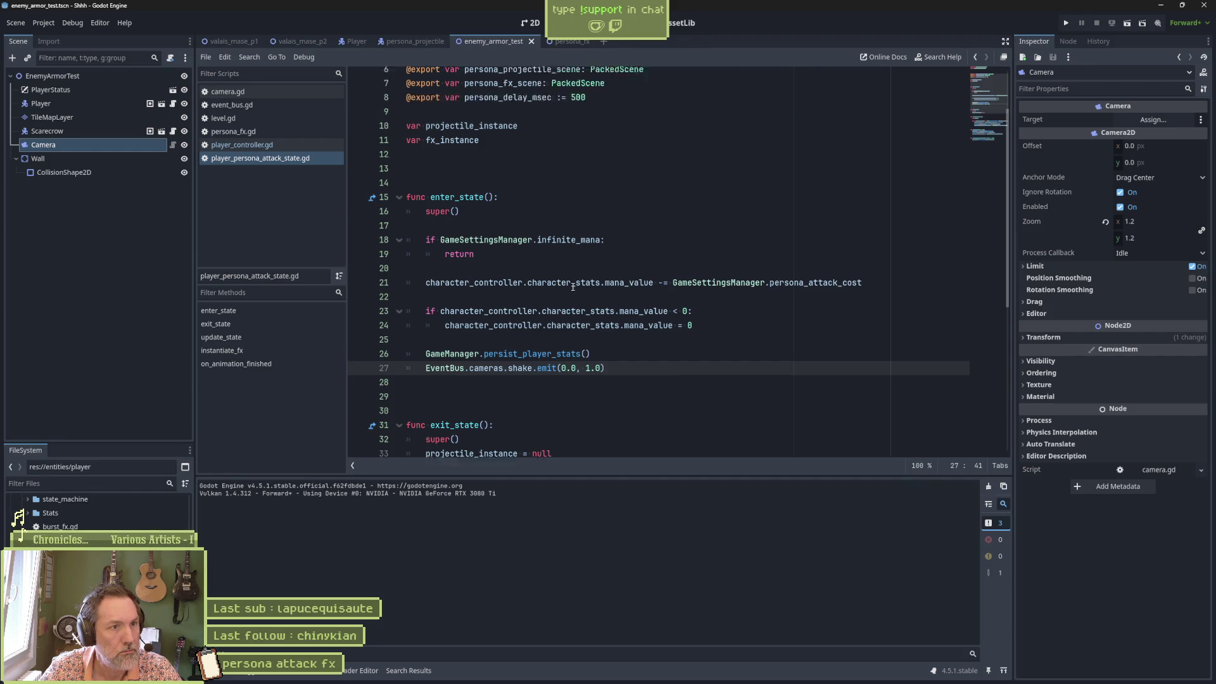
scroll(567, 293, "down", 2)
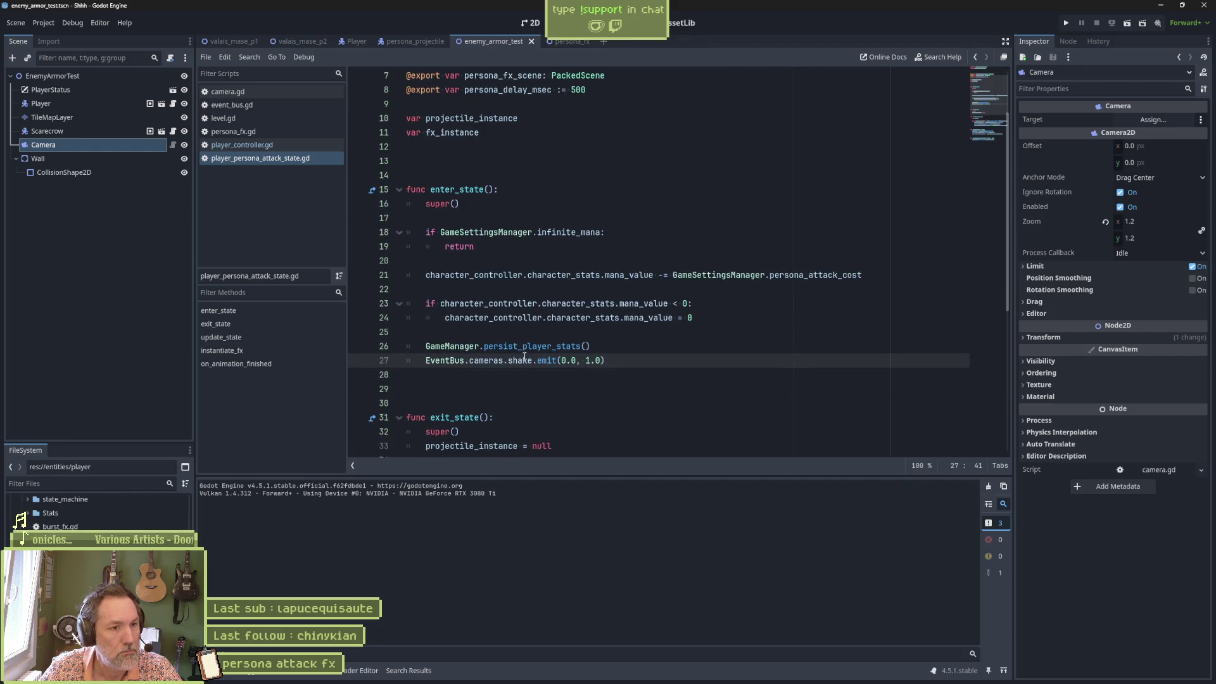
left_click_drag(616, 360, 428, 359)
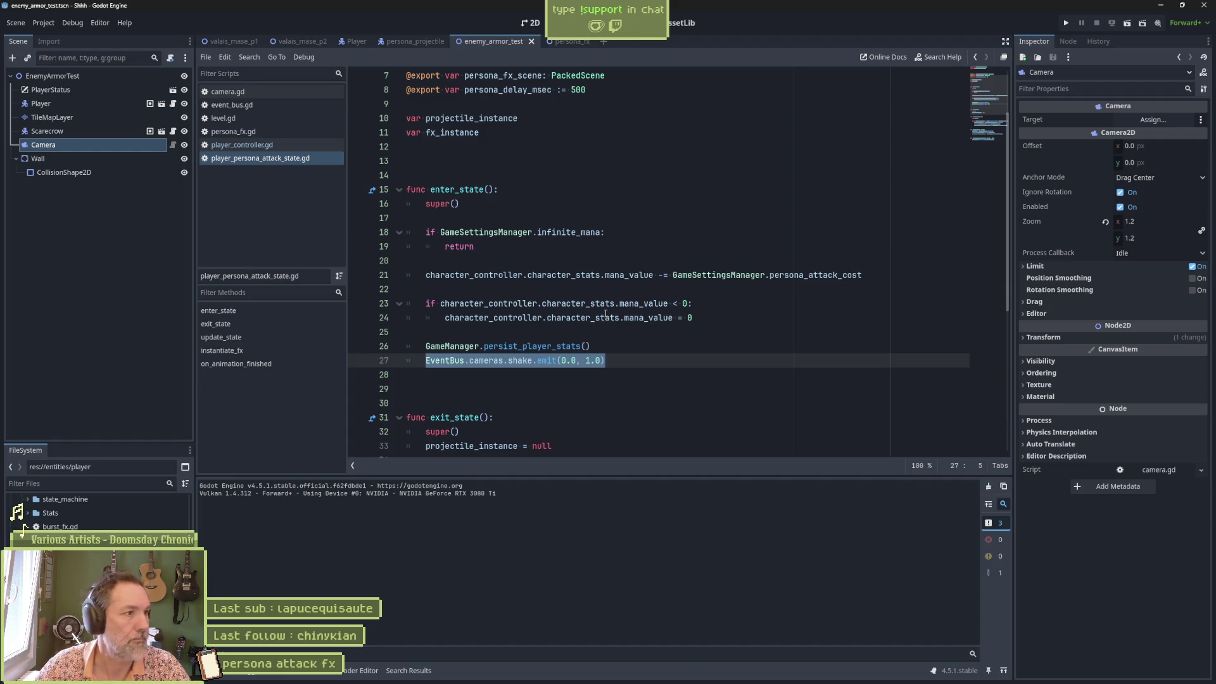
Delete the Camera node from the enemy_armor_test scene
left_click(98, 134)
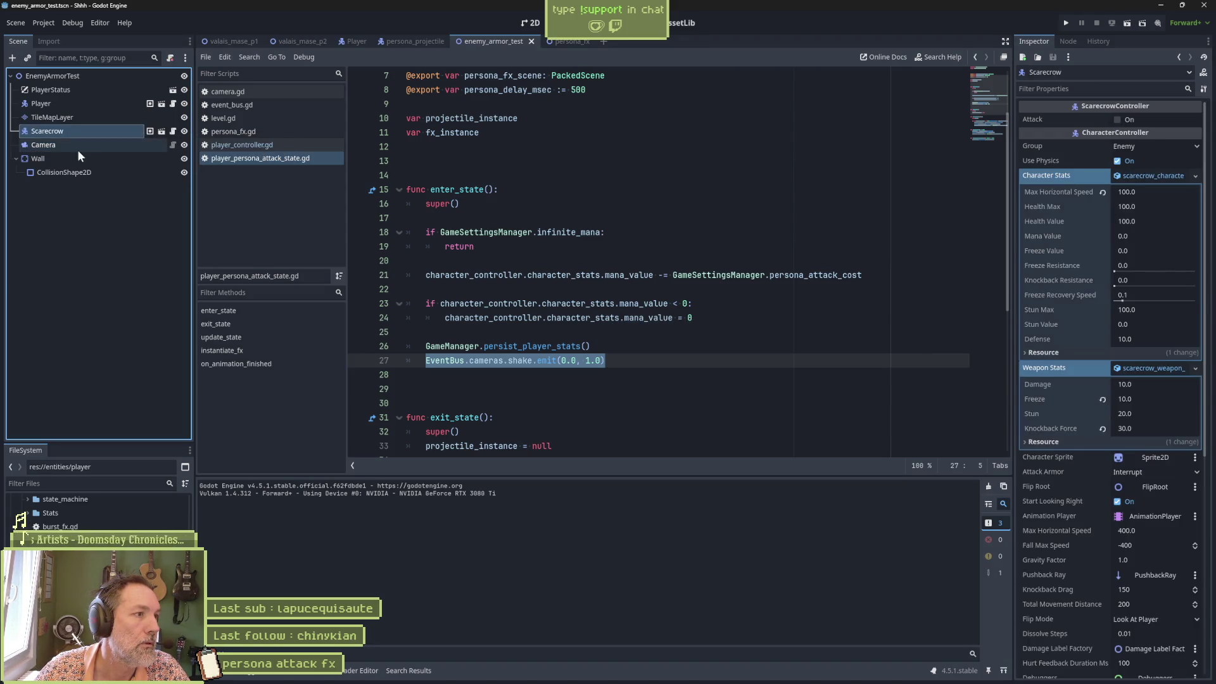
left_click(78, 147)
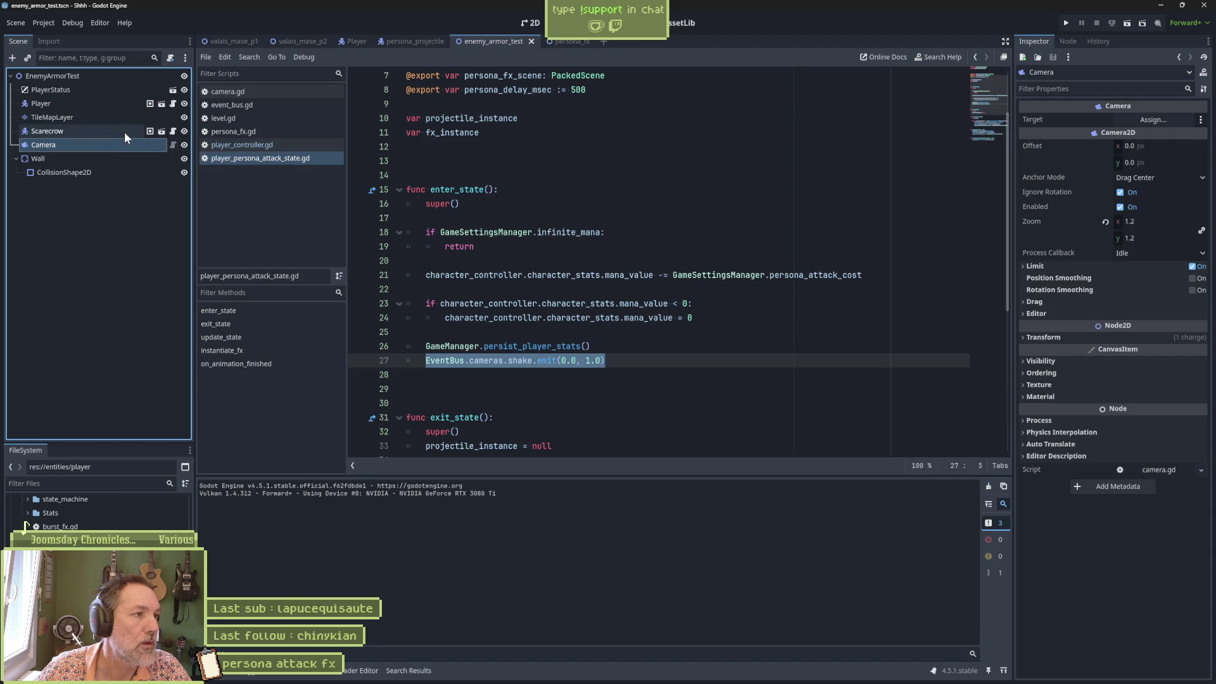
key("Delete")
key("Return")
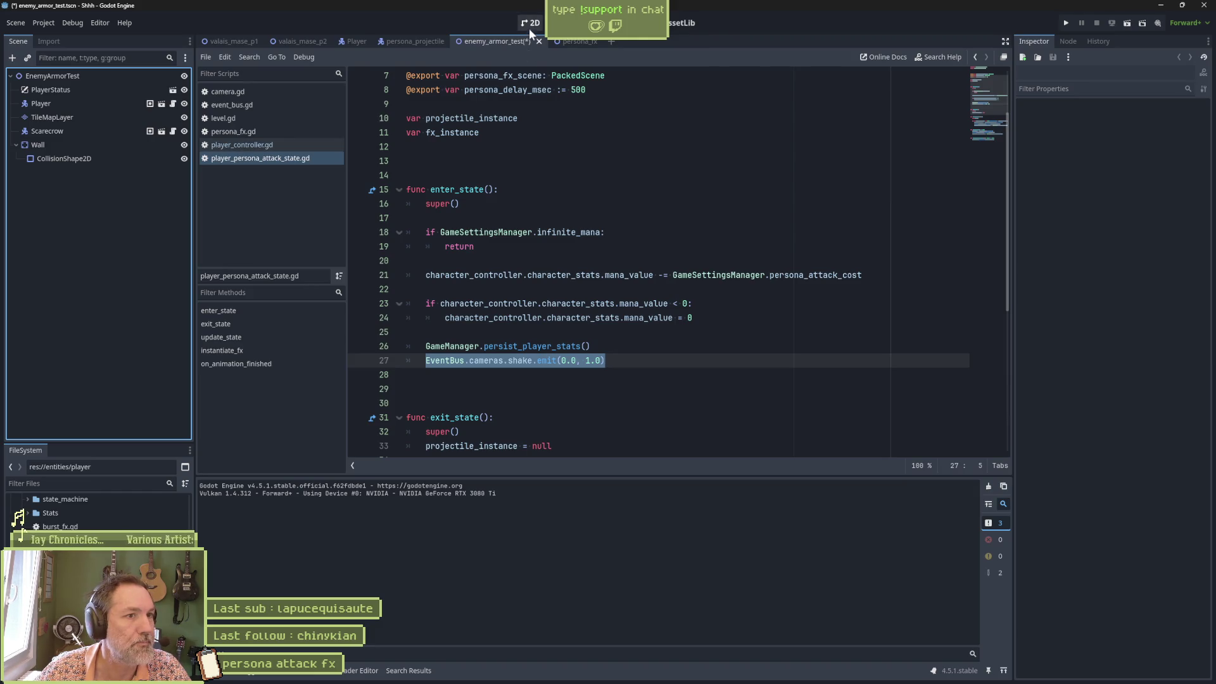
Search for a camera scene, then check the Camera2D in the valais_mase_p1 level
left_click(531, 22)
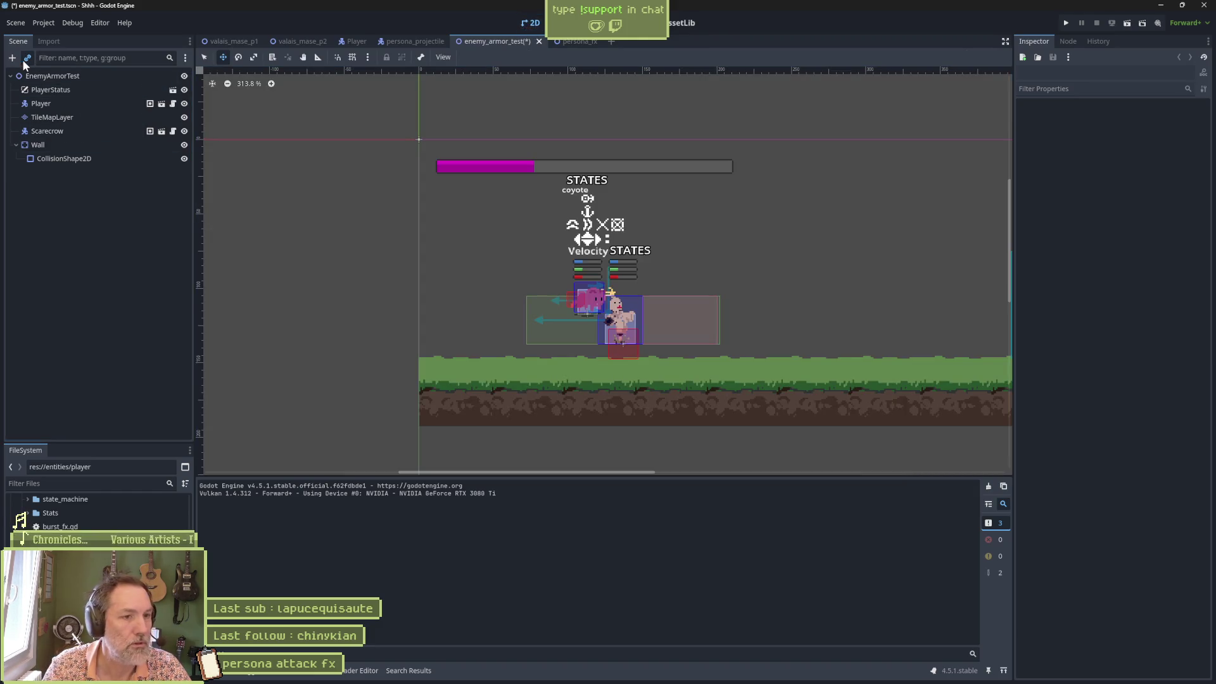
left_click(24, 62)
type("camer")
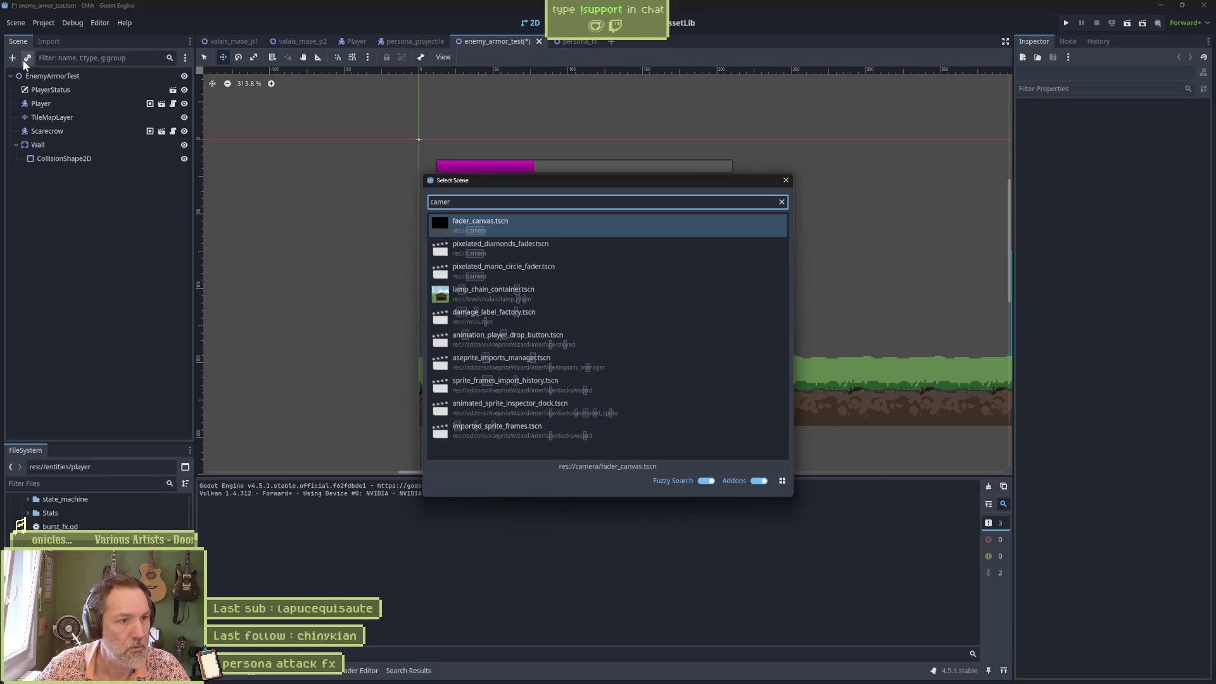
type("a")
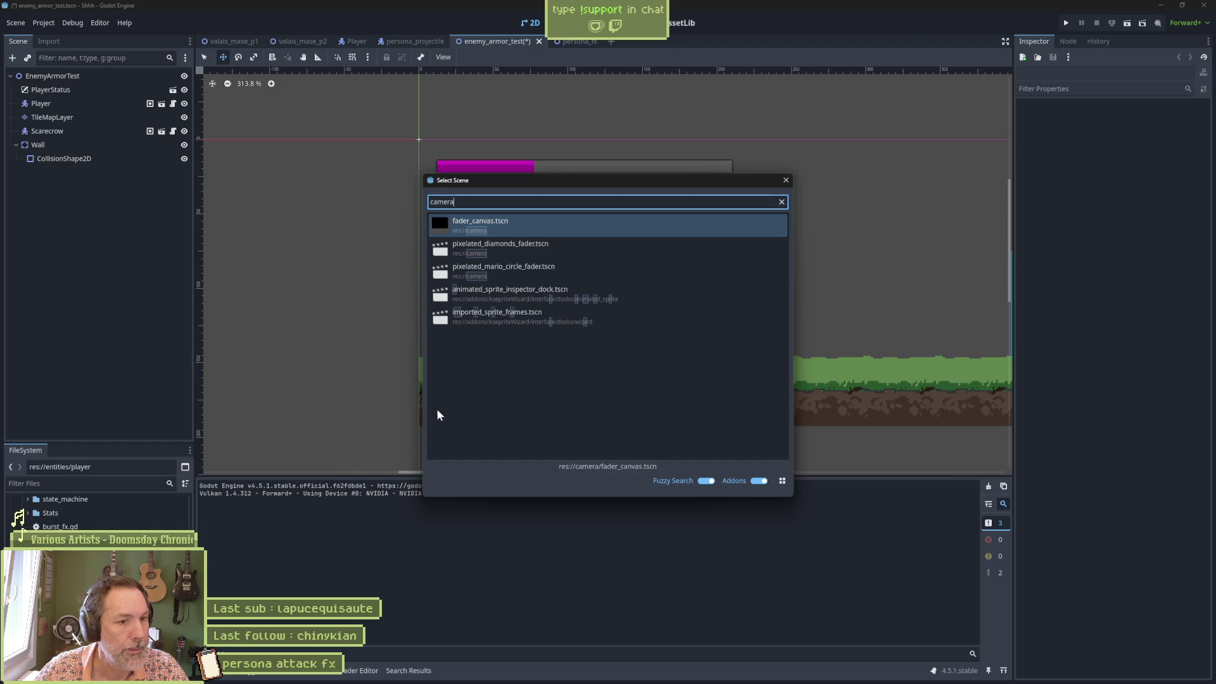
key("Escape")
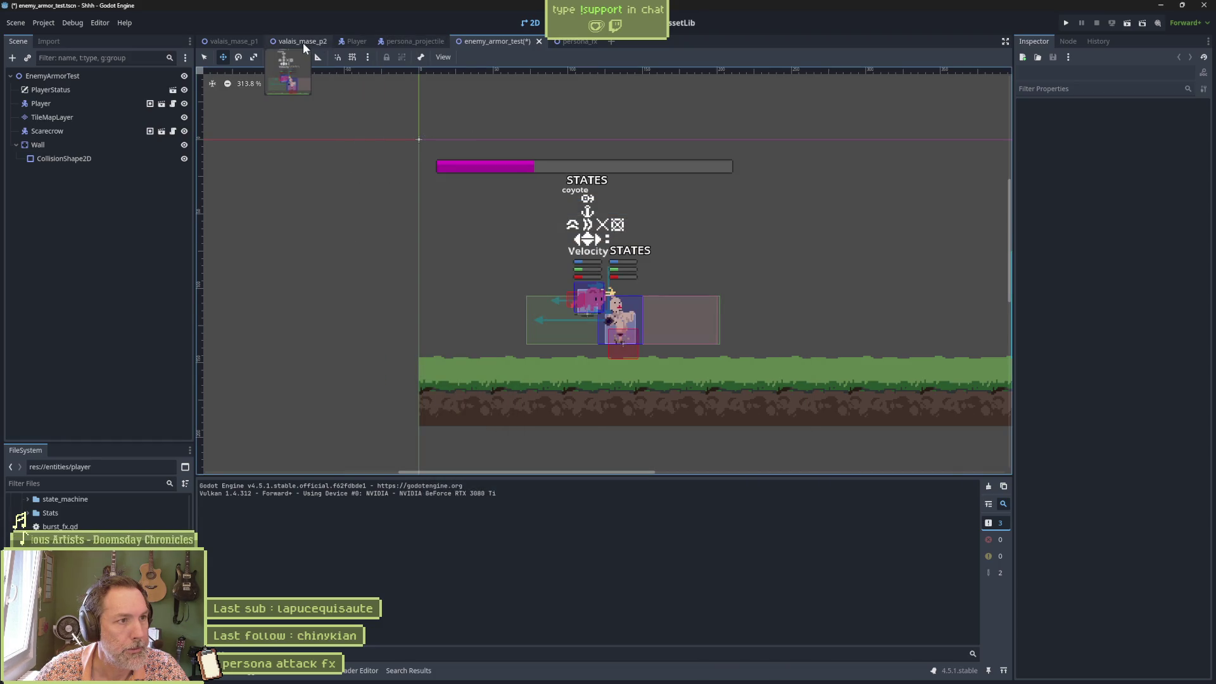
left_click(244, 43)
left_click(112, 103)
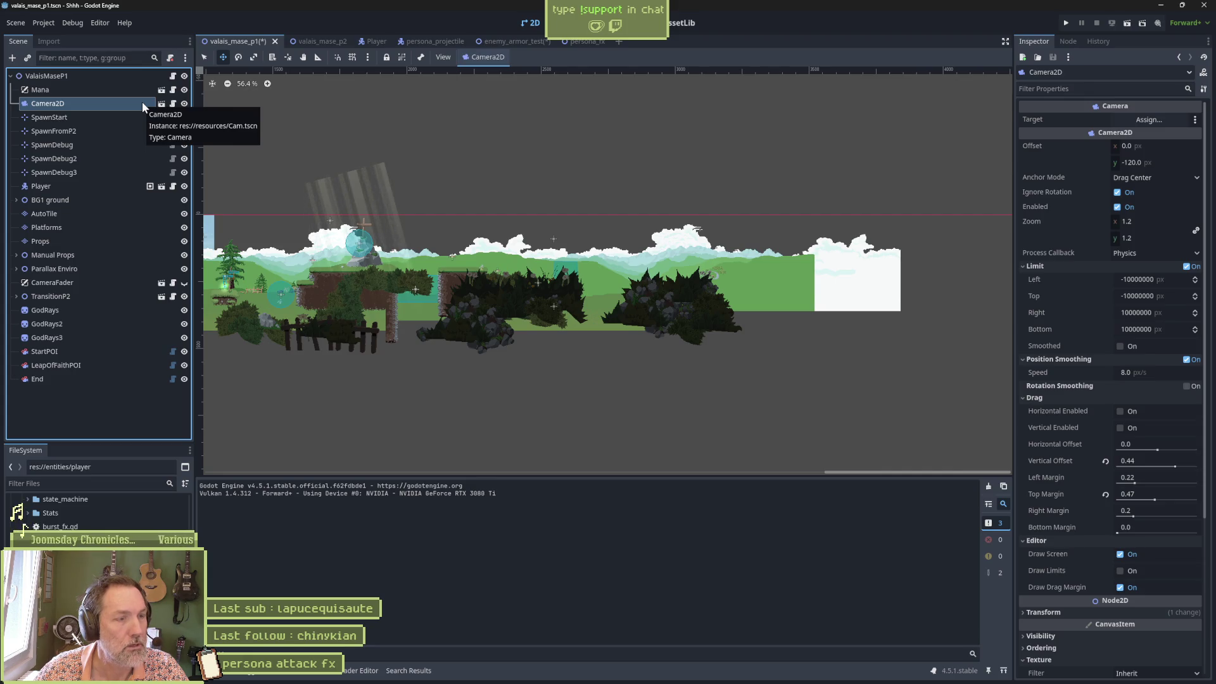
left_click(513, 41)
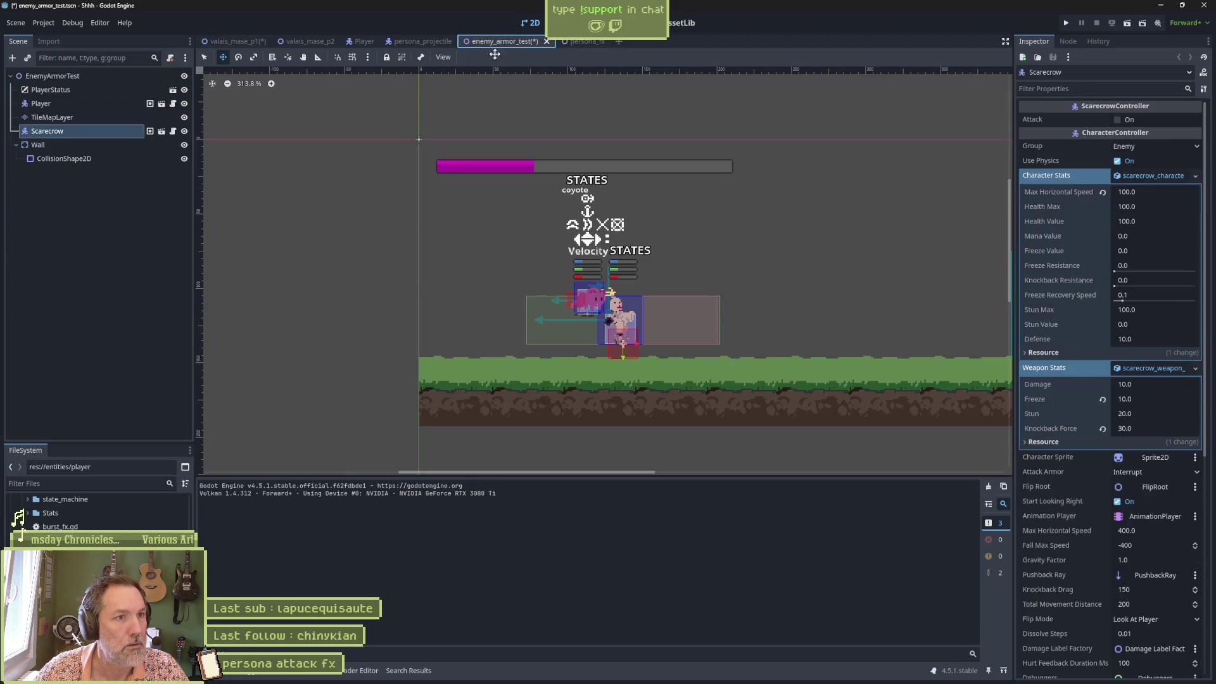
Instance Cam.tscn under EnemyArmorTest, move it above PlayerStatus, reposition it, and run the scene
left_click(37, 75)
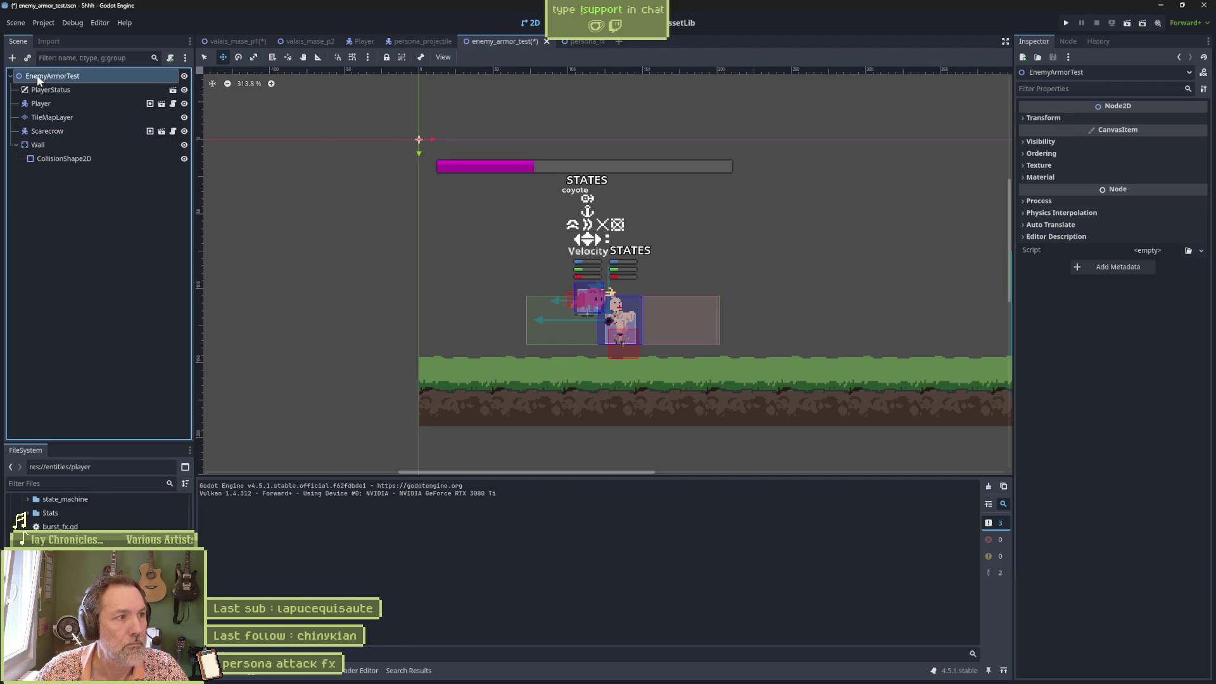
key("ctrl+shift+a")
type("cam")
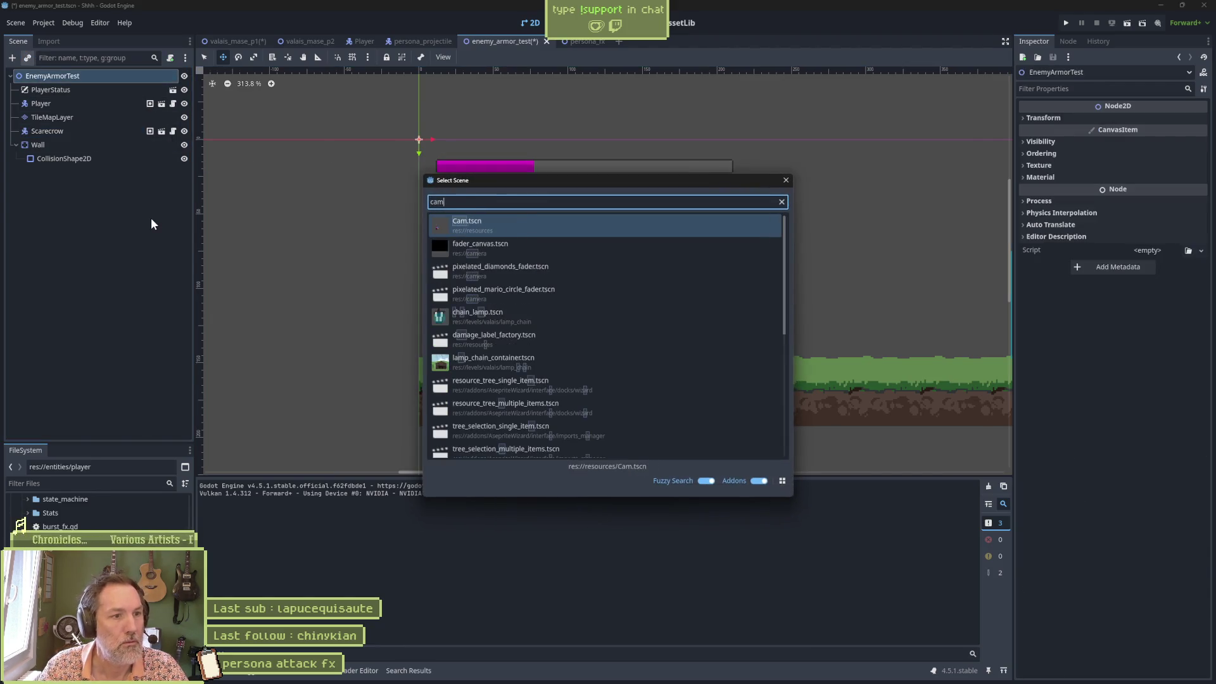
key("Return")
left_click_drag(76, 173, 74, 84)
scroll(524, 189, "down", 5)
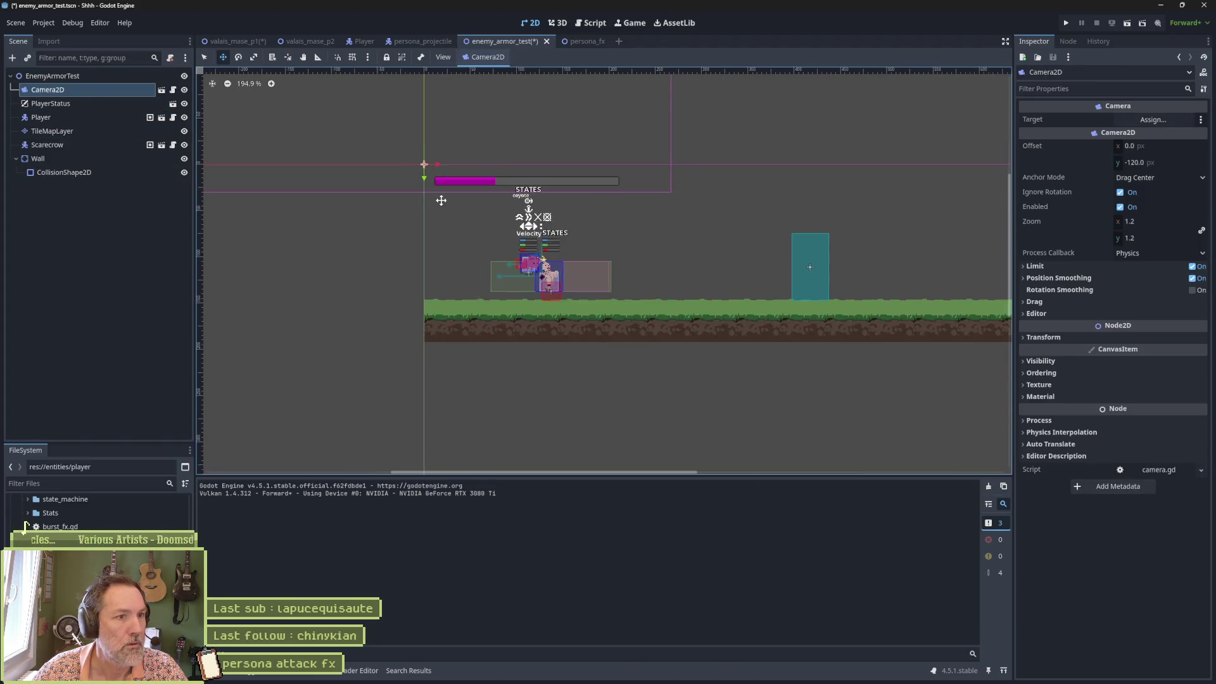
mouse_move(525, 189)
left_mouse_down()
mouse_move(648, 317)
mouse_move(666, 317)
left_mouse_up()
key("F6")
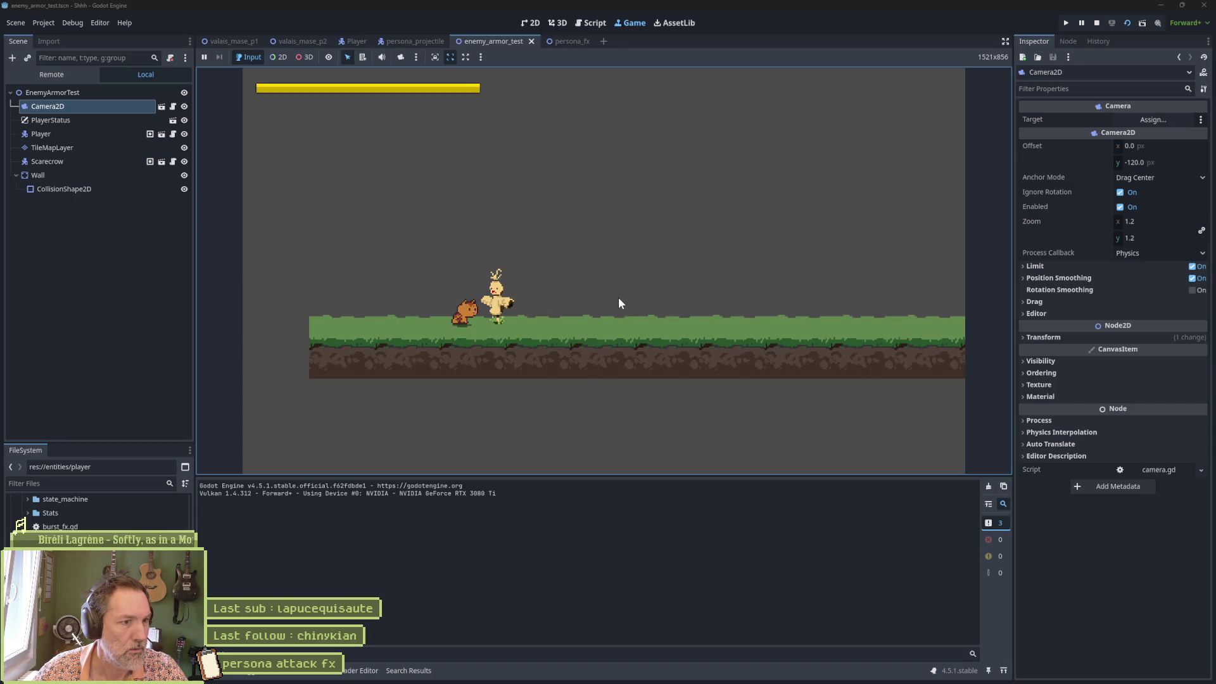
Try the persona attack in the running game, stop it, and relaunch the scene
left_click(618, 298)
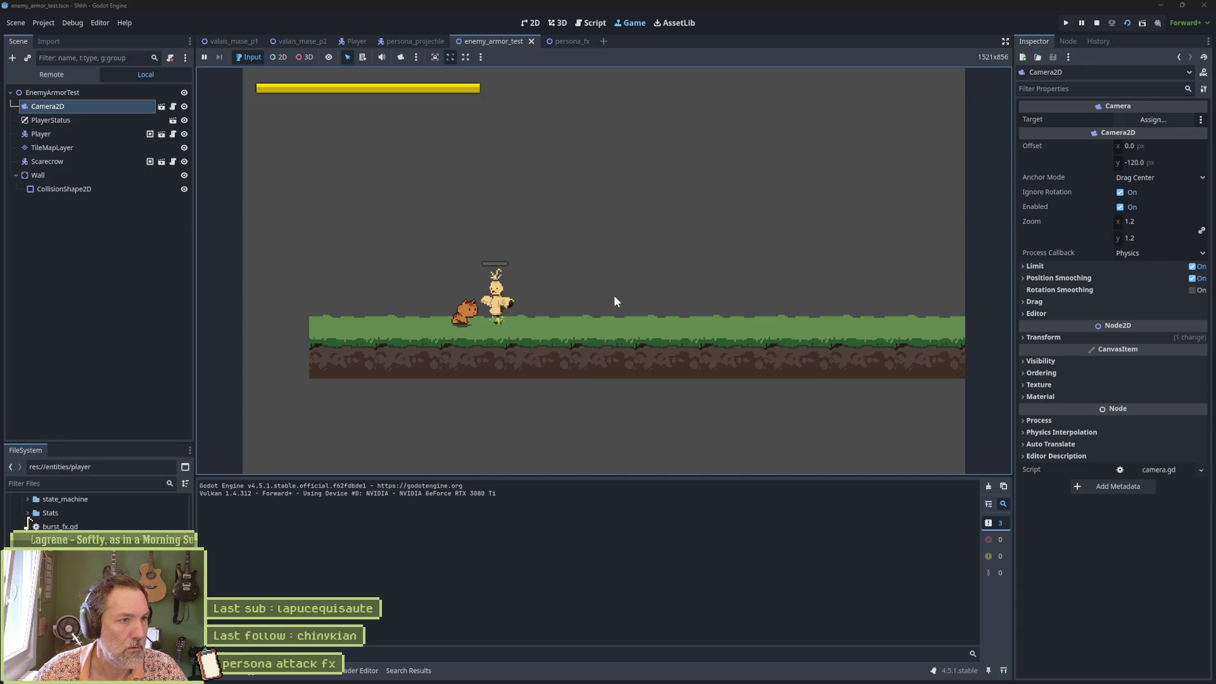
key("F8")
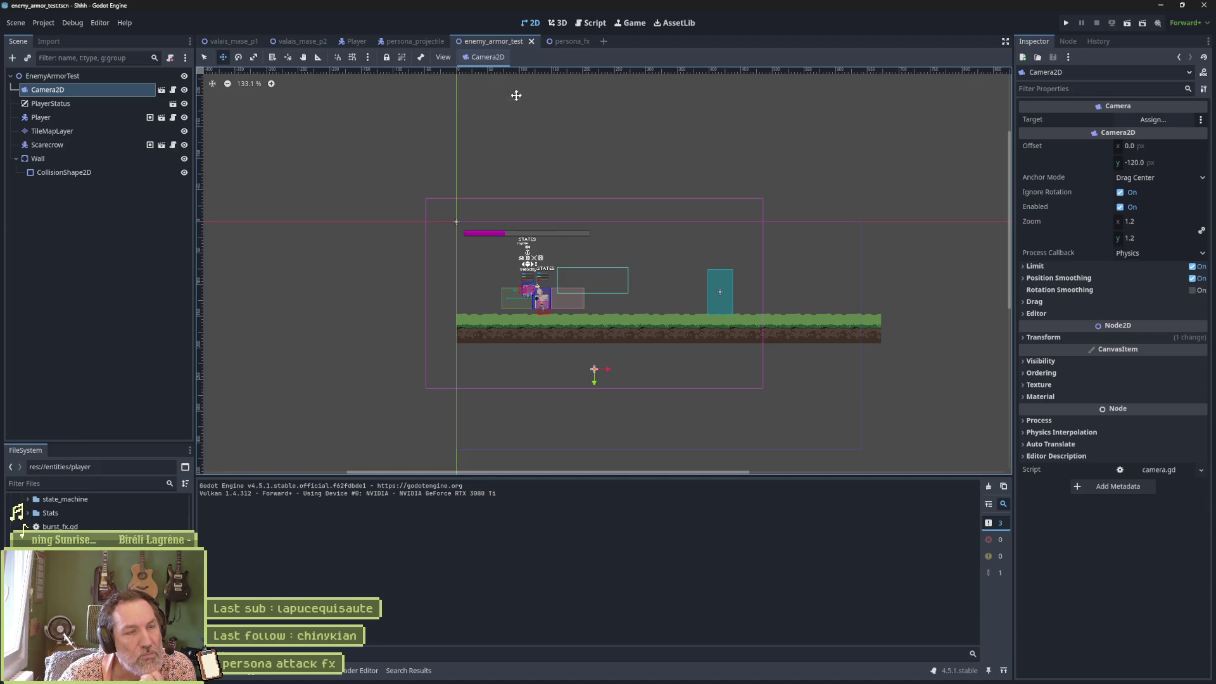
key("F6")
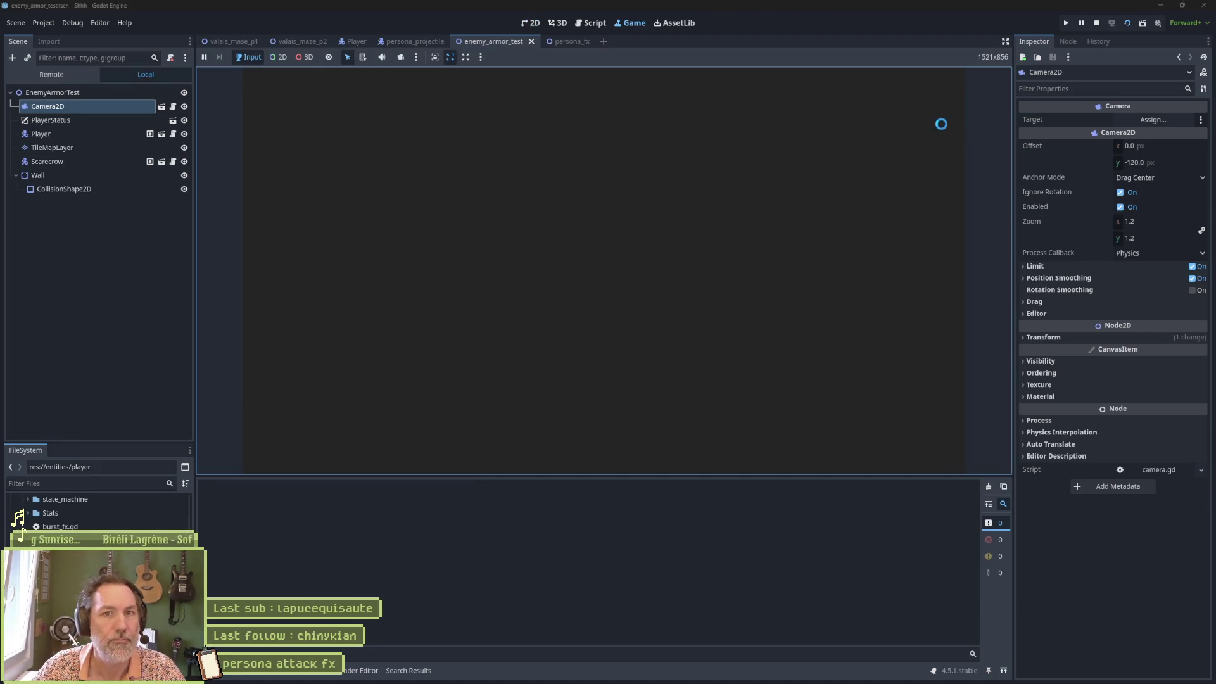
Browse the live EventBus and its Camera Events and Cameras objects remotely, then stop the game
left_click(59, 76)
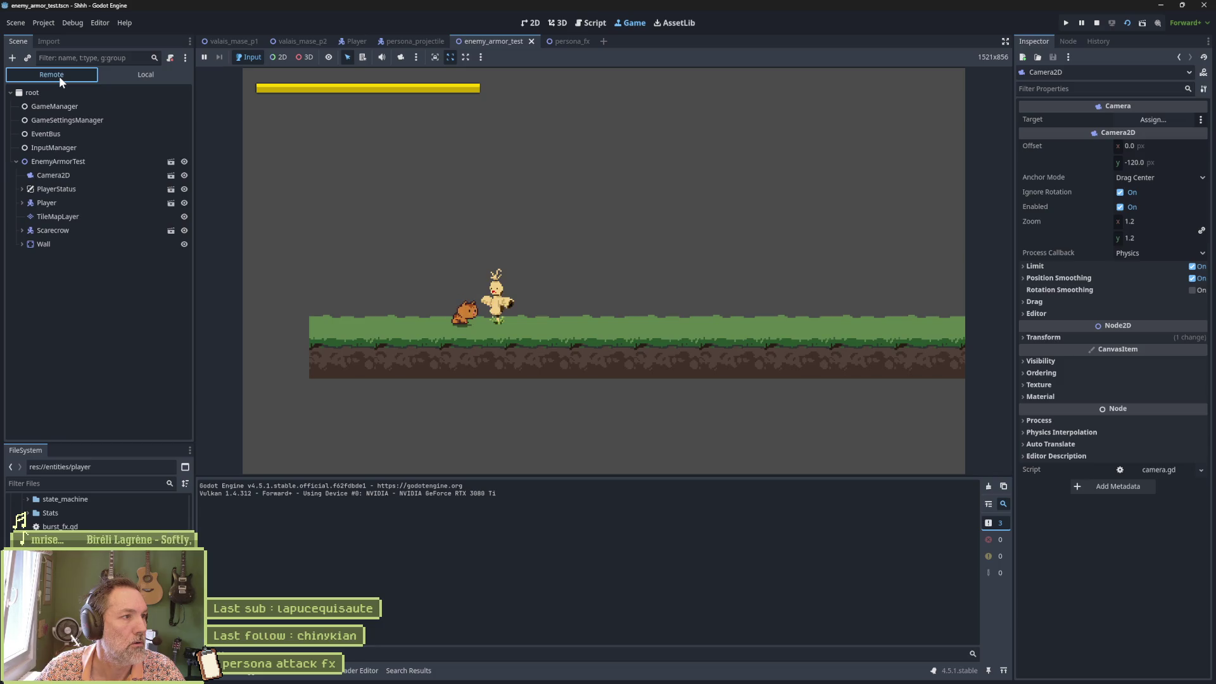
left_click(54, 136)
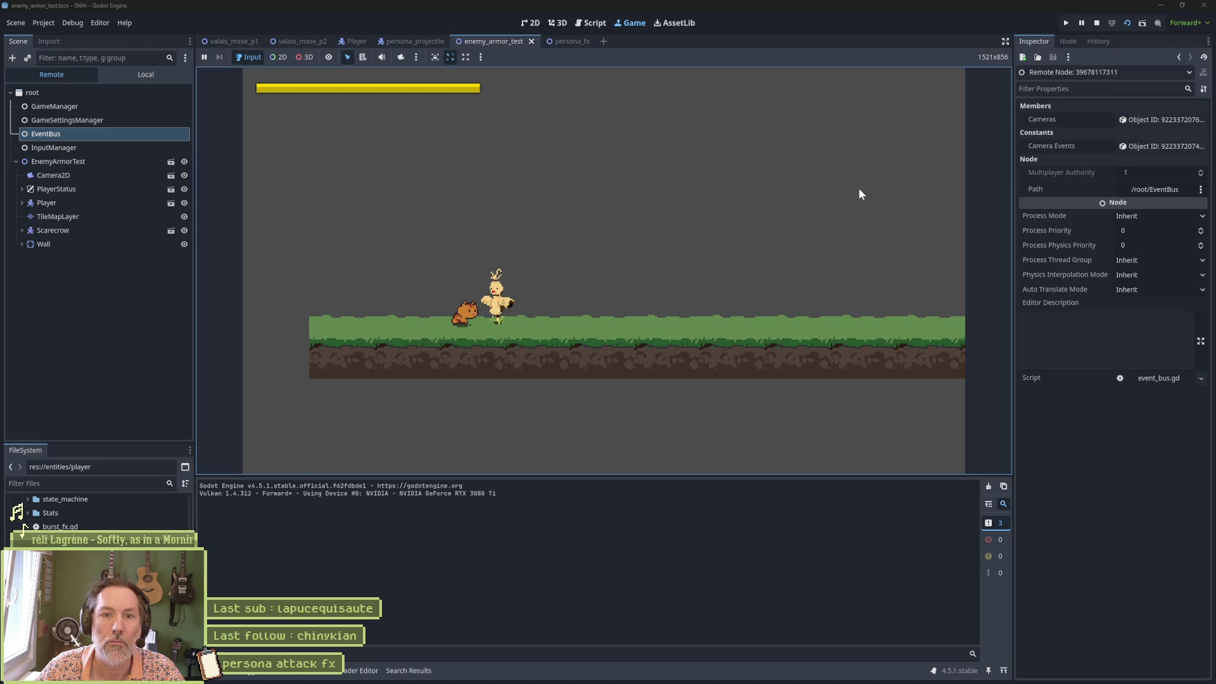
left_click(1153, 147)
left_click(1152, 147)
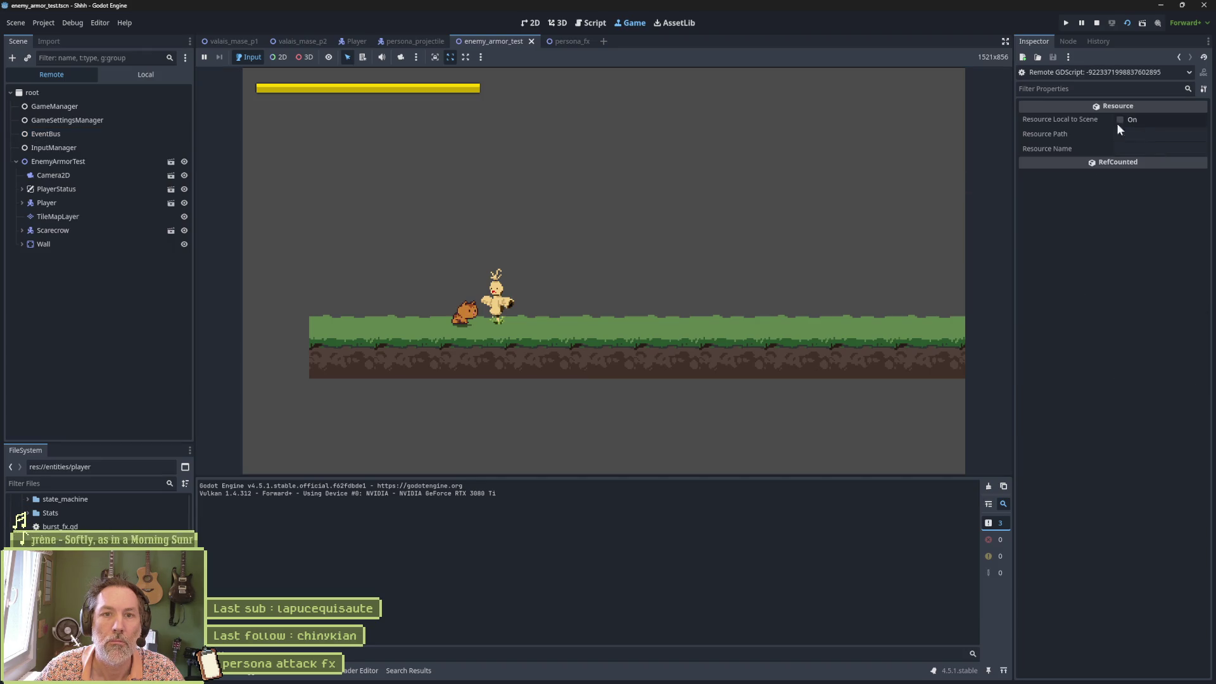
left_click(1177, 59)
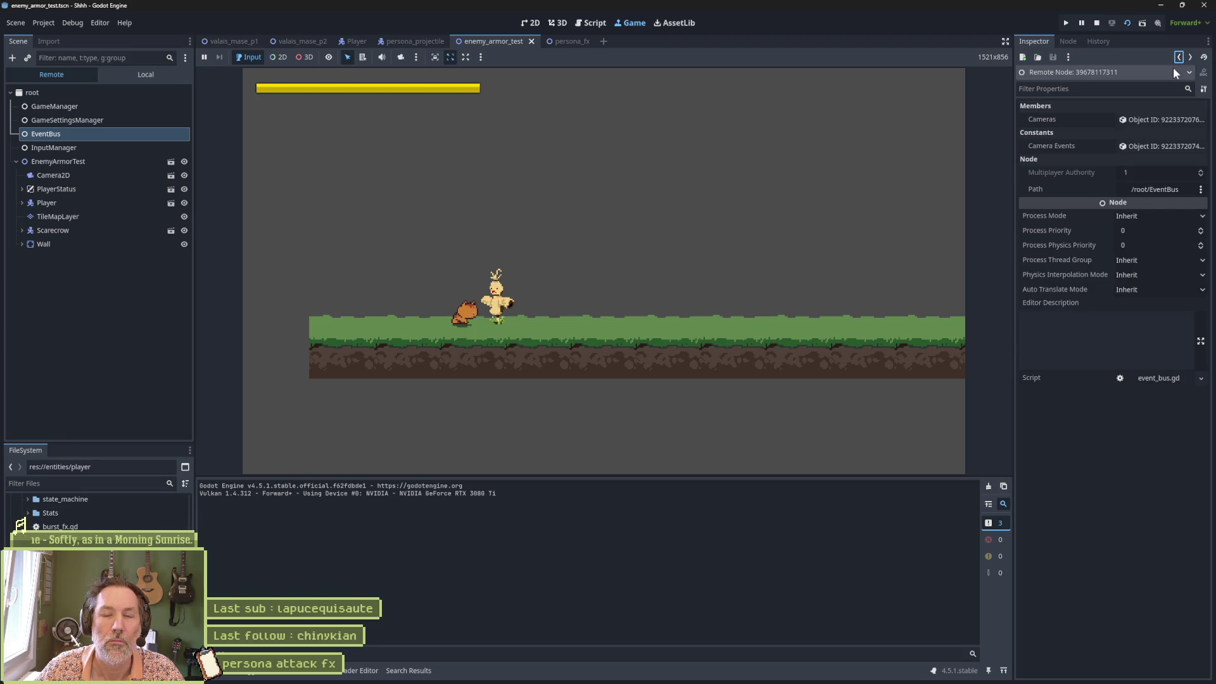
left_click(1151, 119)
left_click(1178, 58)
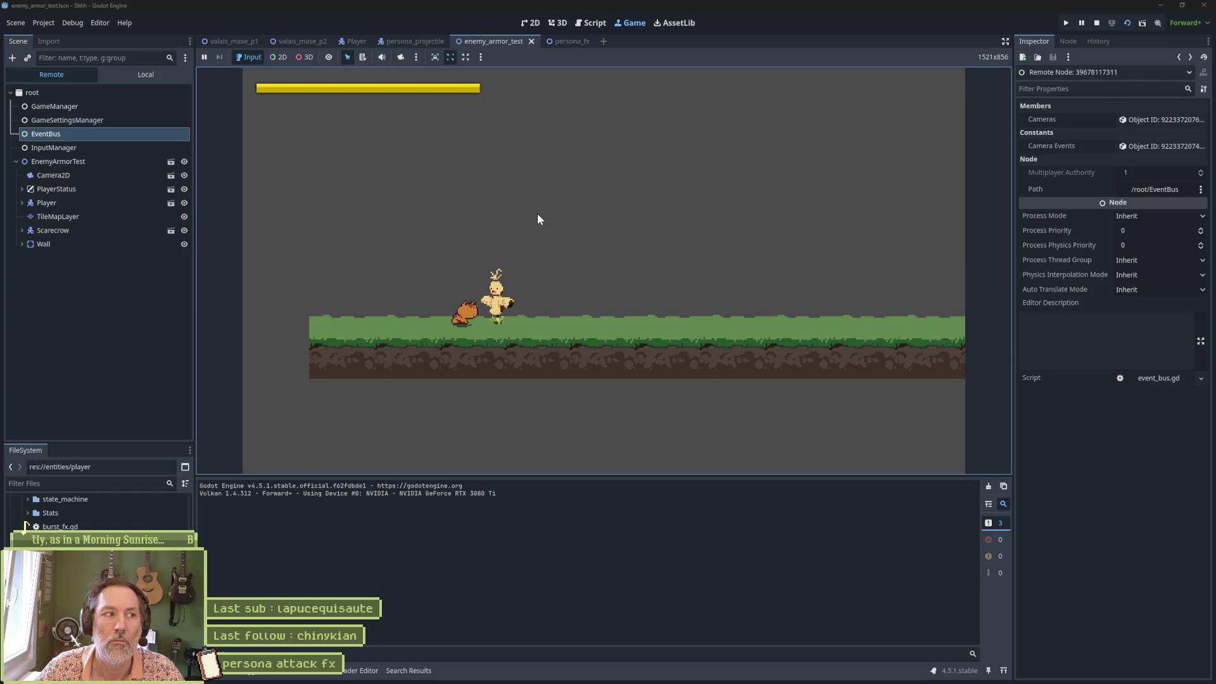
left_click(1095, 23)
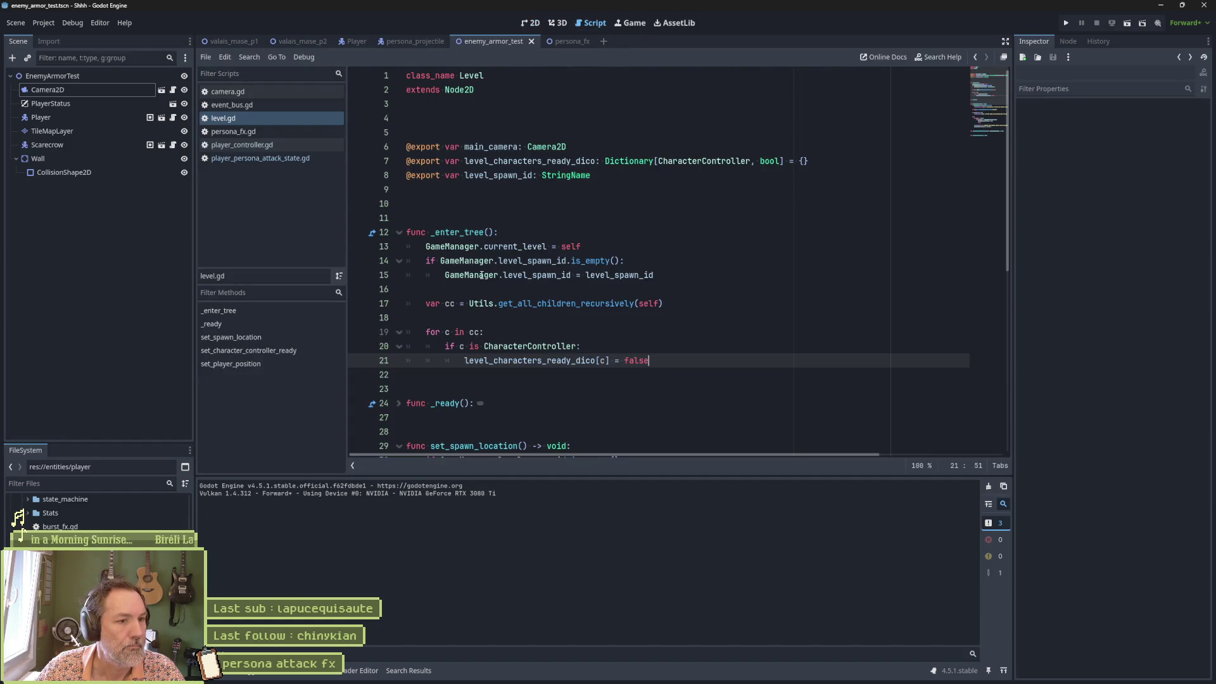
Review camera.gd's line 18 shake connection and on_shake function, then set a breakpoint on line 18
left_click(252, 93)
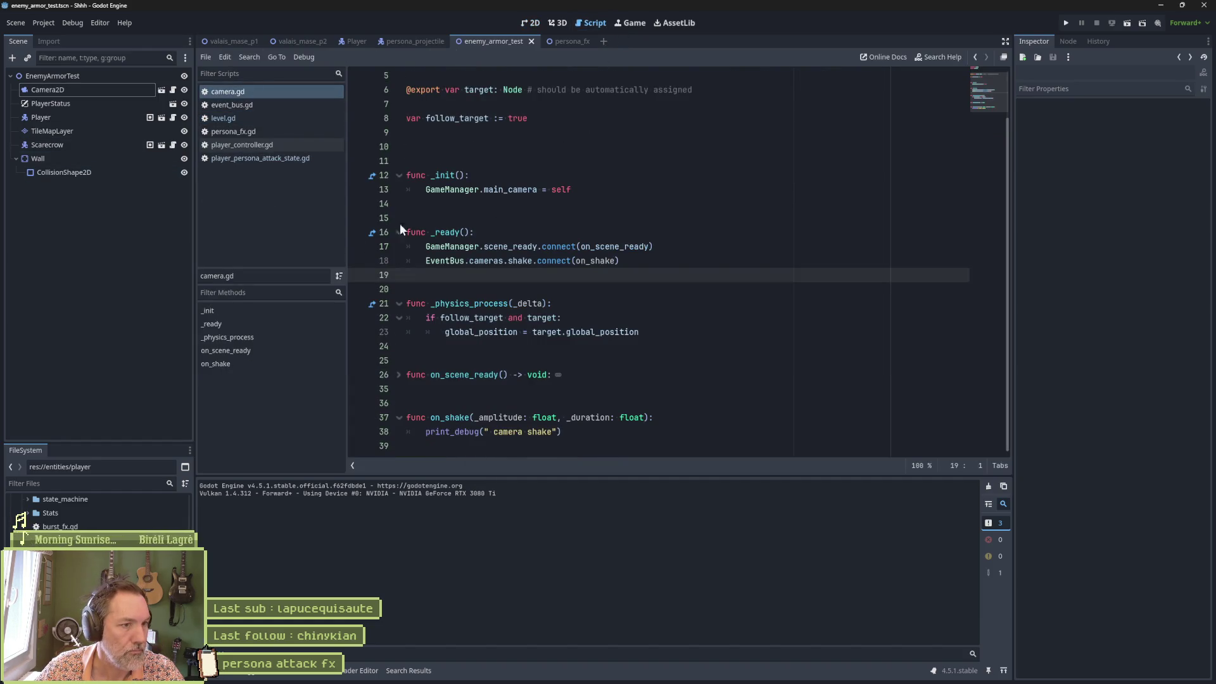
left_click_drag(443, 261, 619, 261)
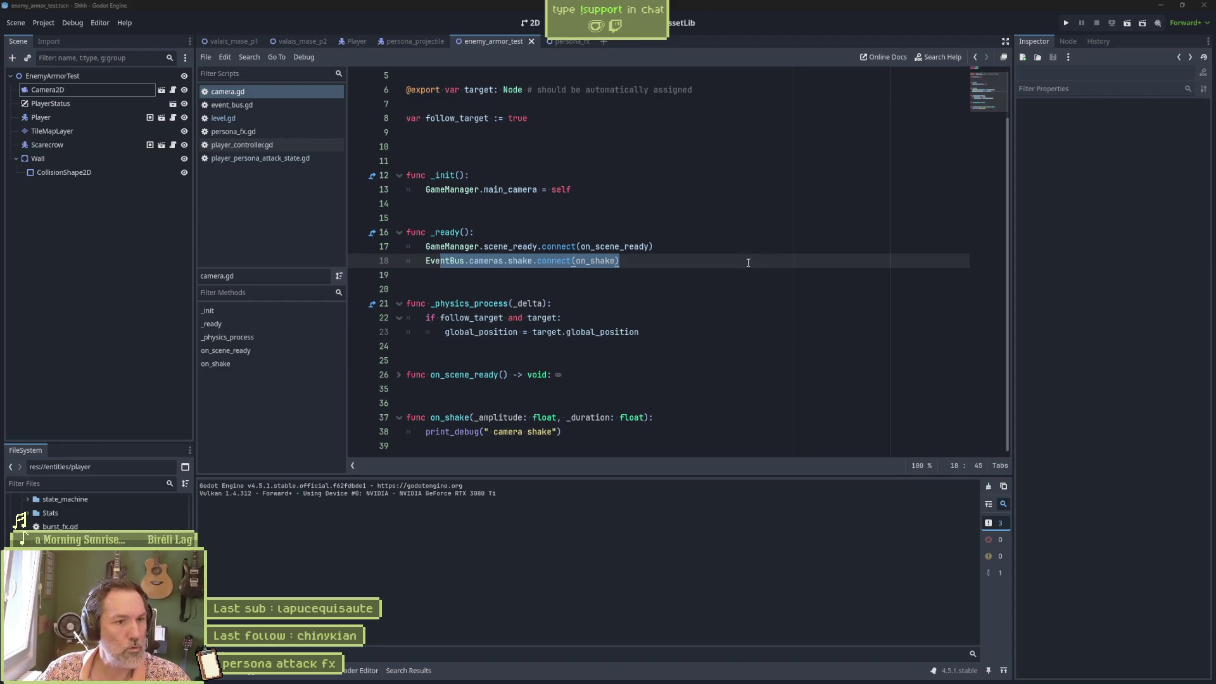
left_click(716, 269)
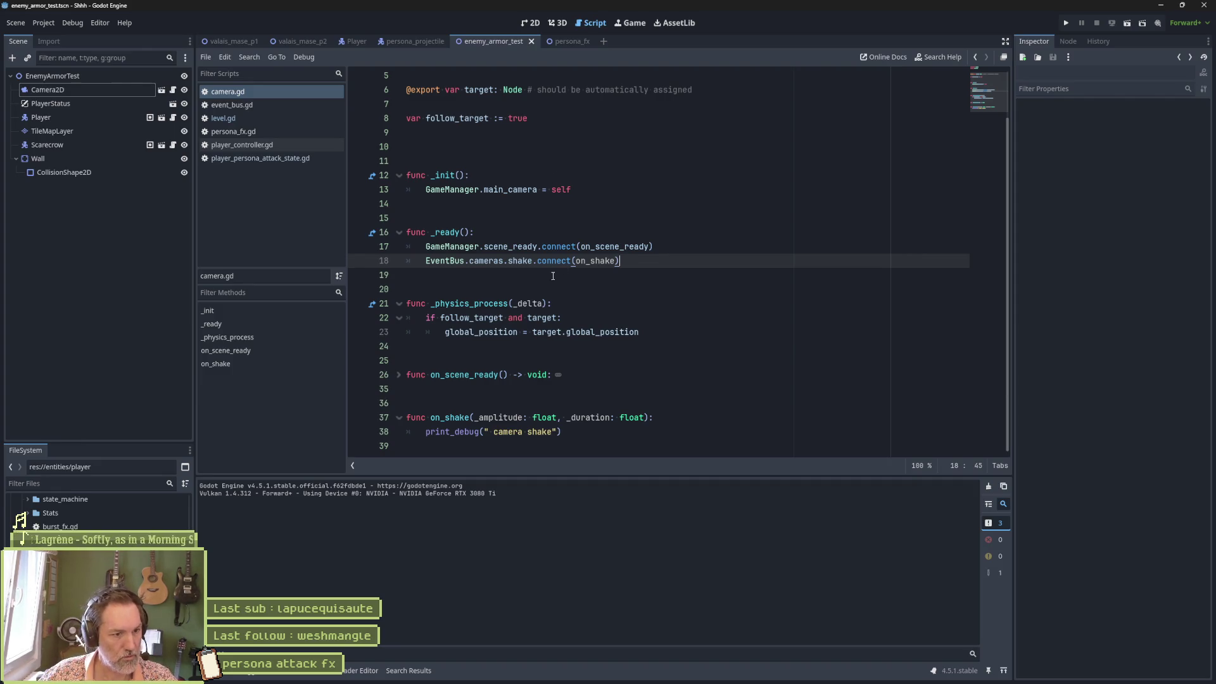
double_click(450, 418)
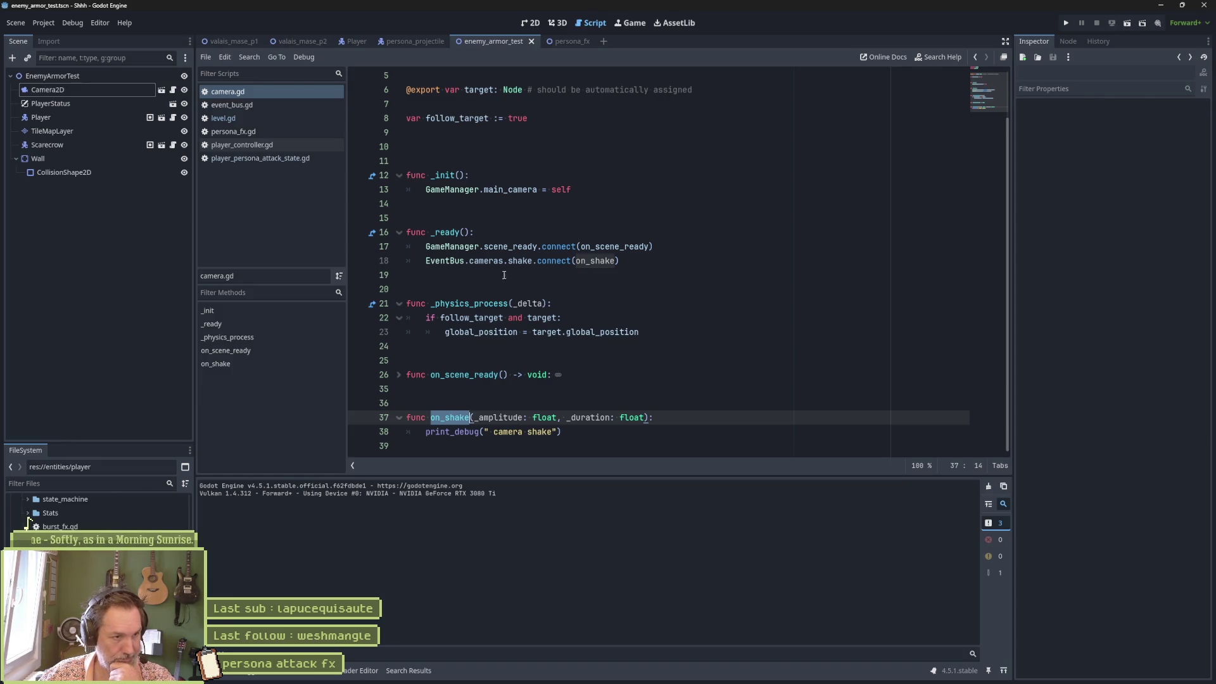
left_click(356, 262, "shift")
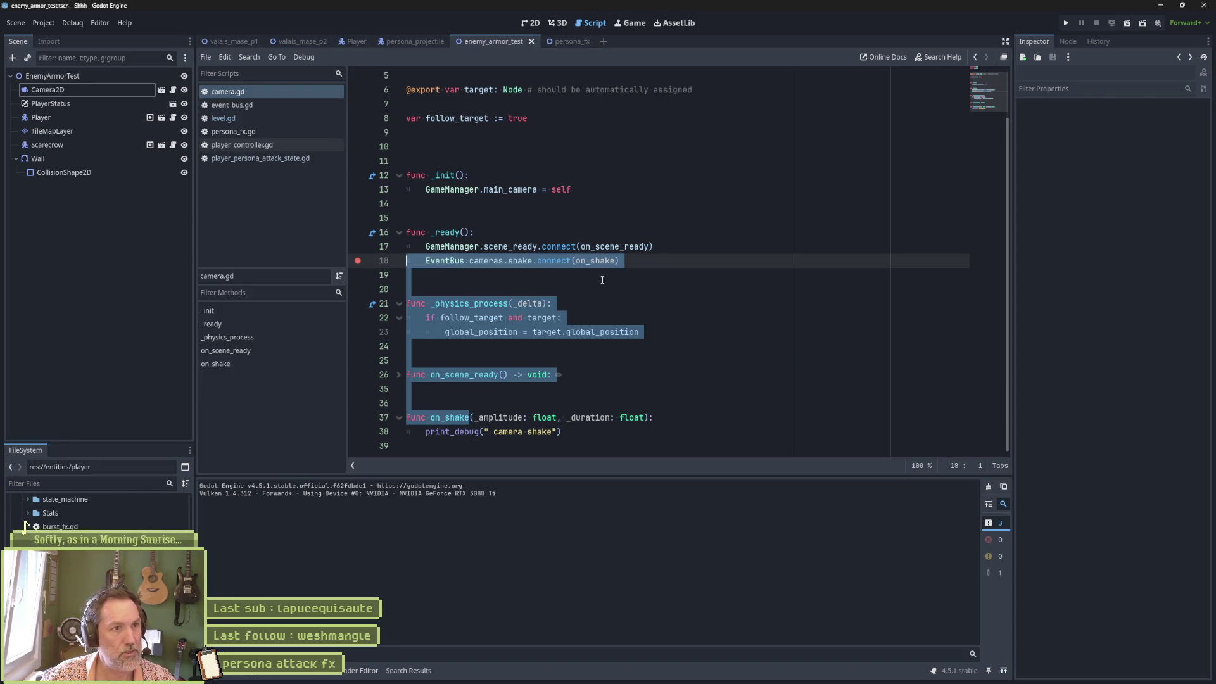
Run the scene to hit the line 18 breakpoint, stop, remove it, and jump to EventBus
key("F6")
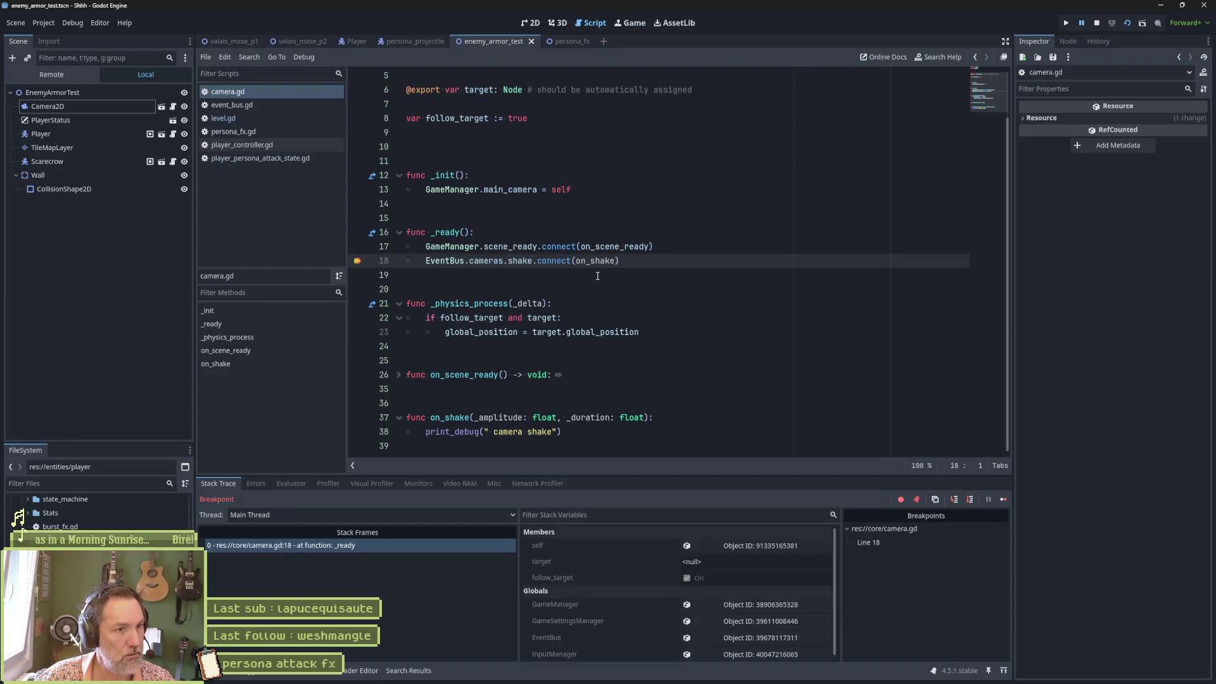
key("F8")
left_click(358, 262)
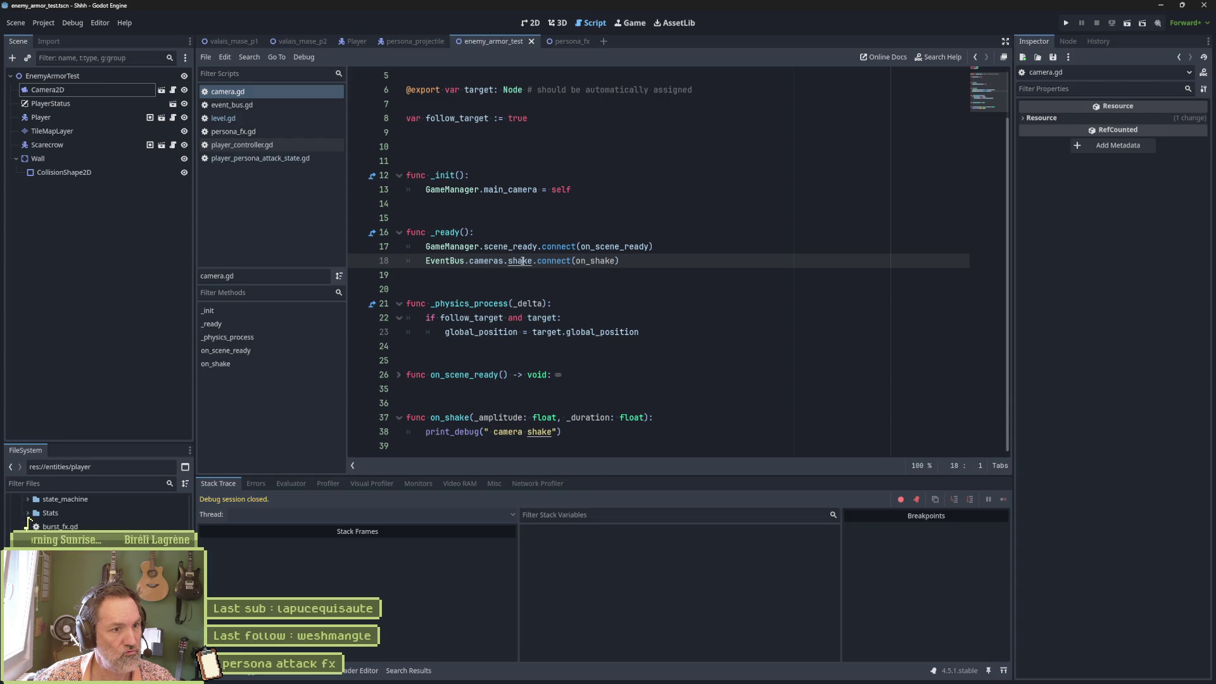
left_click(453, 260, "ctrl")
Search all project files for the trigger_collision signal, then run the scene again
mouse_move(453, 260)
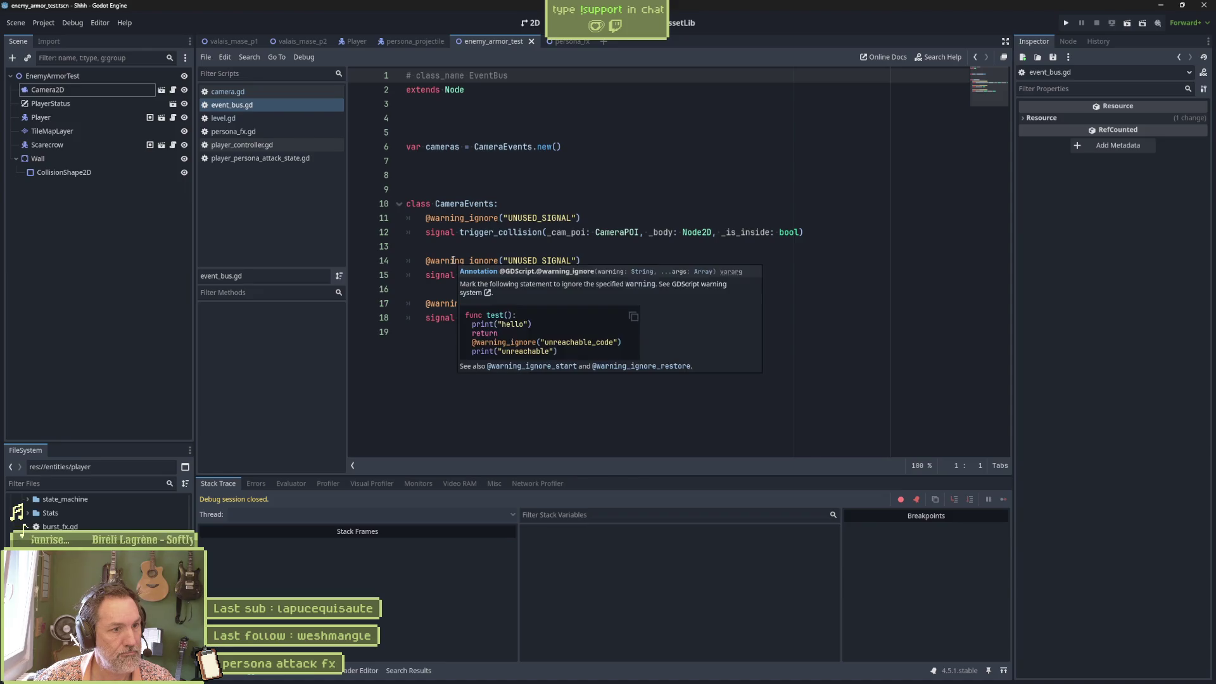
double_click(500, 234)
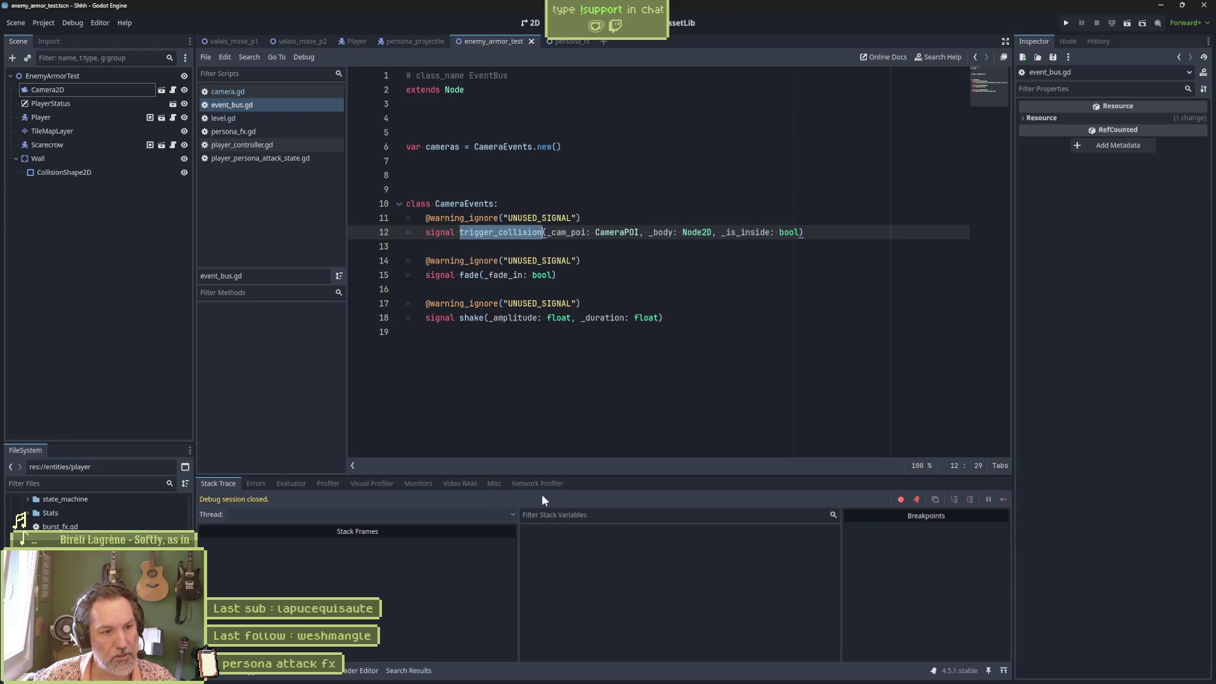
left_click(423, 670)
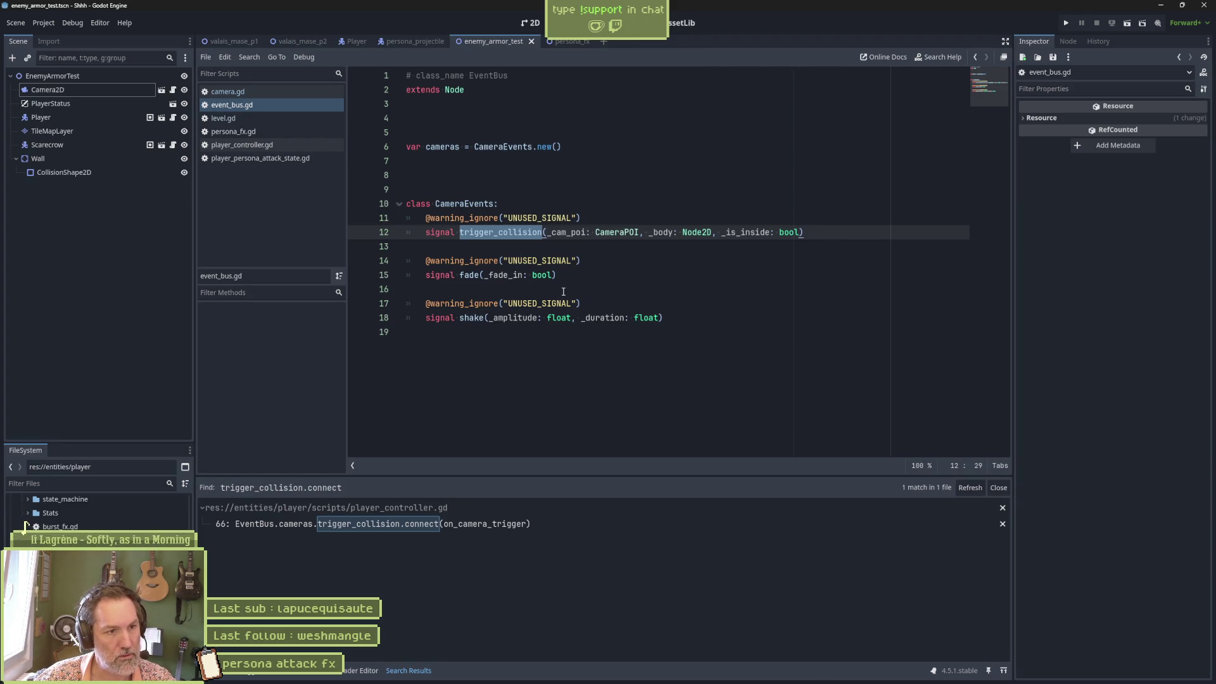
key("ctrl+shift+f")
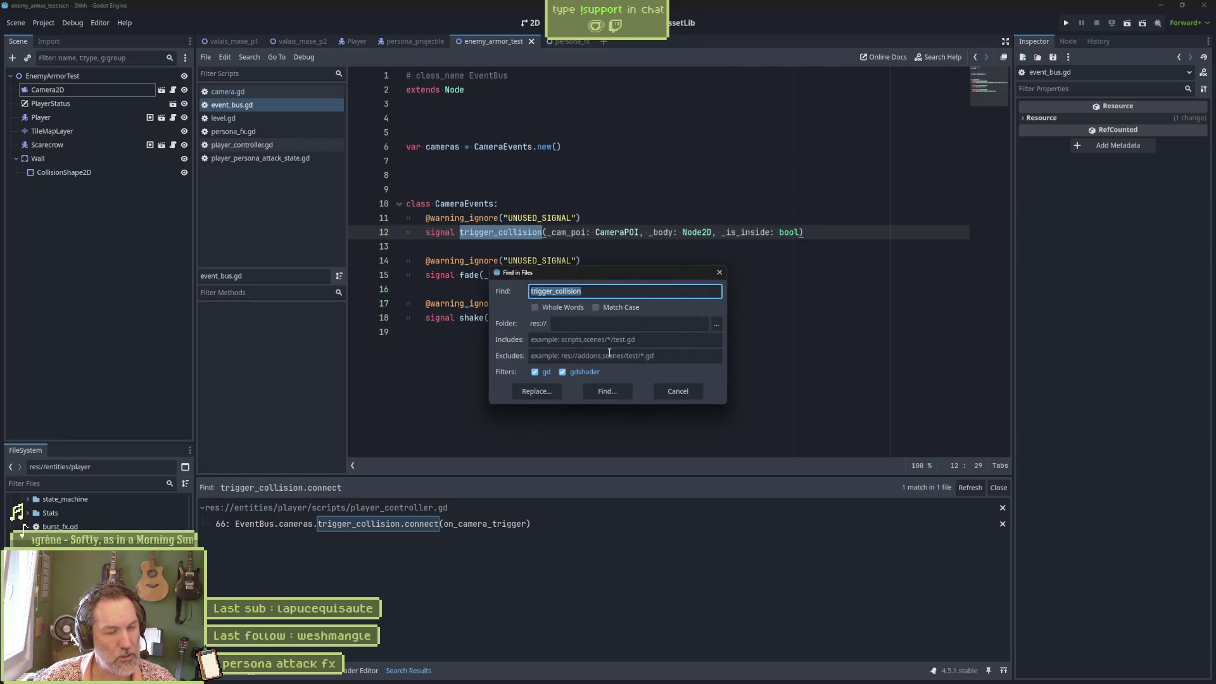
left_click(614, 385)
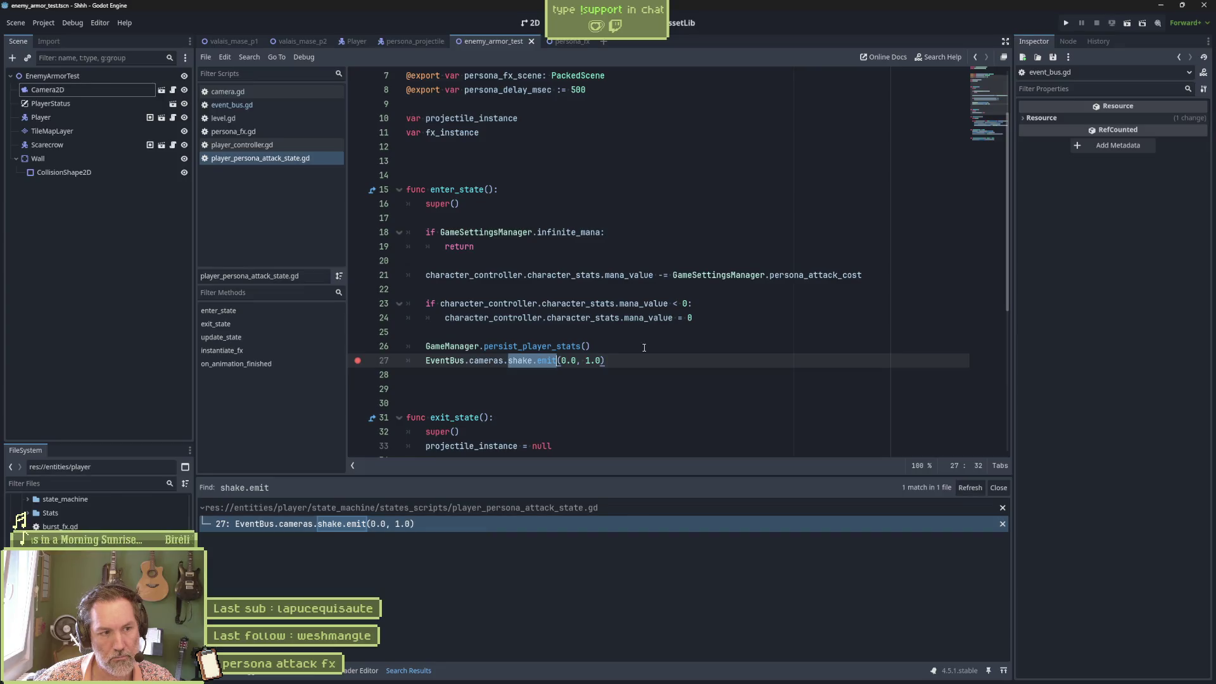
key("F6")
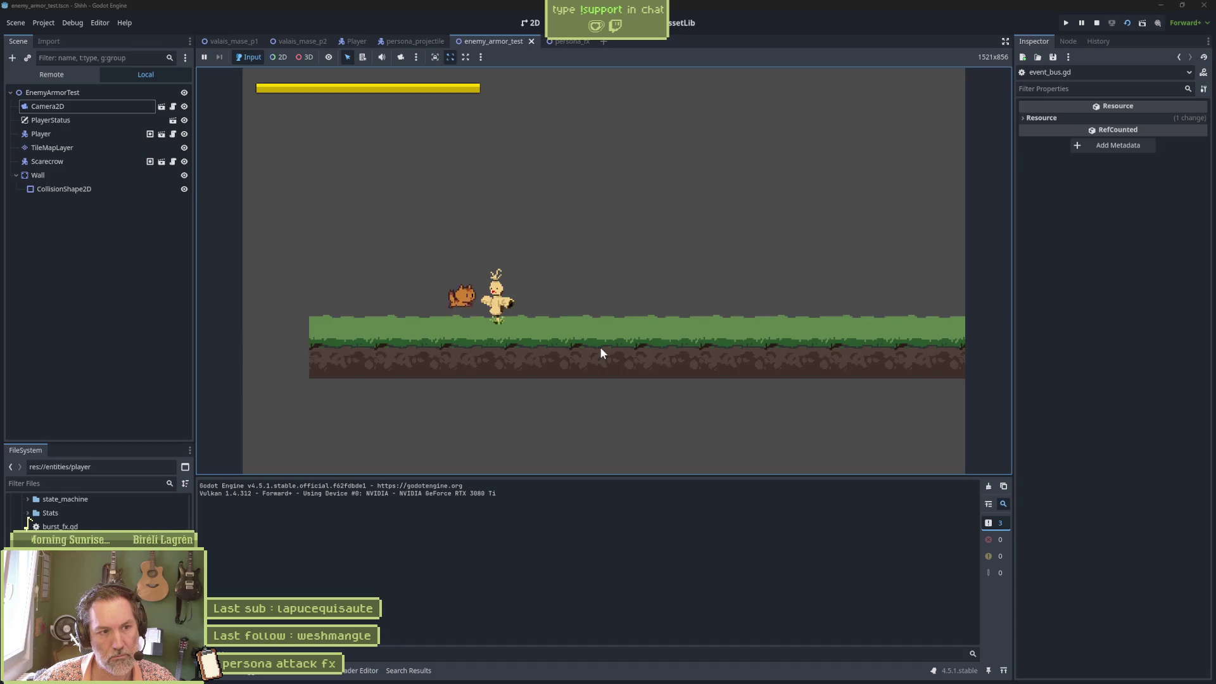
Fire the persona attack in the running game, pausing execution at the line 27 shake.emit breakpoint
left_click(599, 347)
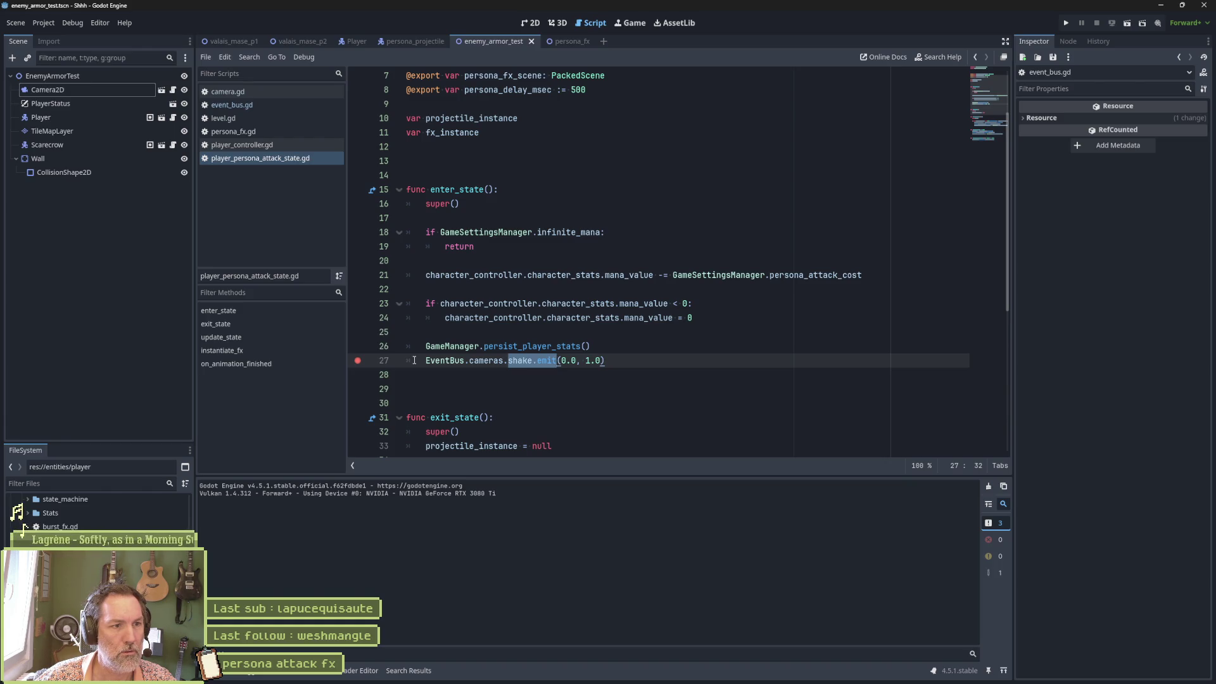
left_click_drag(475, 232, 472, 247)
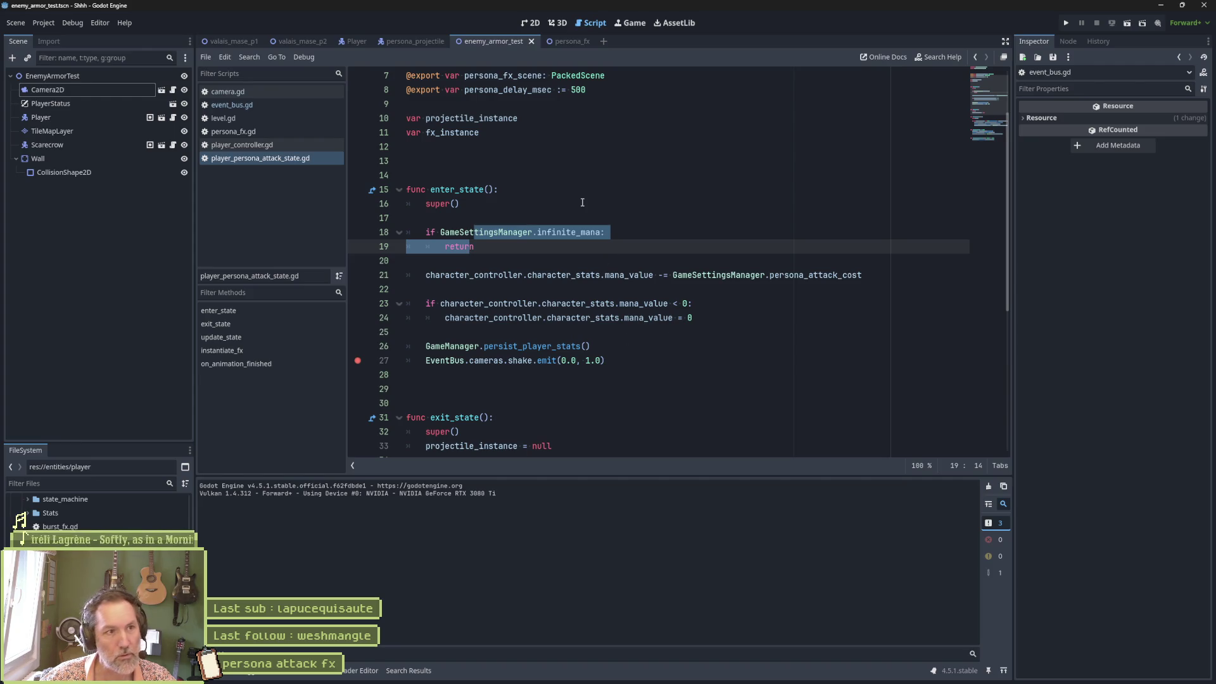
left_click(259, 101)
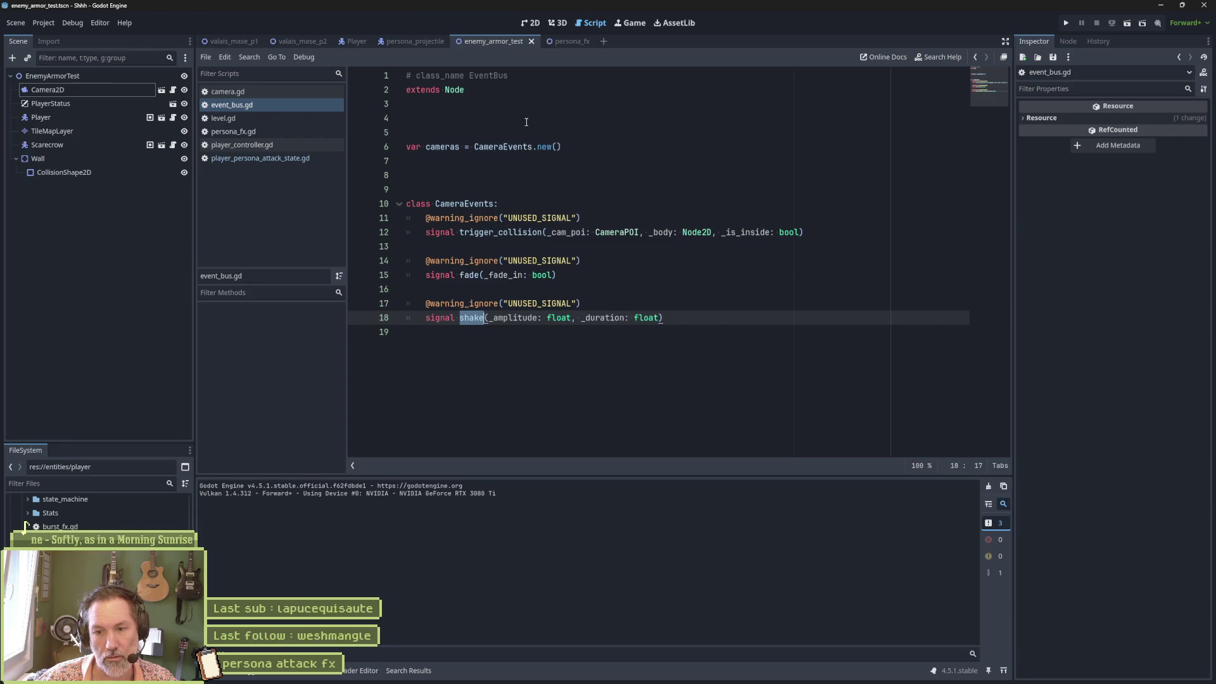
left_click_drag(465, 89, 403, 87)
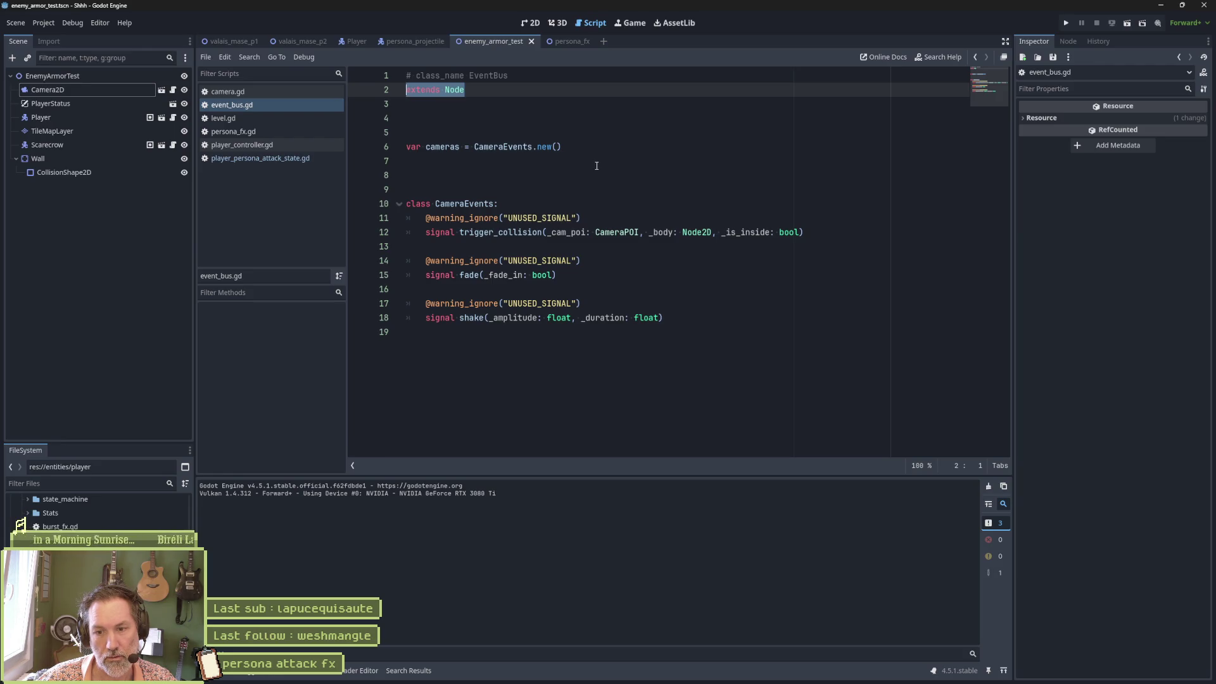
left_click(507, 121)
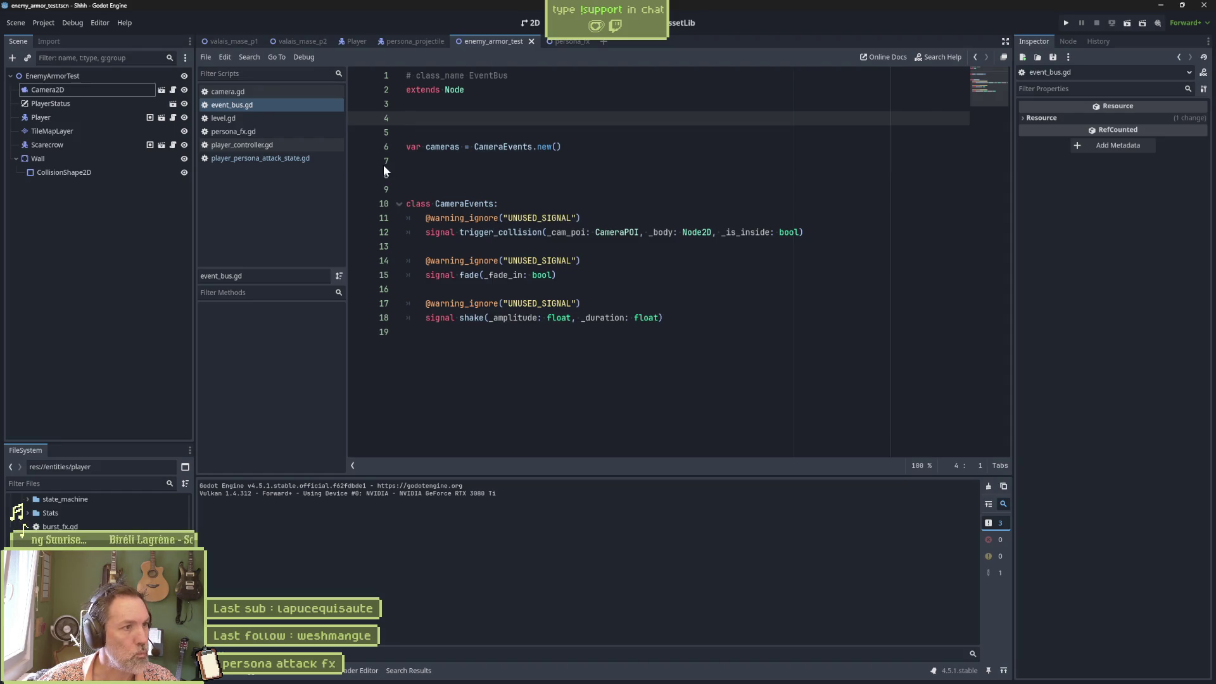
left_click(262, 157)
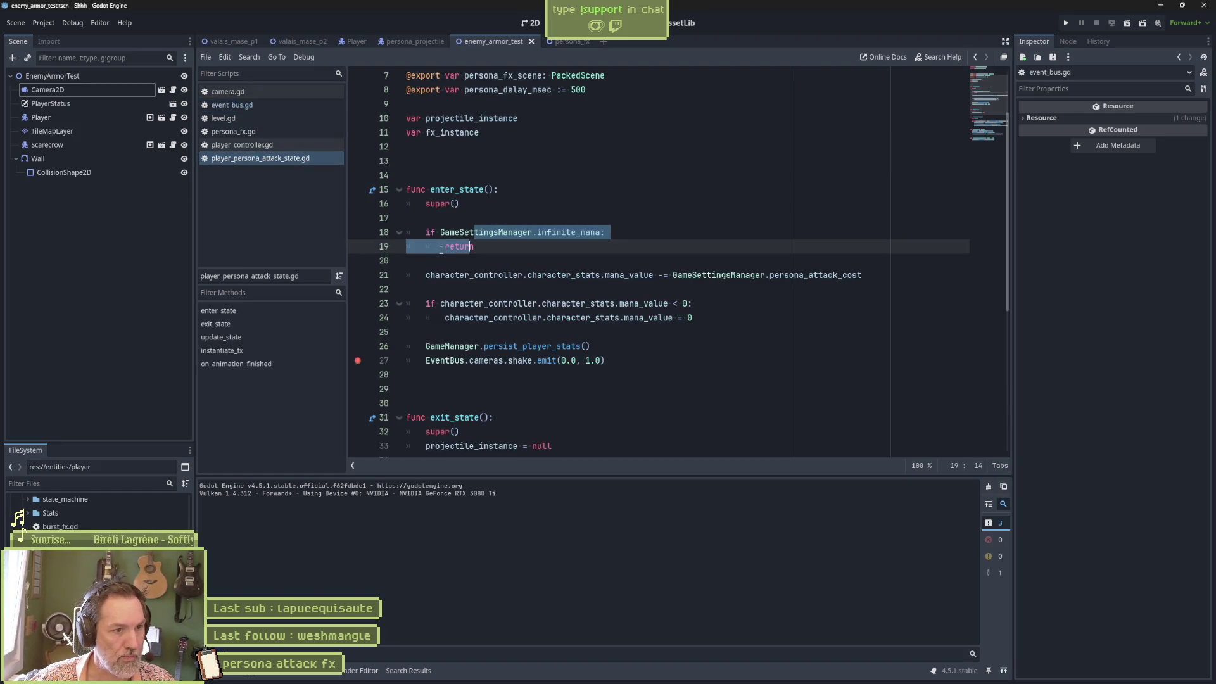
Move EventBus.cameras.shake.emit(0.0, 1.0) above the infinite_mana branch's return and run the current scene
key("Home")
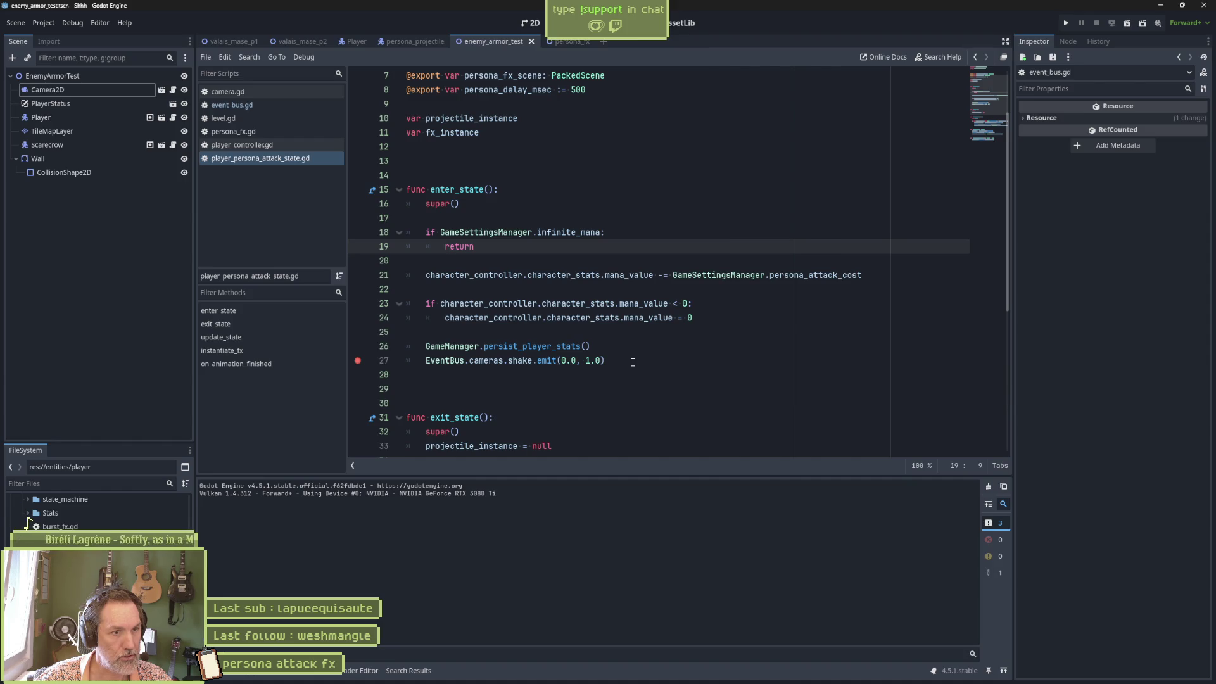
left_click_drag(632, 361, 634, 348)
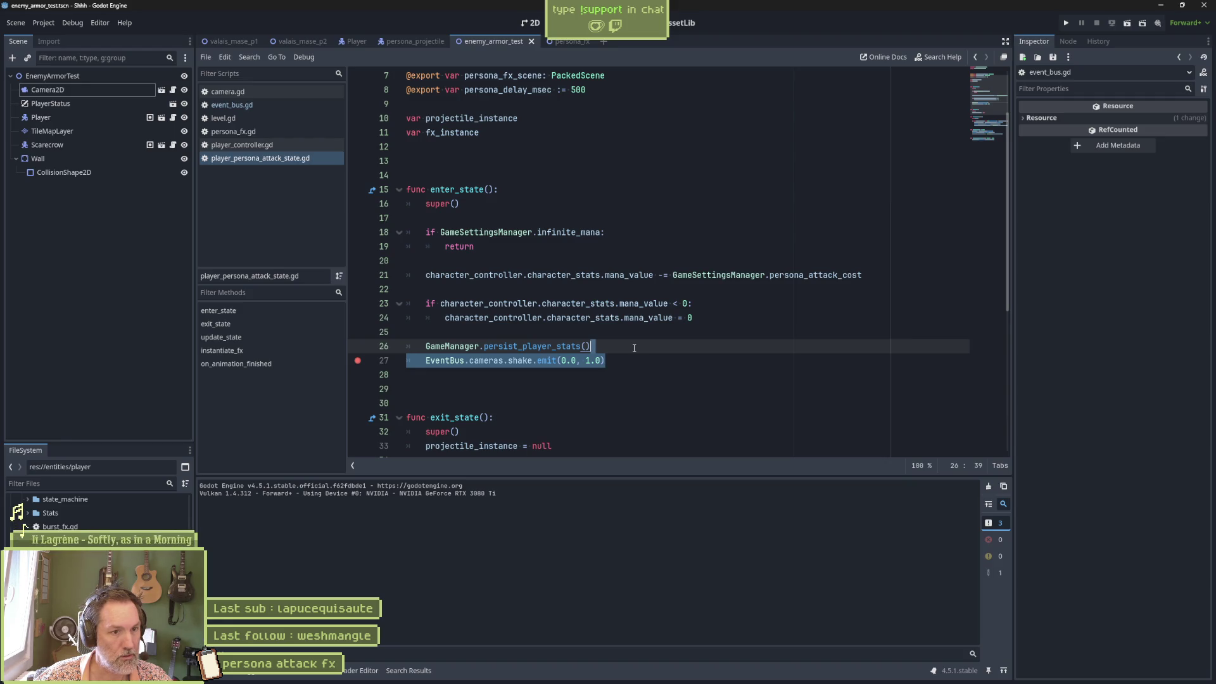
key("BackSpace")
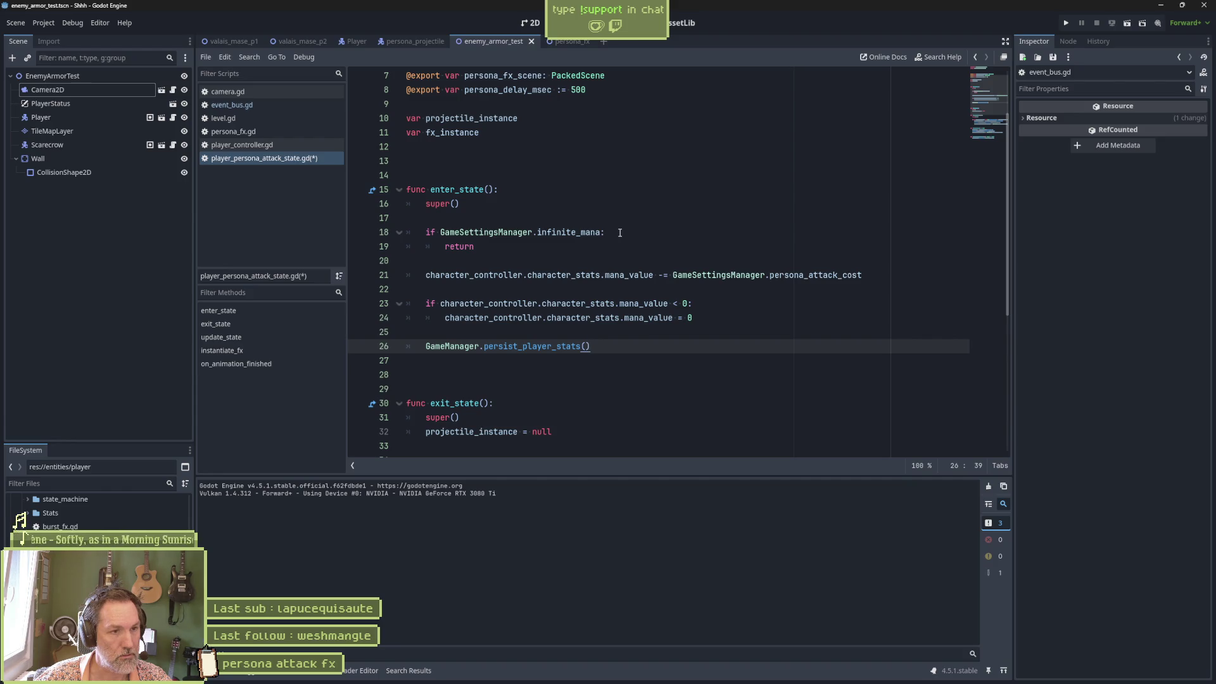
key("ctrl+z")
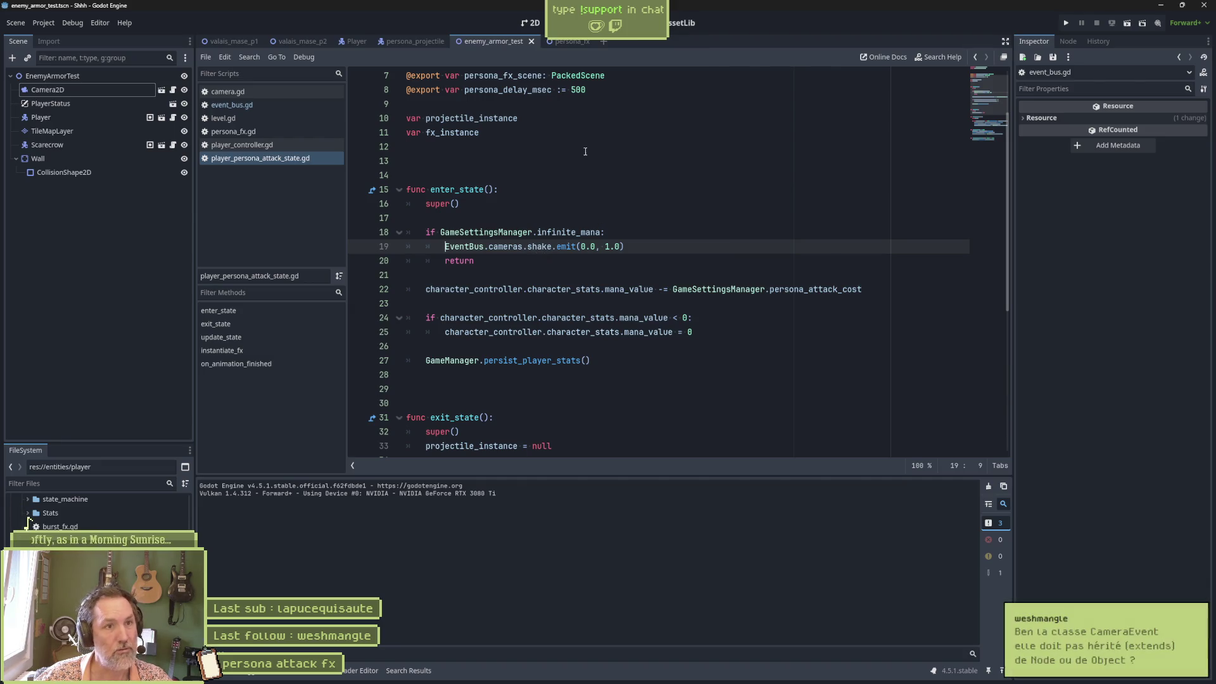
key("F6")
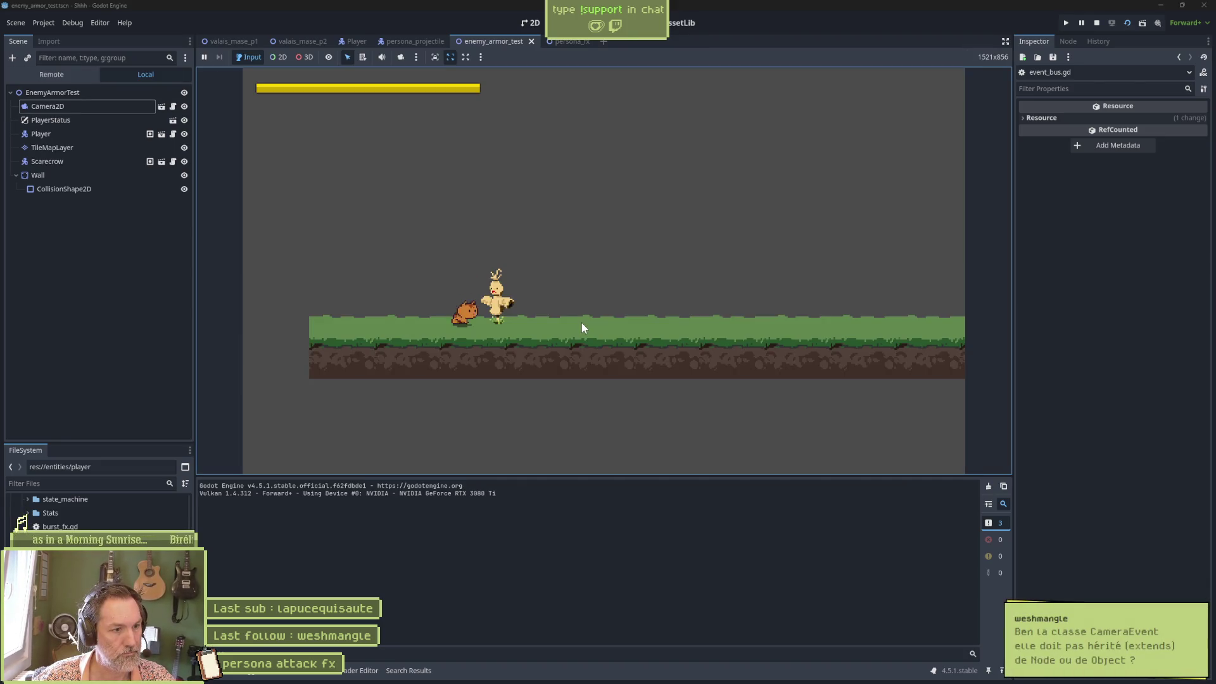
Trigger the persona attack so the Output shows 'camera shake', then stop the game
left_click(582, 322)
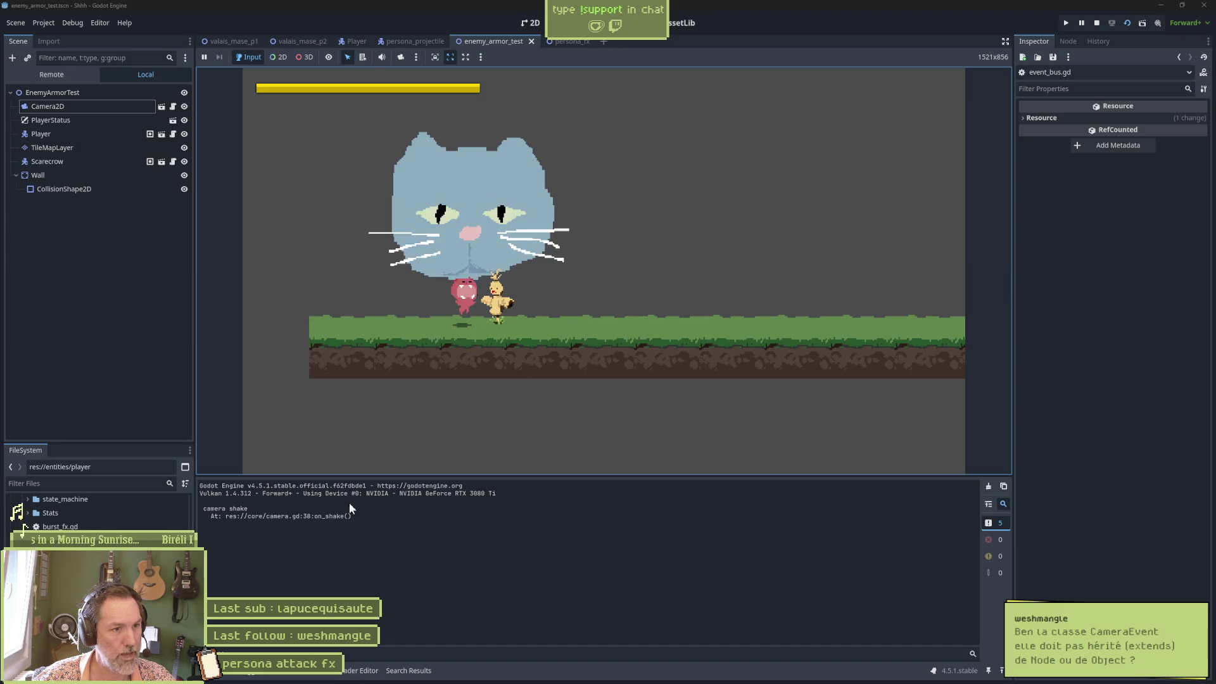
key("F8")
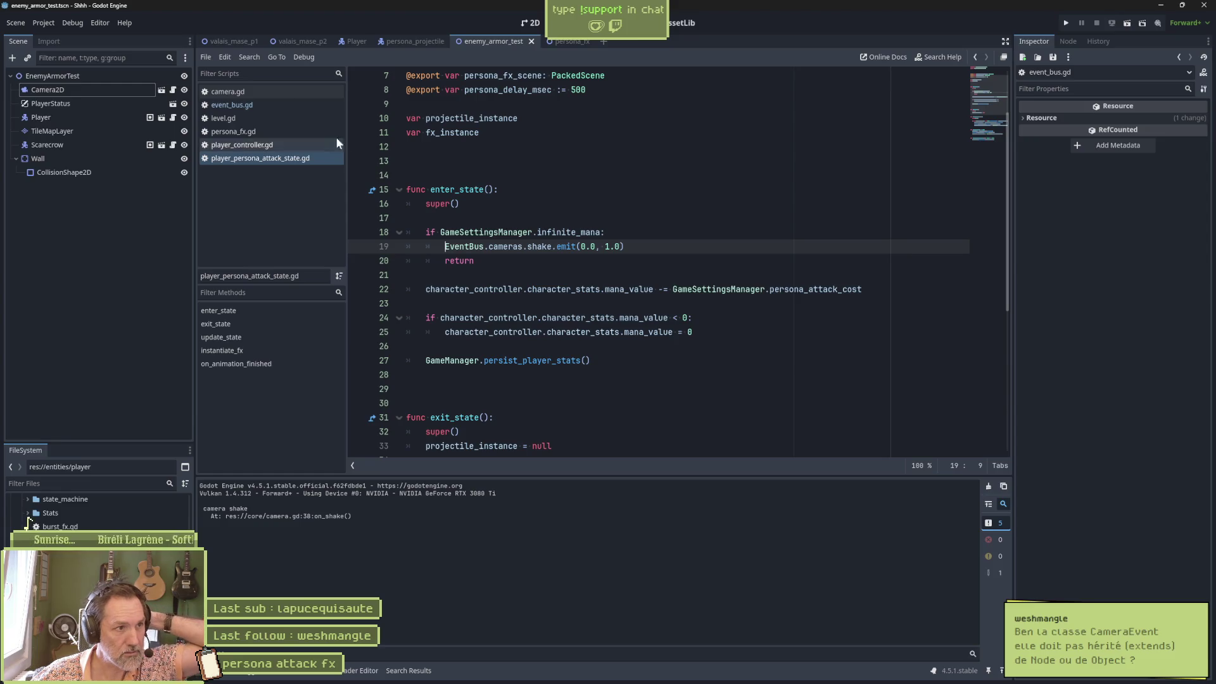
Review camera.gd and the first two lines of event_bus.gd, then run the test scene
left_click(272, 91)
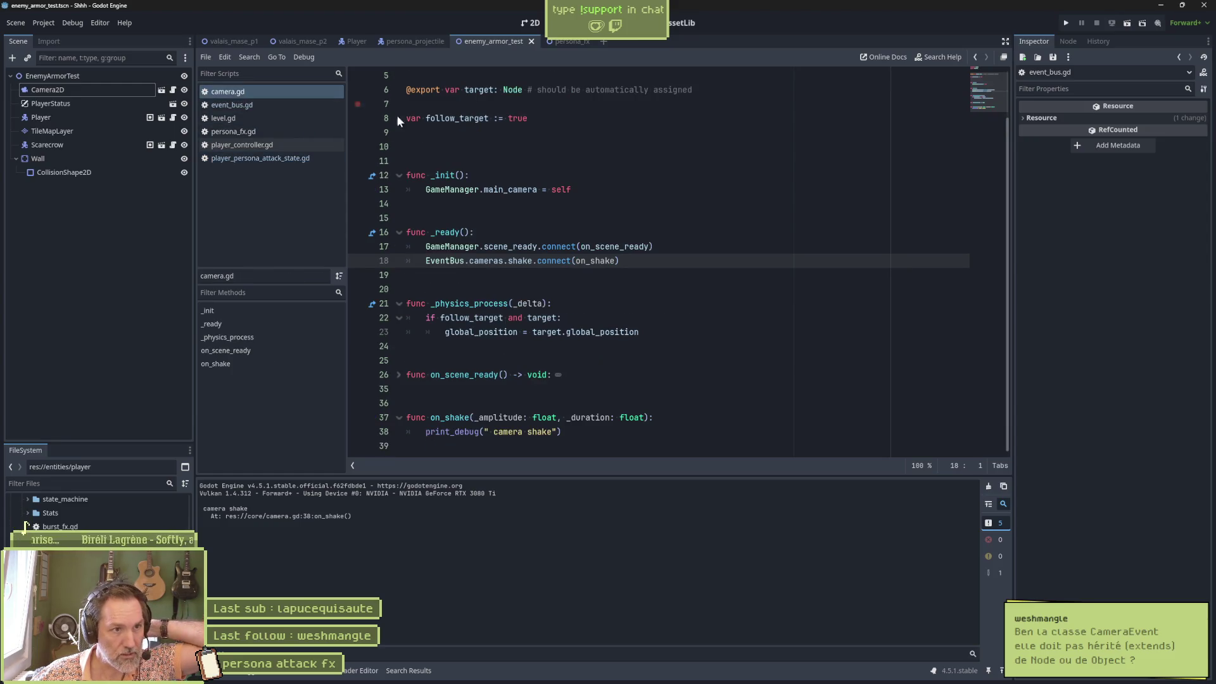
scroll(443, 139, "up", 2)
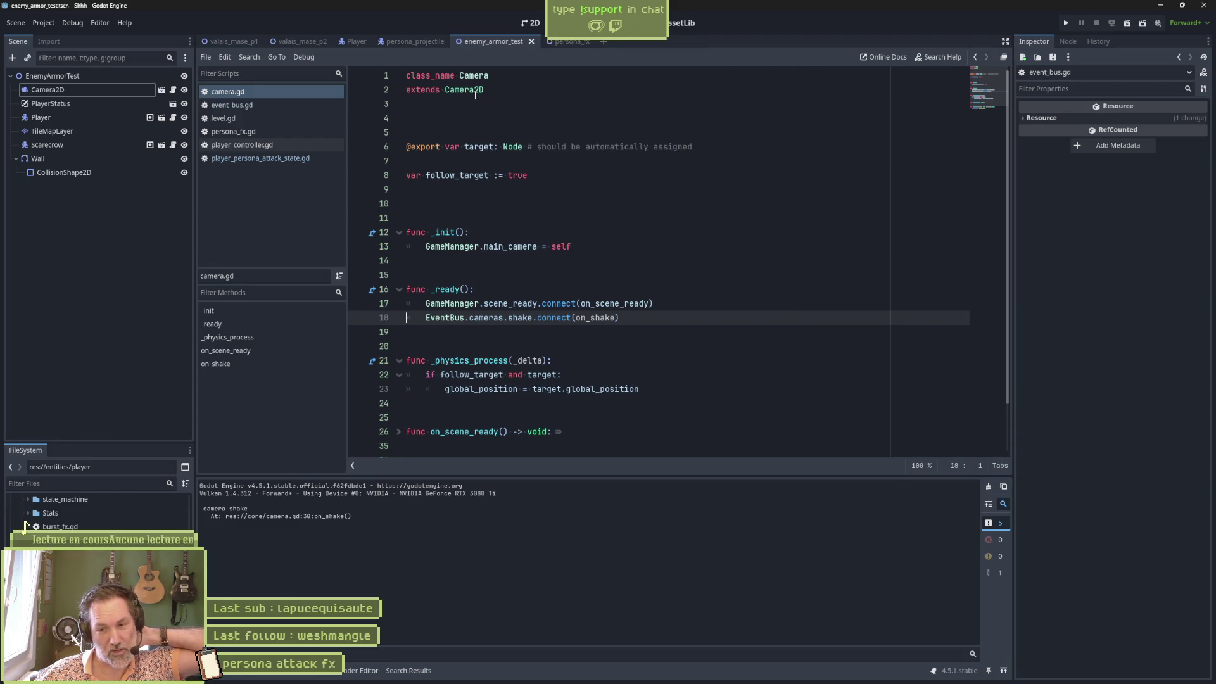
mouse_move(475, 96)
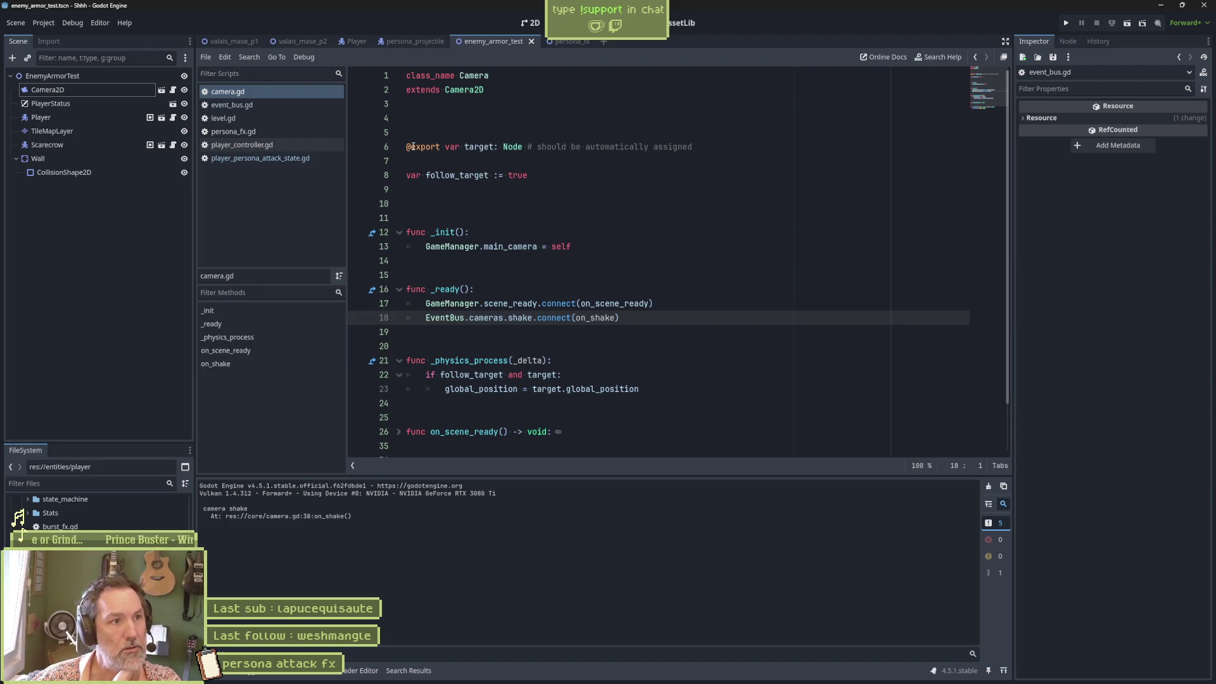
left_click(240, 105)
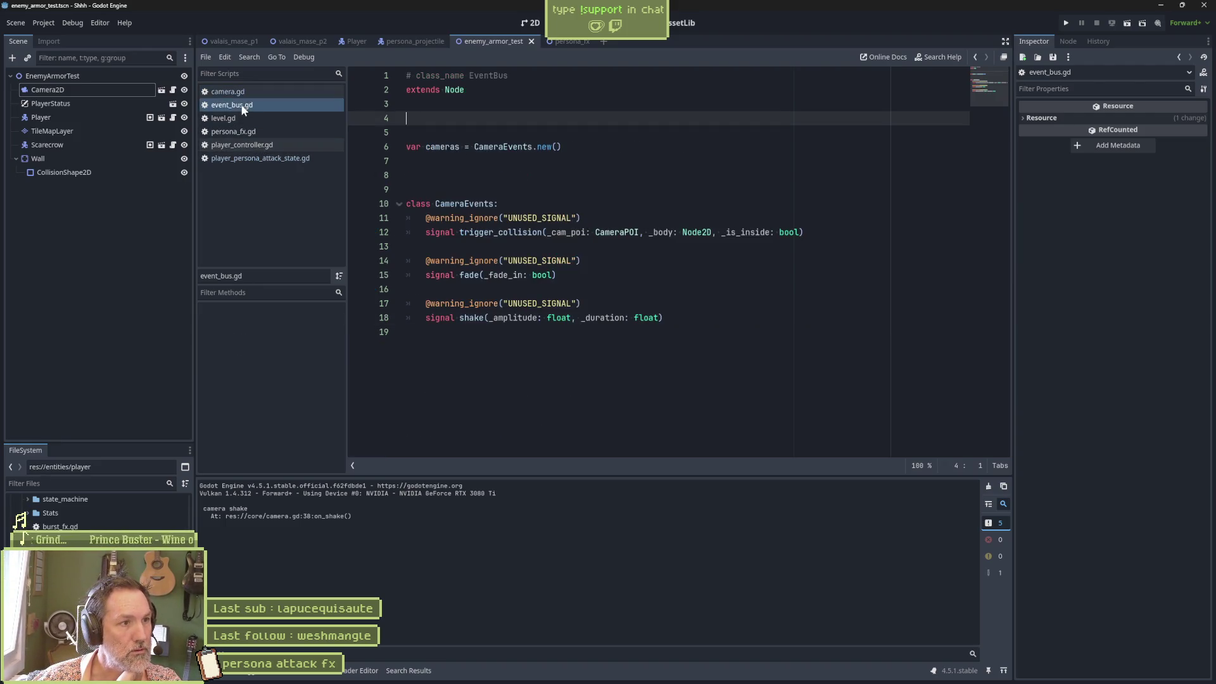
left_click_drag(464, 90, 396, 75)
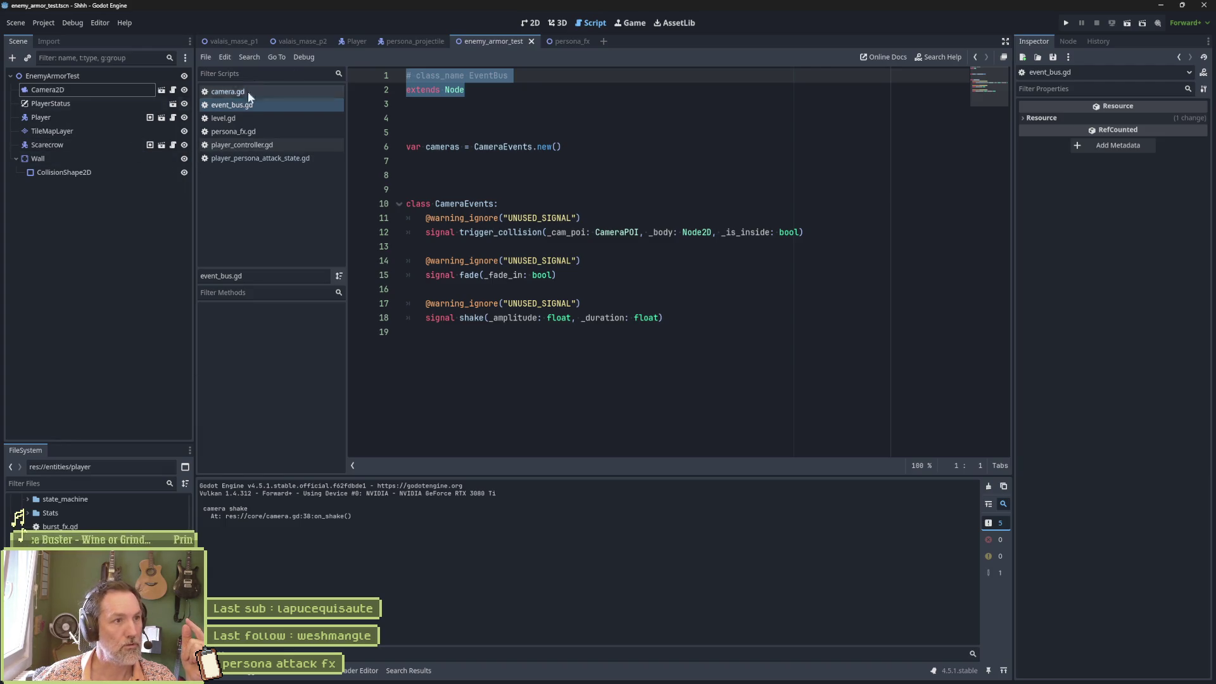
key("F6")
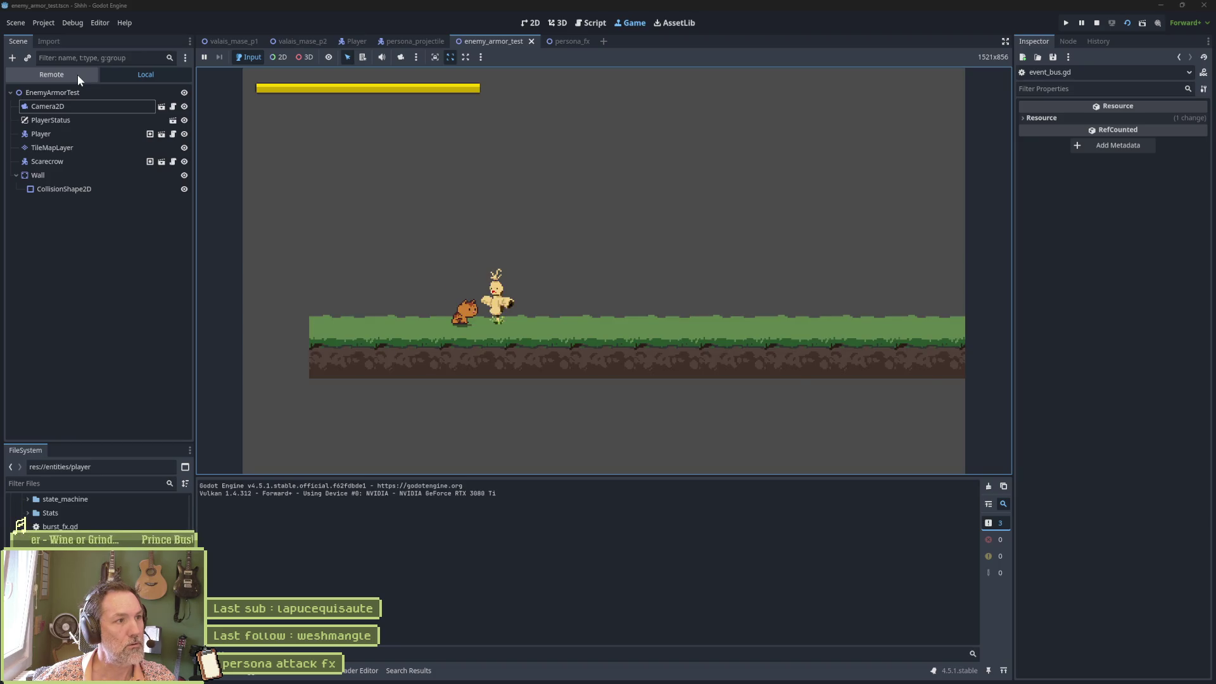
Inspect the live EventBus autoload at /root/EventBus in the Remote tree, then stop the game
left_click(73, 75)
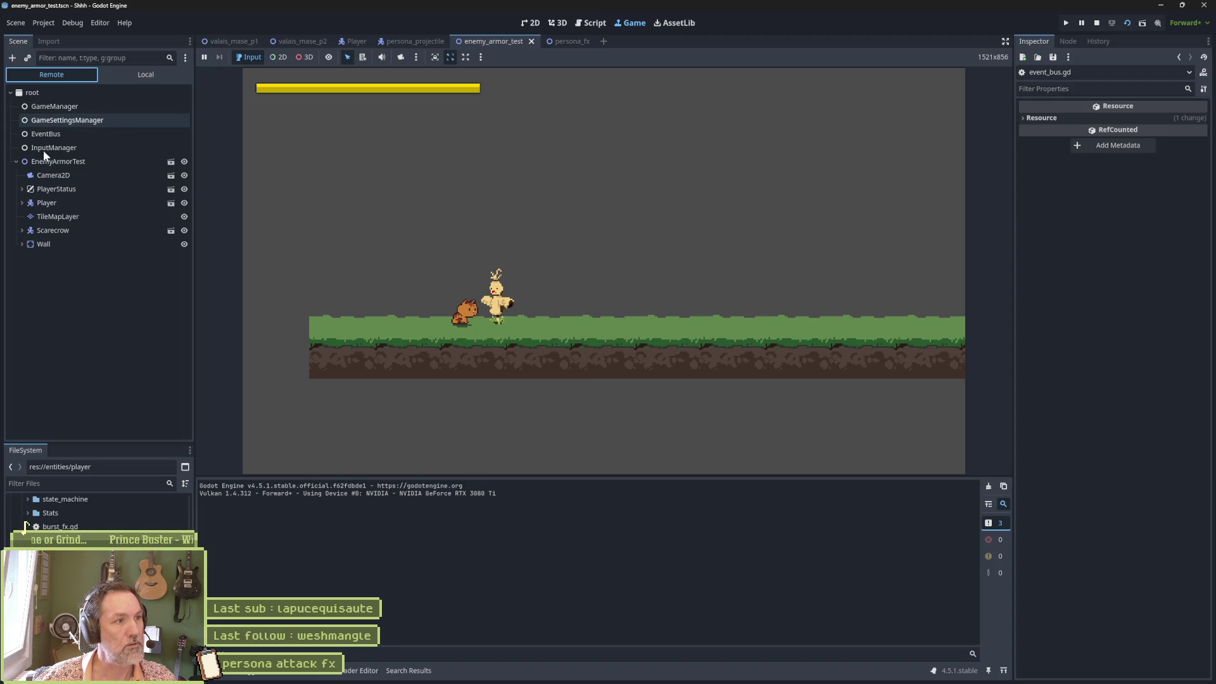
left_click(43, 134)
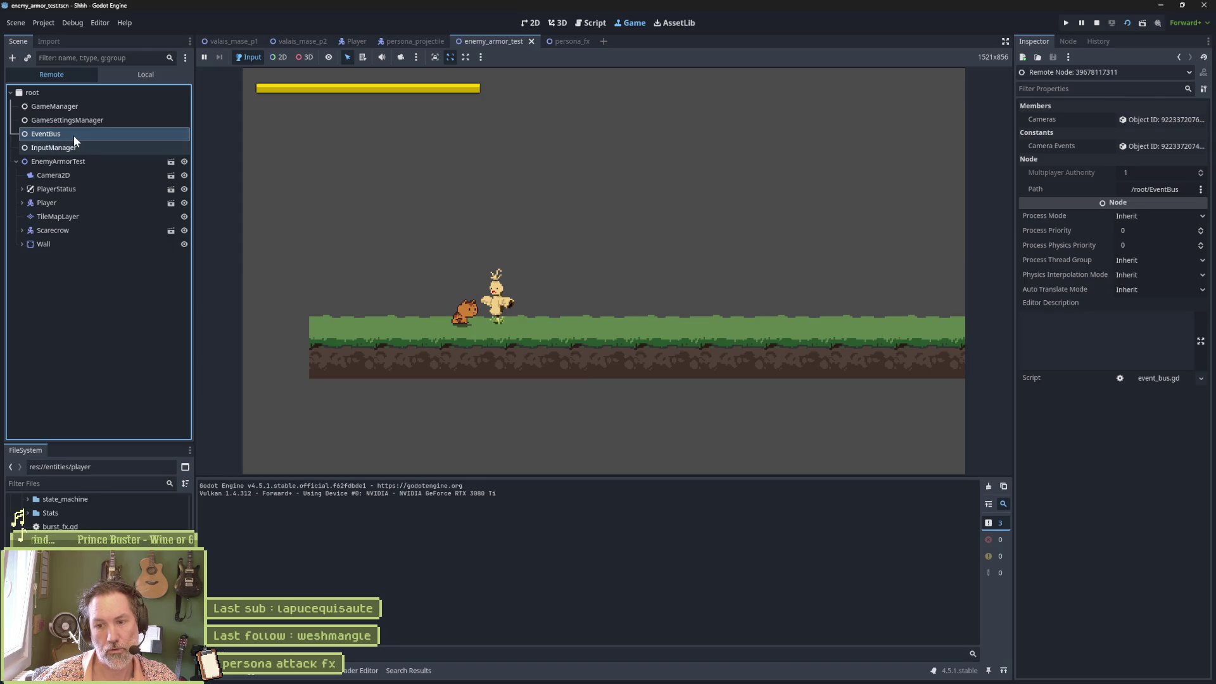
left_click(1095, 24)
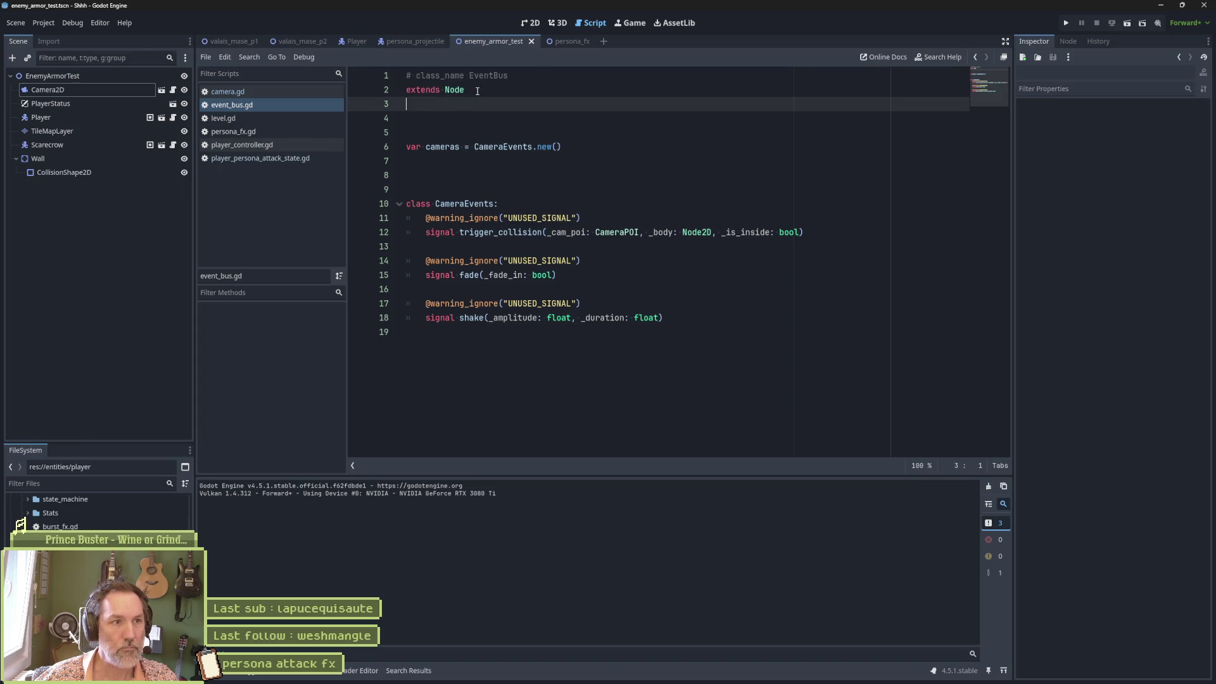
left_click(611, 225)
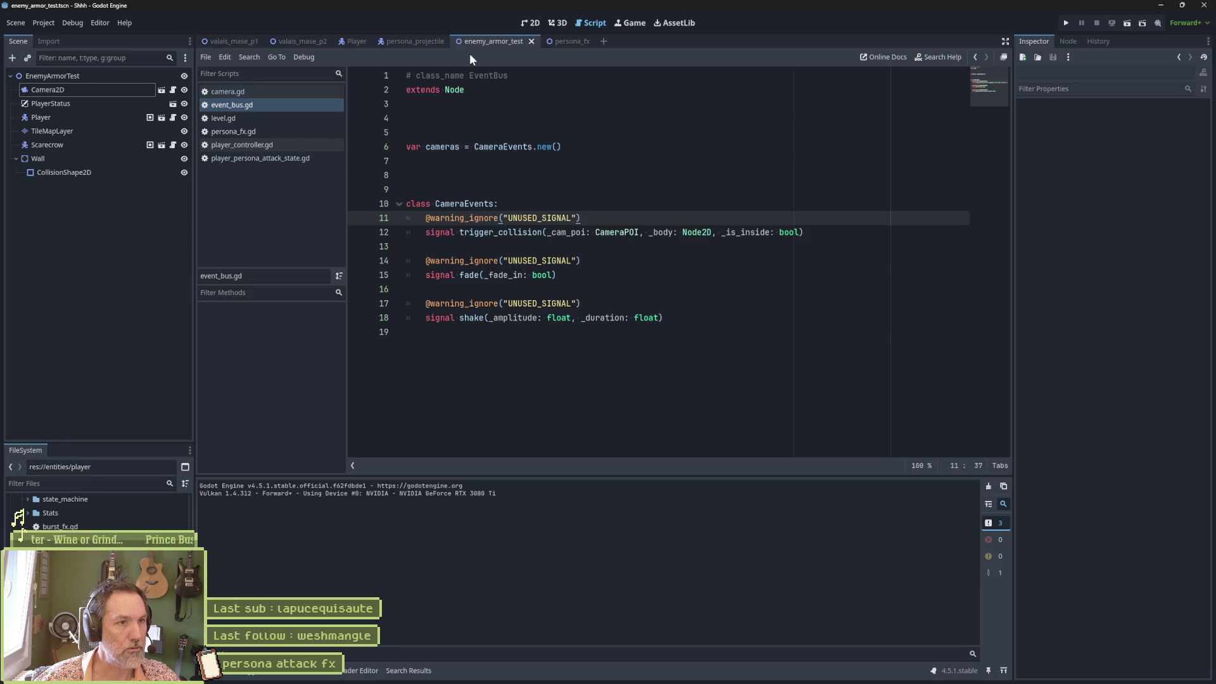
middle_click(233, 102)
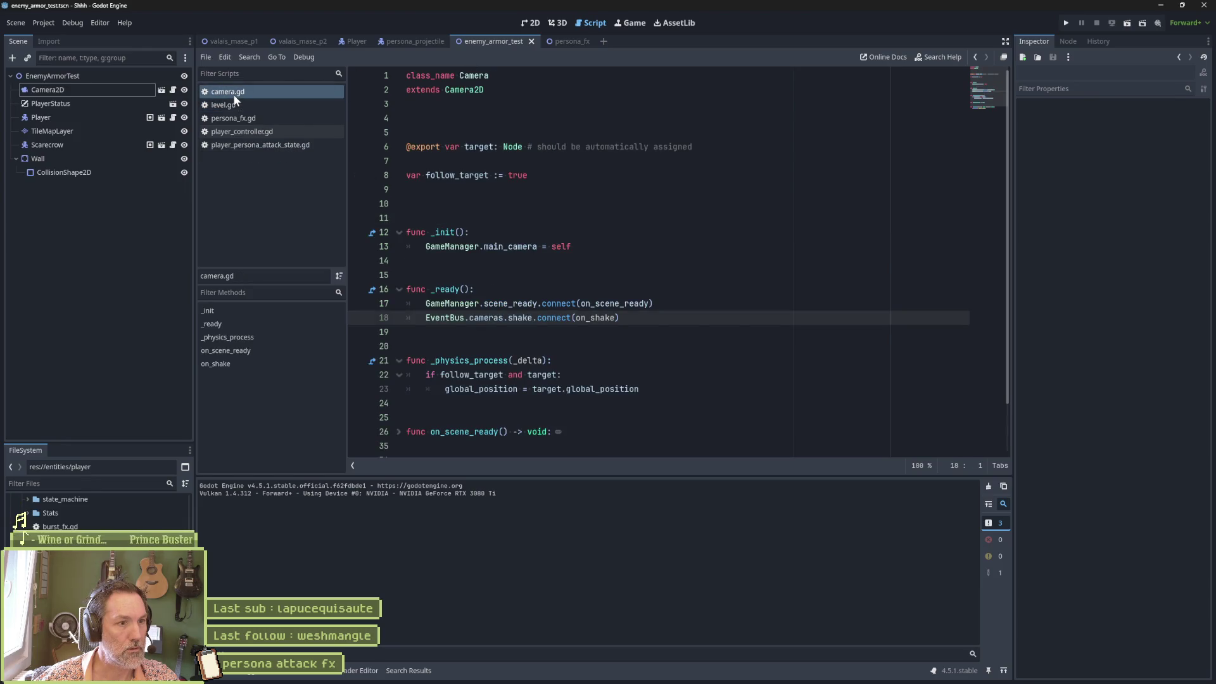
scroll(576, 317, "down", 2)
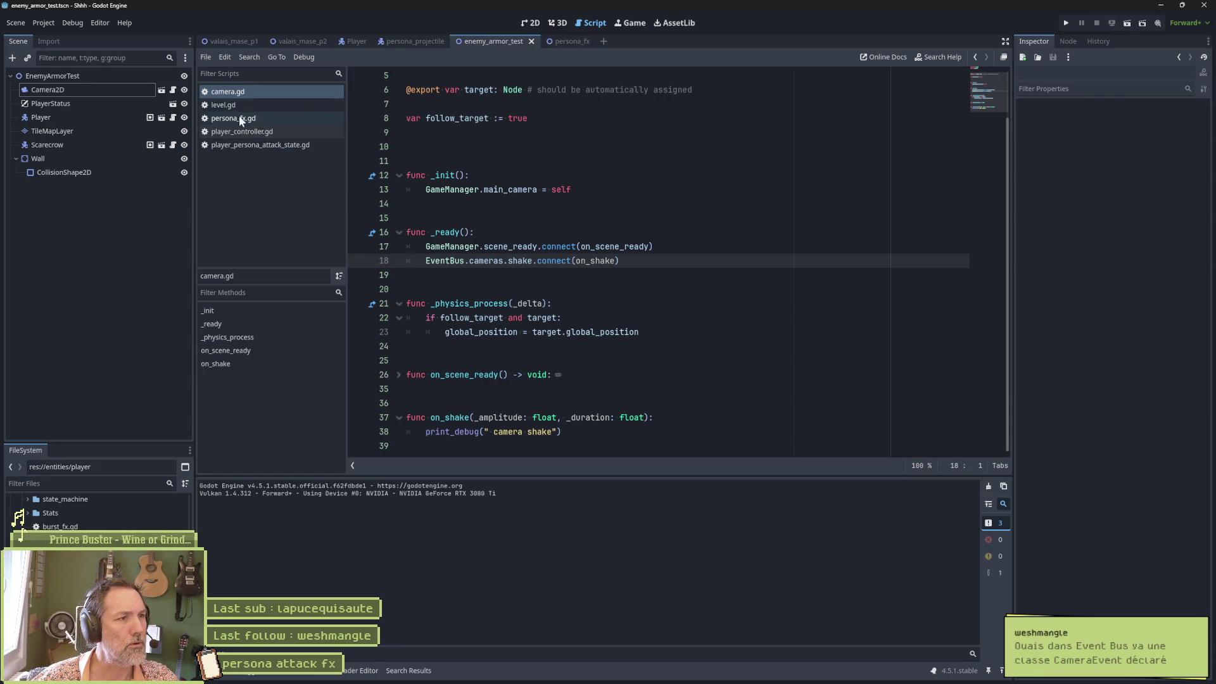
left_click(608, 183)
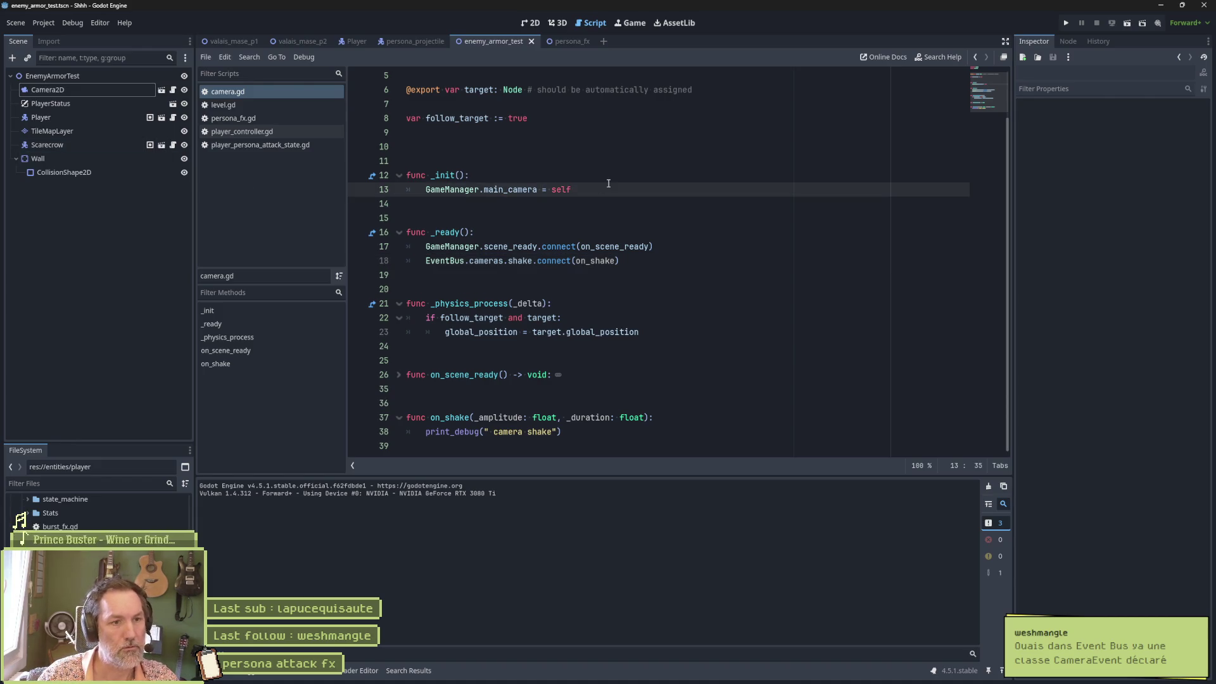
key("shift+alt+o")
type("eventbus")
key("Return")
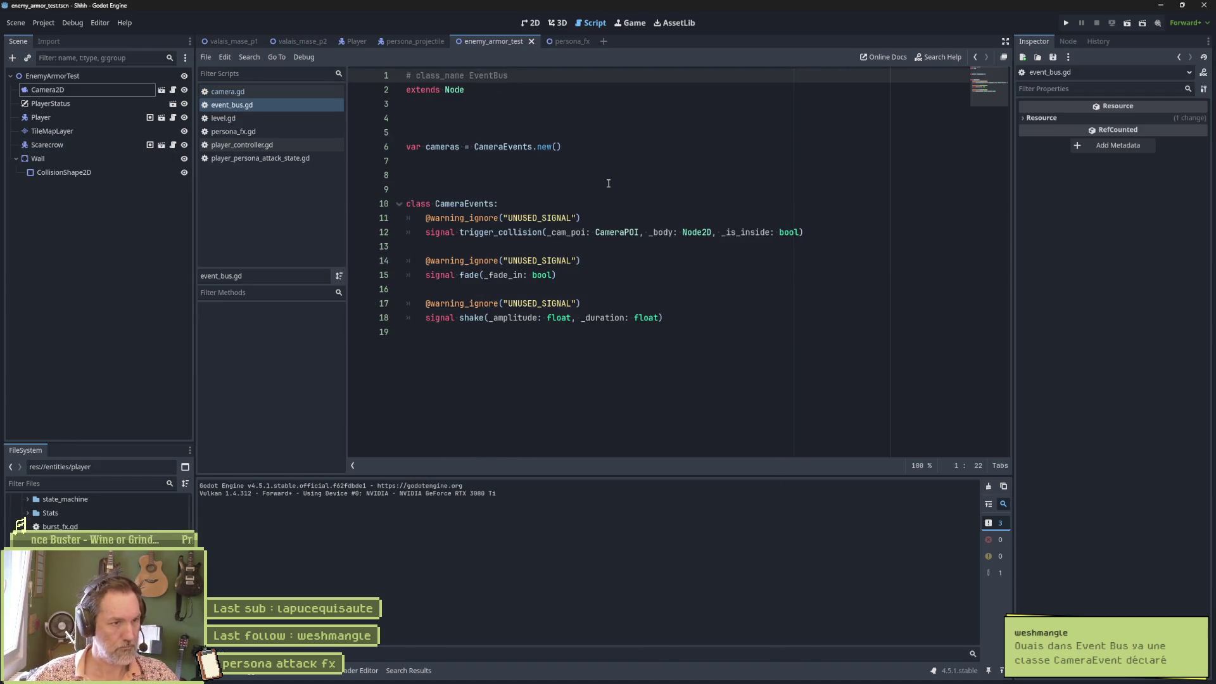
left_click(469, 149)
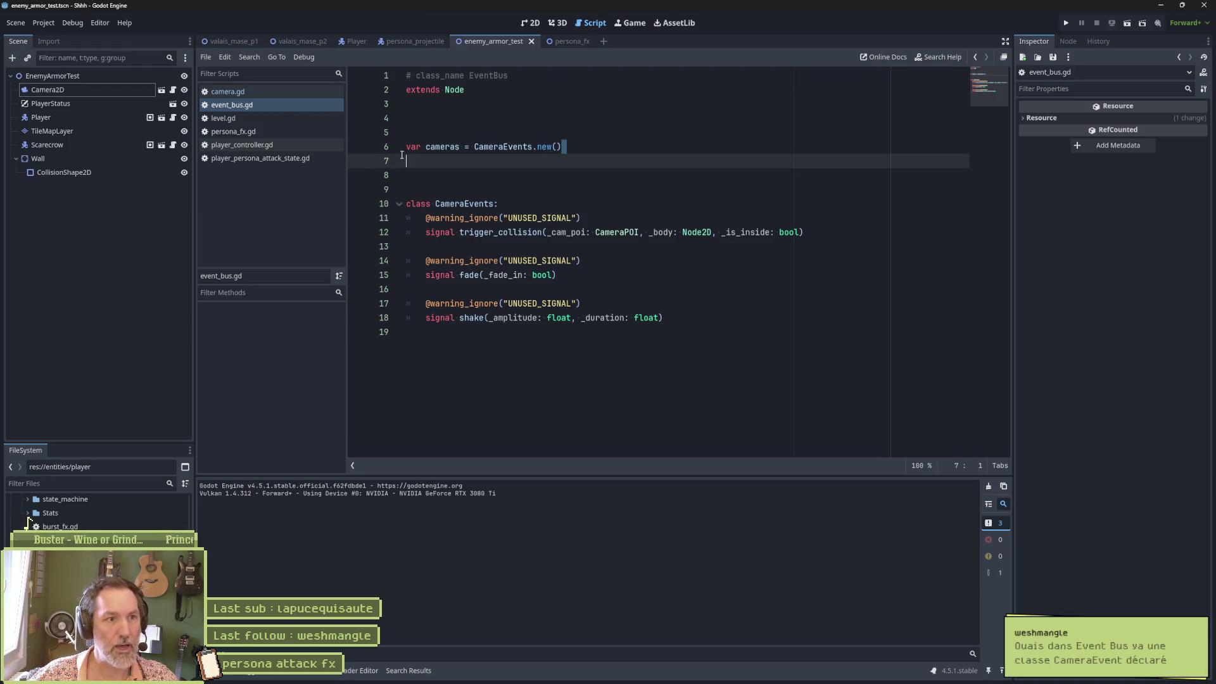
left_click(509, 153, "ctrl")
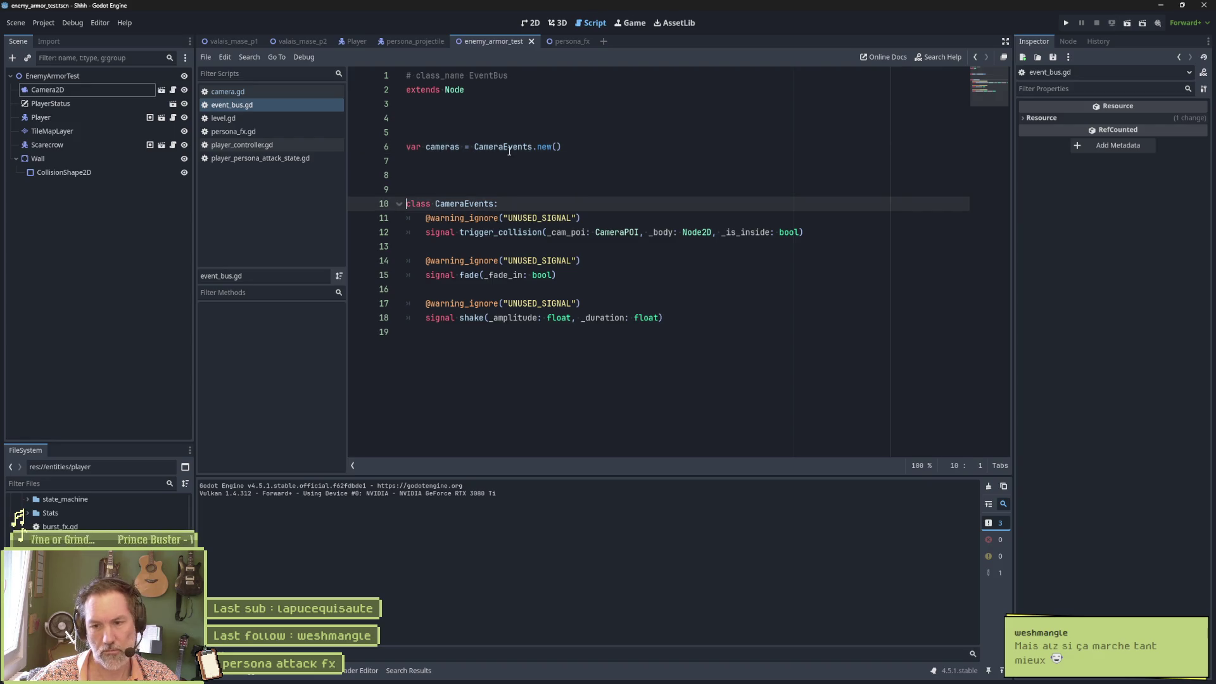
mouse_move(509, 153)
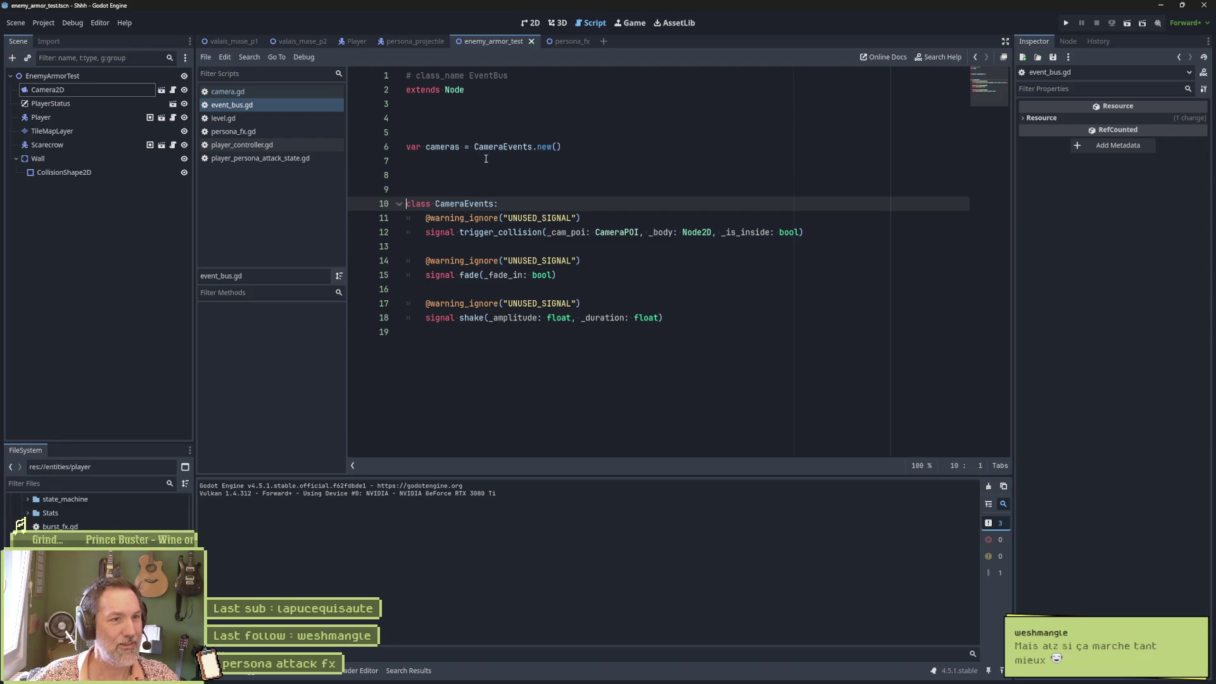
key("End")
left_click_drag(409, 204, 639, 340)
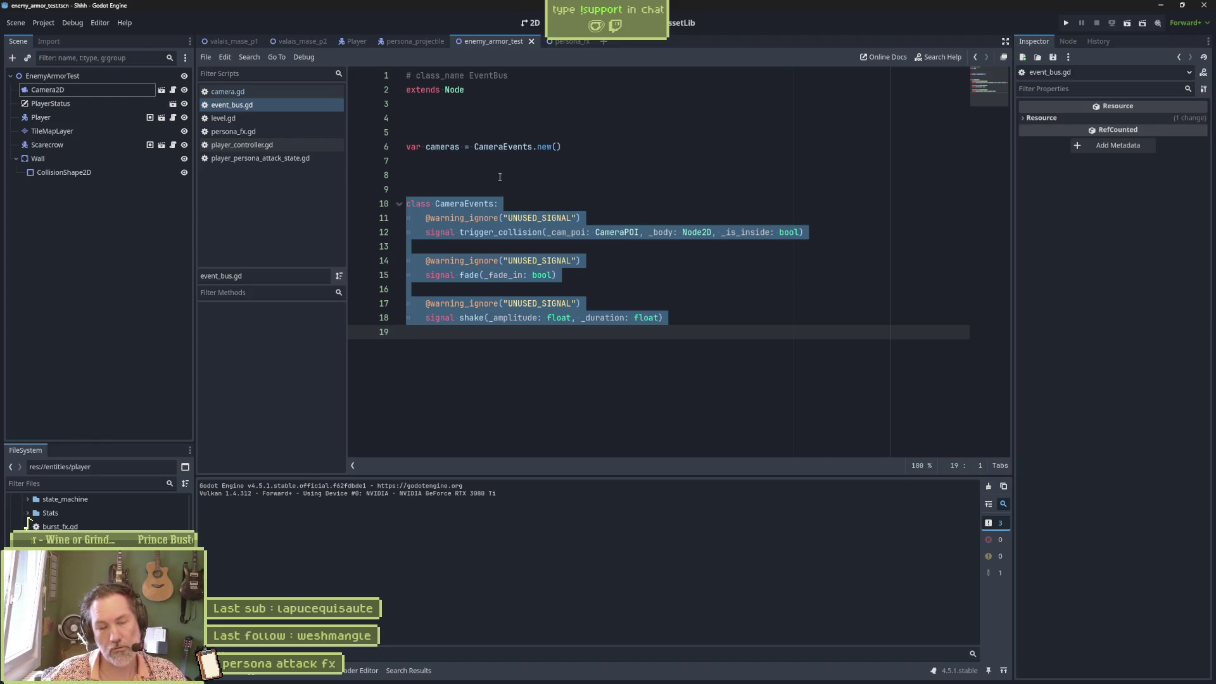
left_click_drag(560, 147, 476, 148)
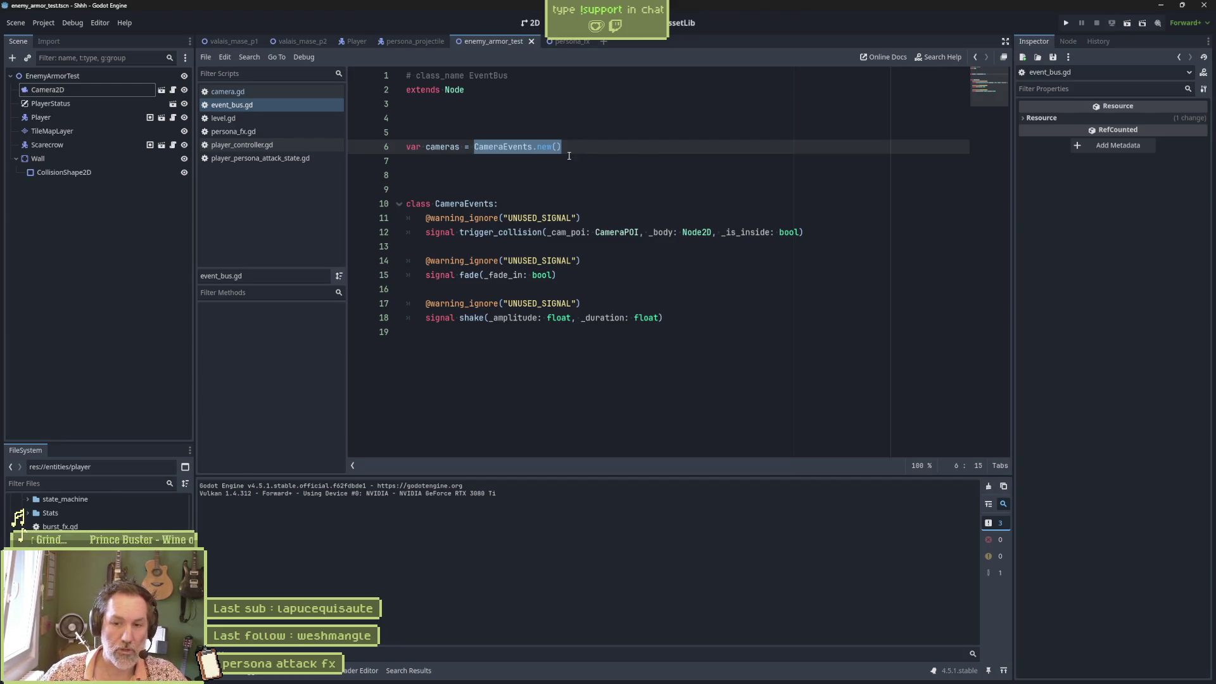
left_click(514, 206)
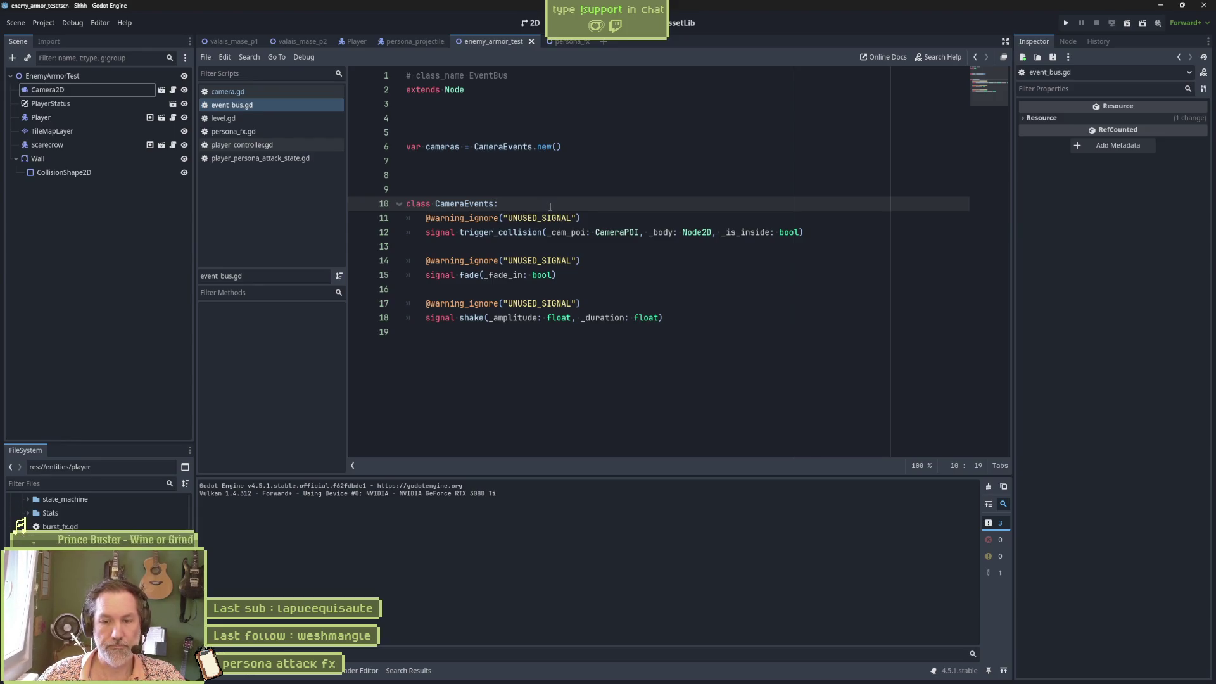
left_click(497, 126)
key("Up")
key("Up")
key("End")
key("shift+Home")
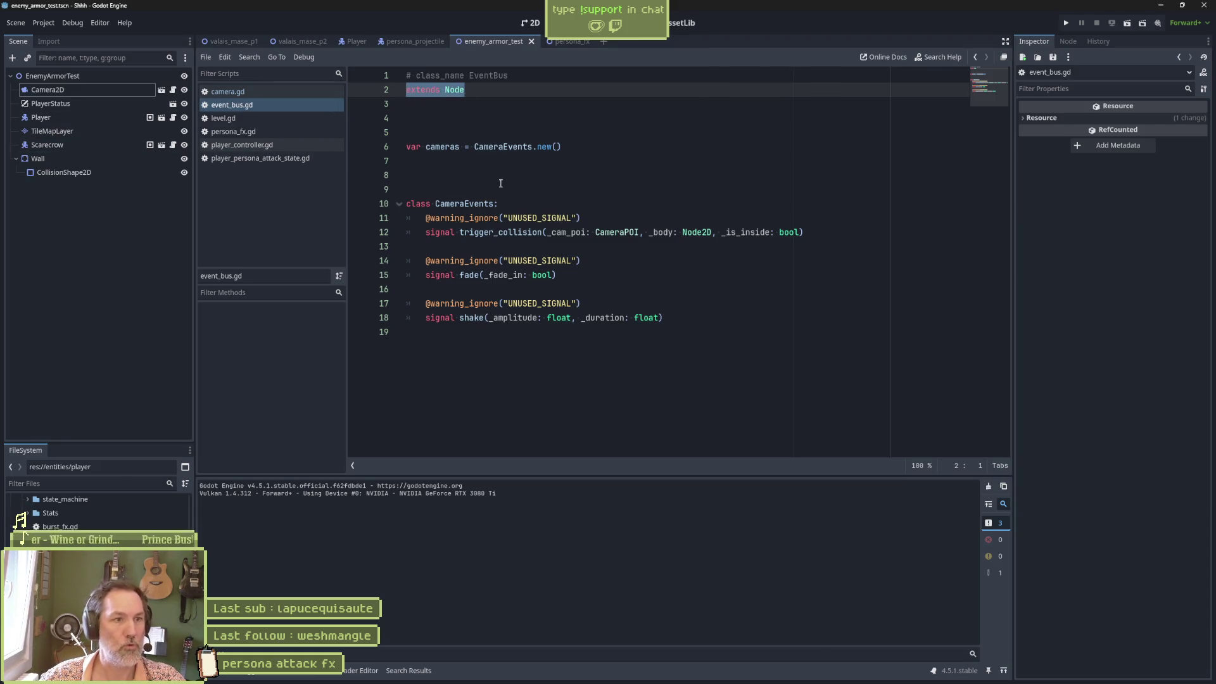
double_click(479, 204)
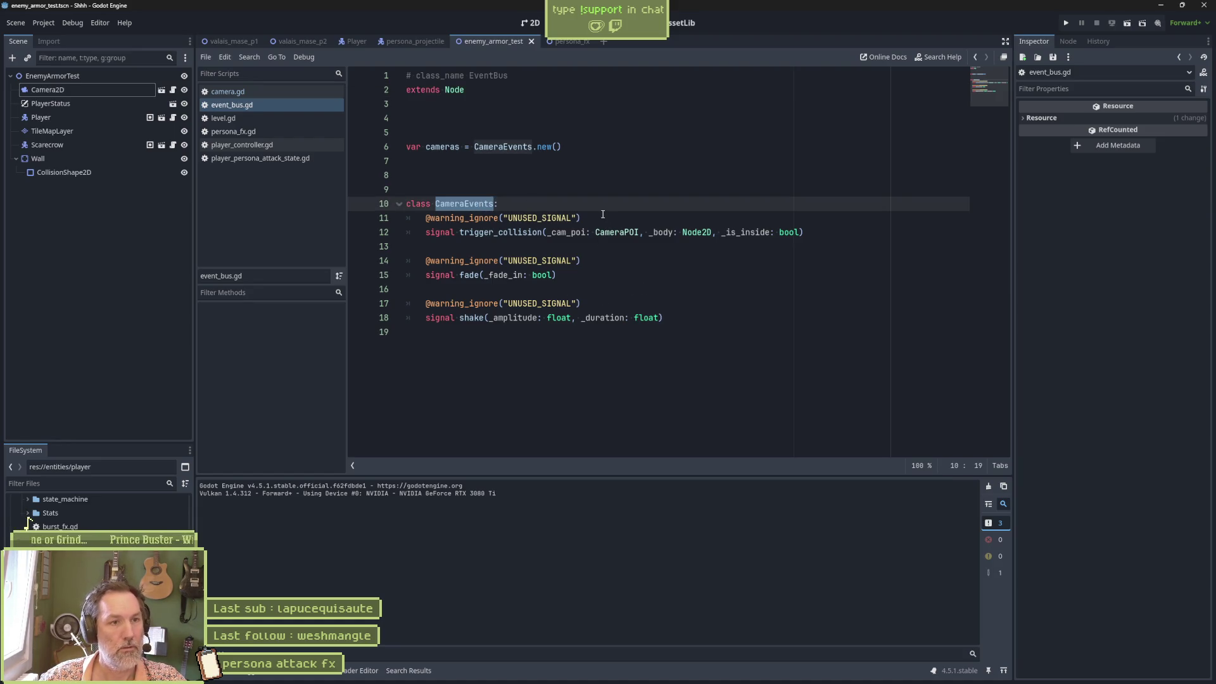
left_click_drag(563, 147, 404, 146)
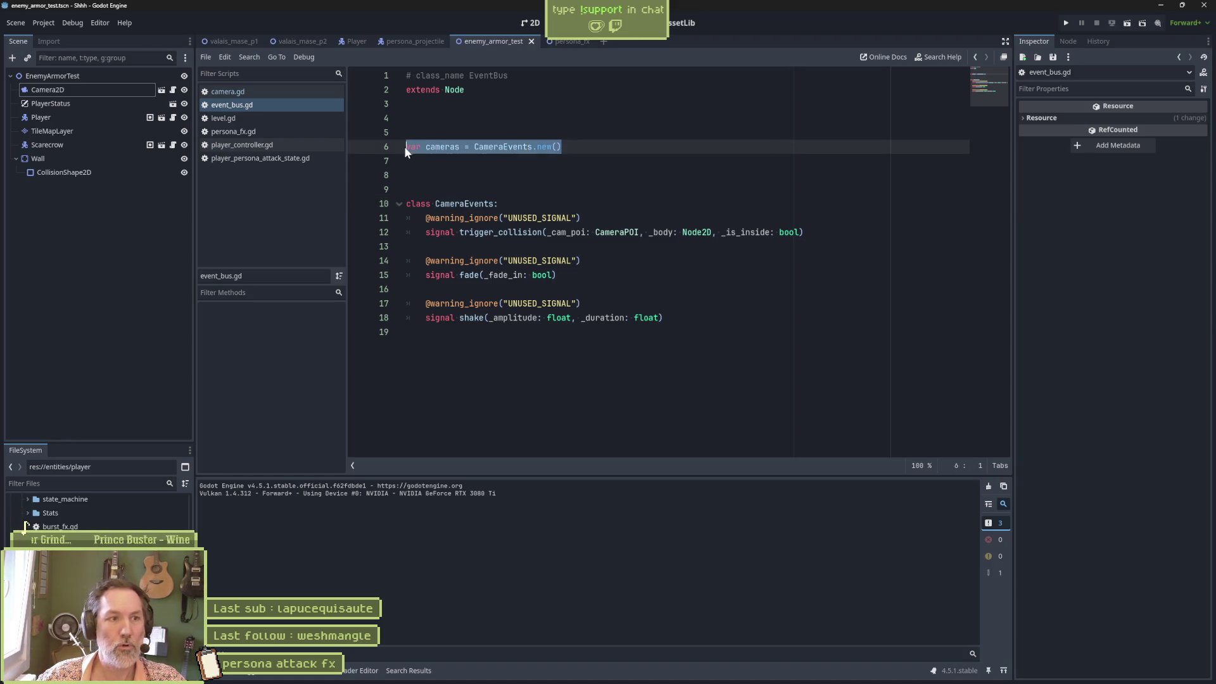
left_click(404, 174)
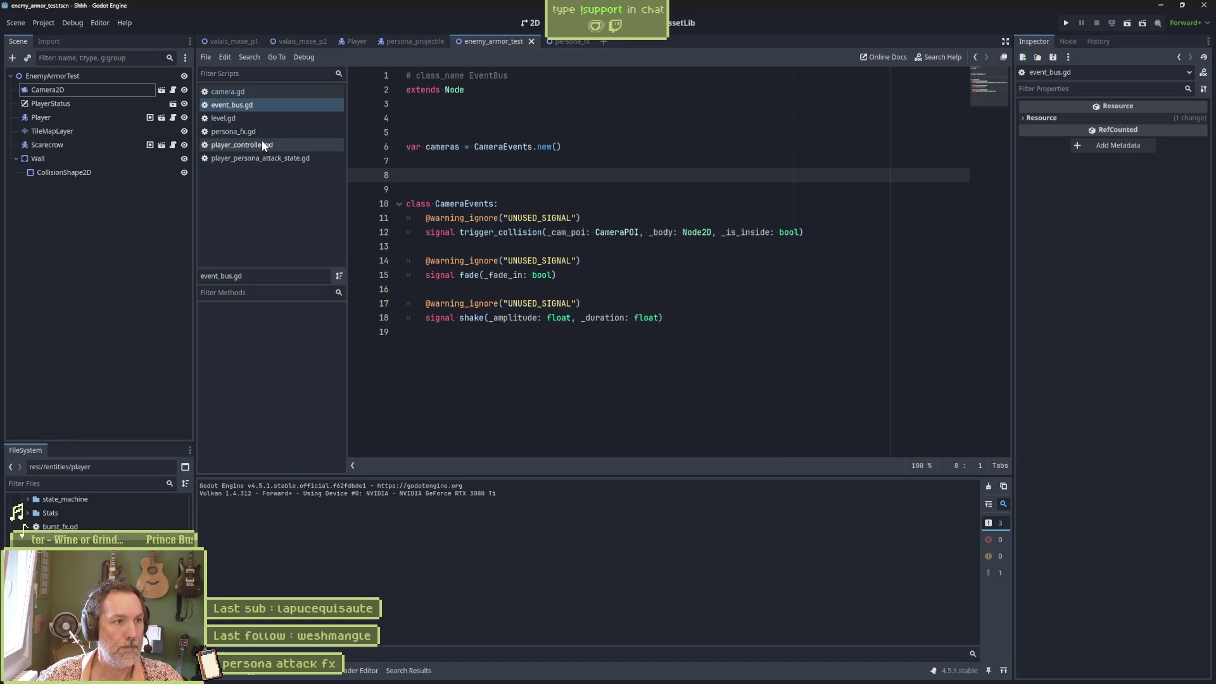
Review camera.gd's on_shake handler around lines 25–38, then bring the Asana Shhh board forward
left_click(267, 92)
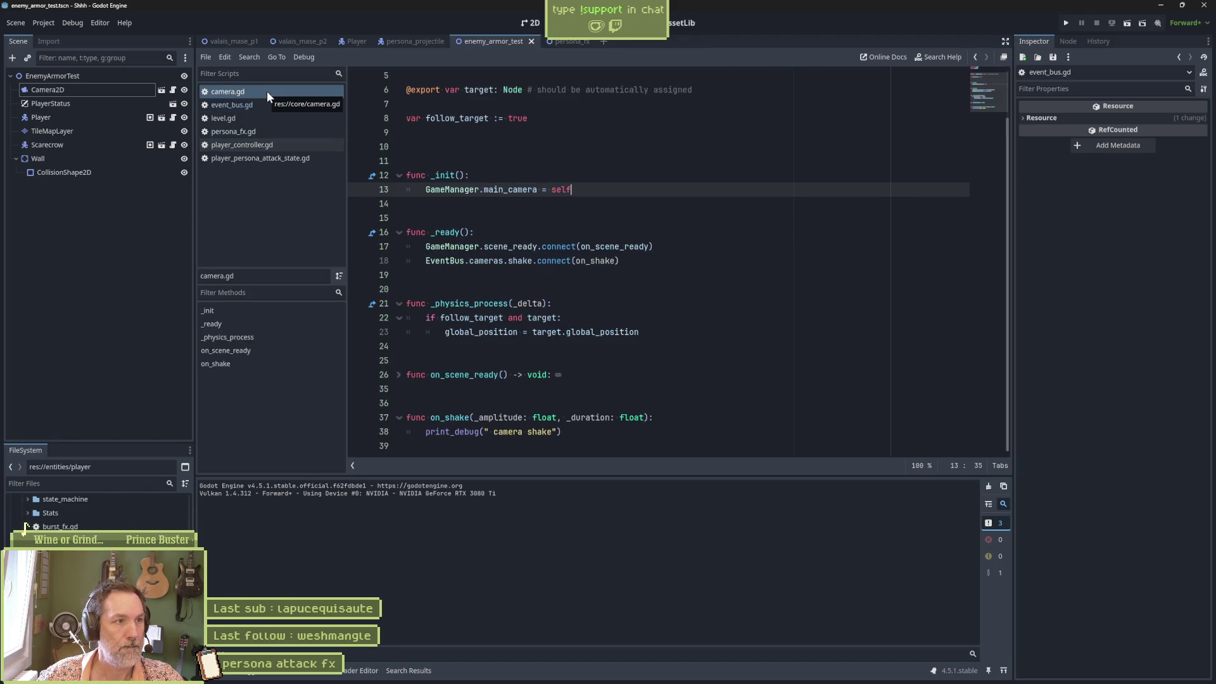
left_click(568, 436)
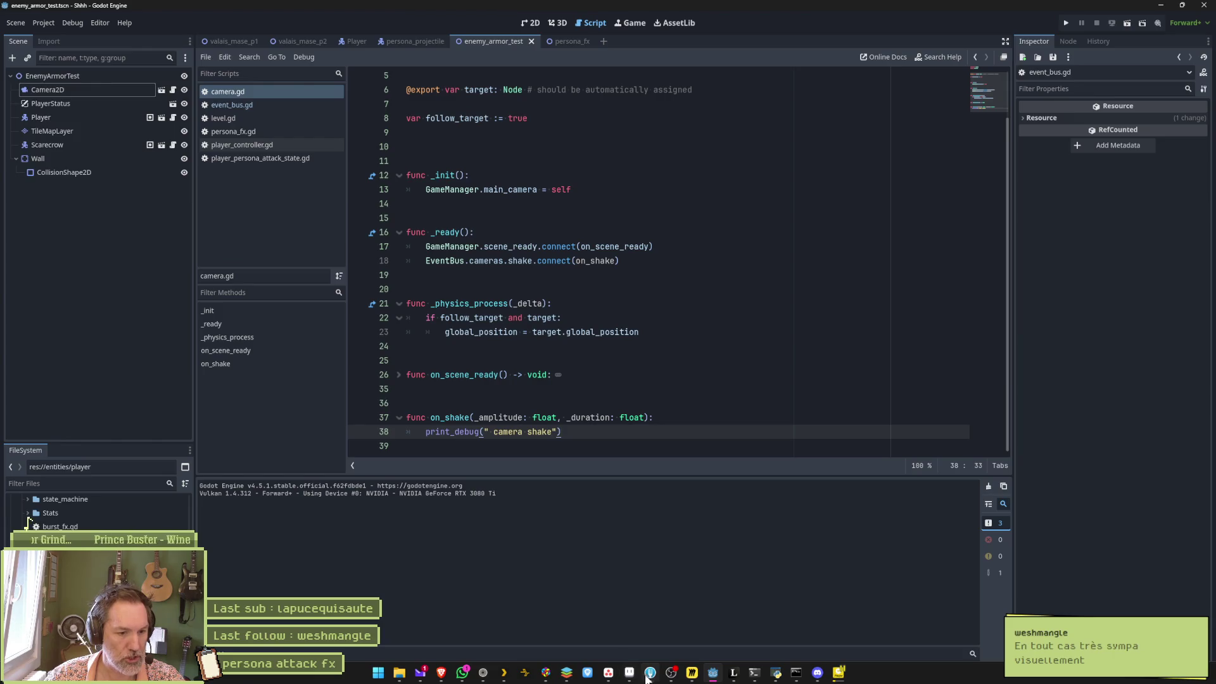
mouse_move(628, 673)
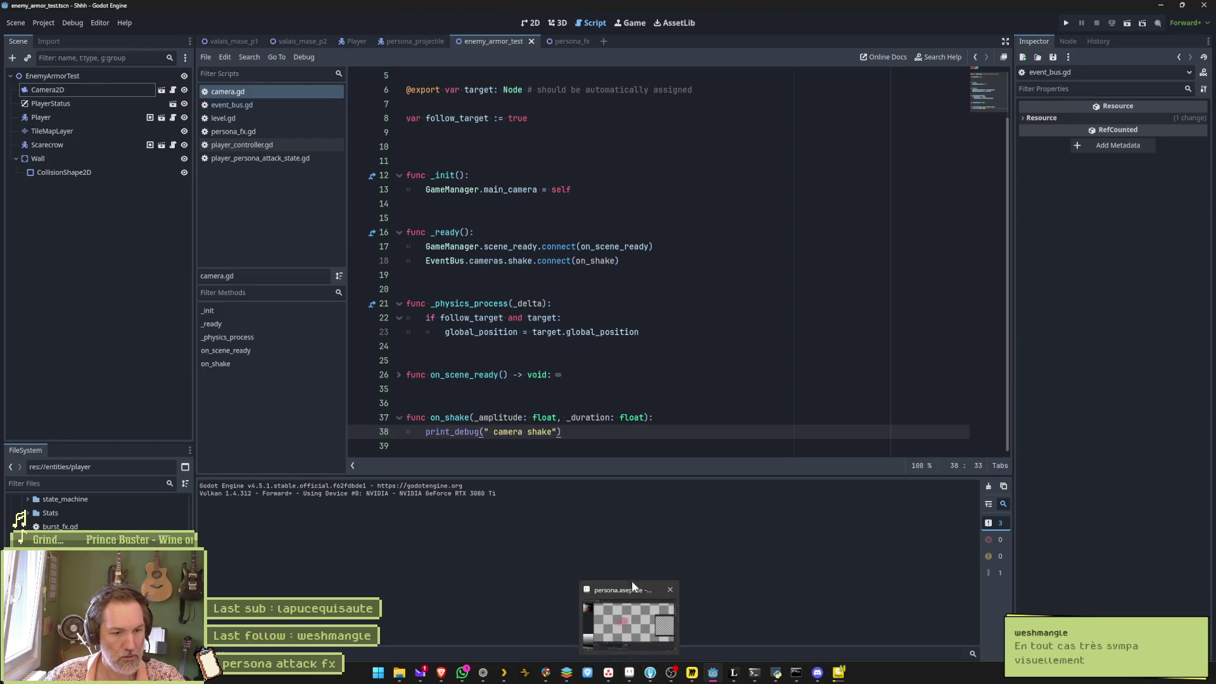
left_click(651, 400)
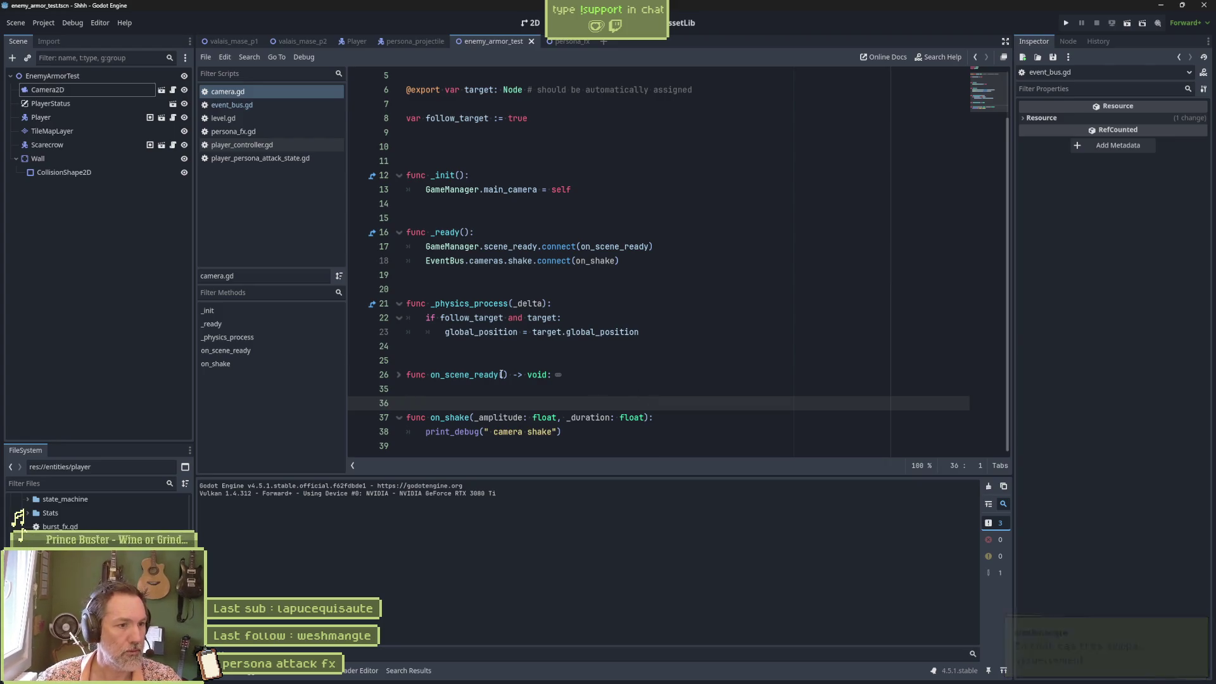
left_click(566, 362)
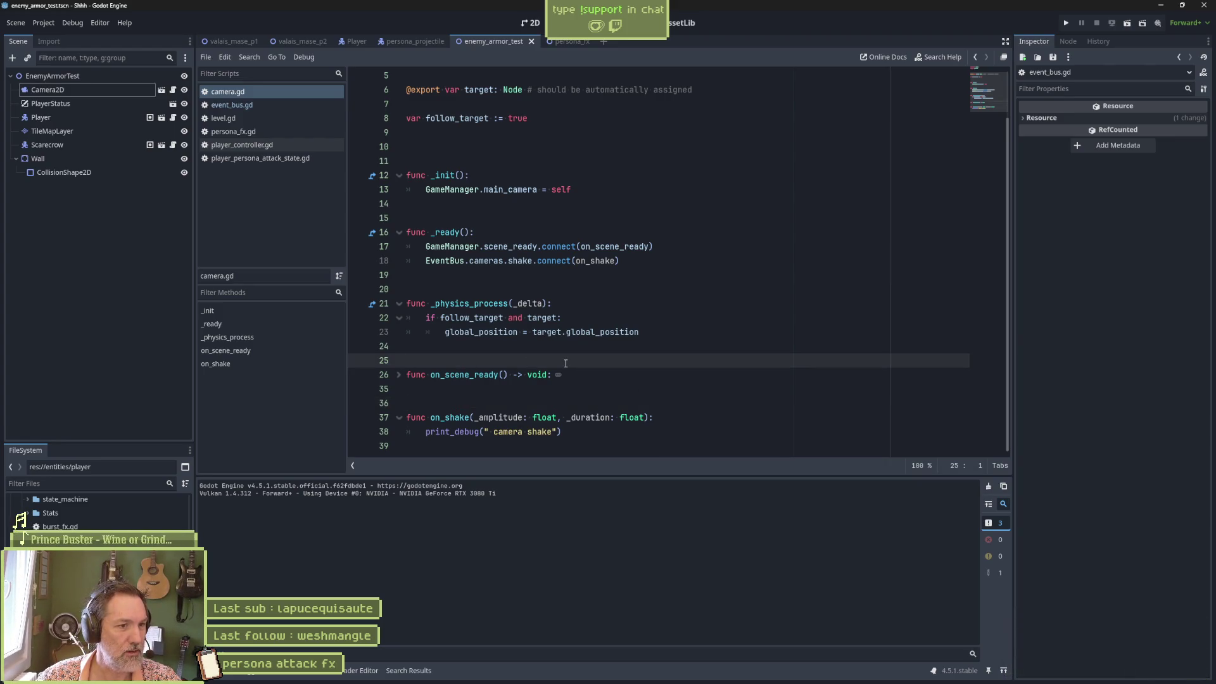
mouse_move(627, 674)
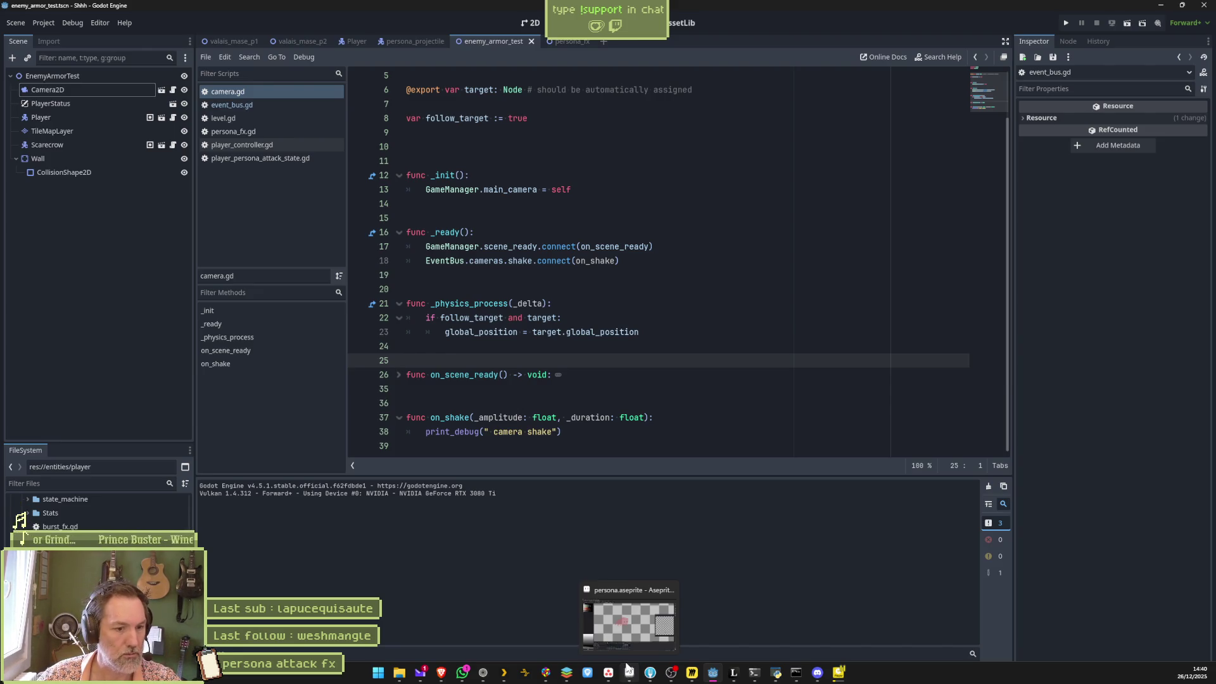
left_click(620, 643)
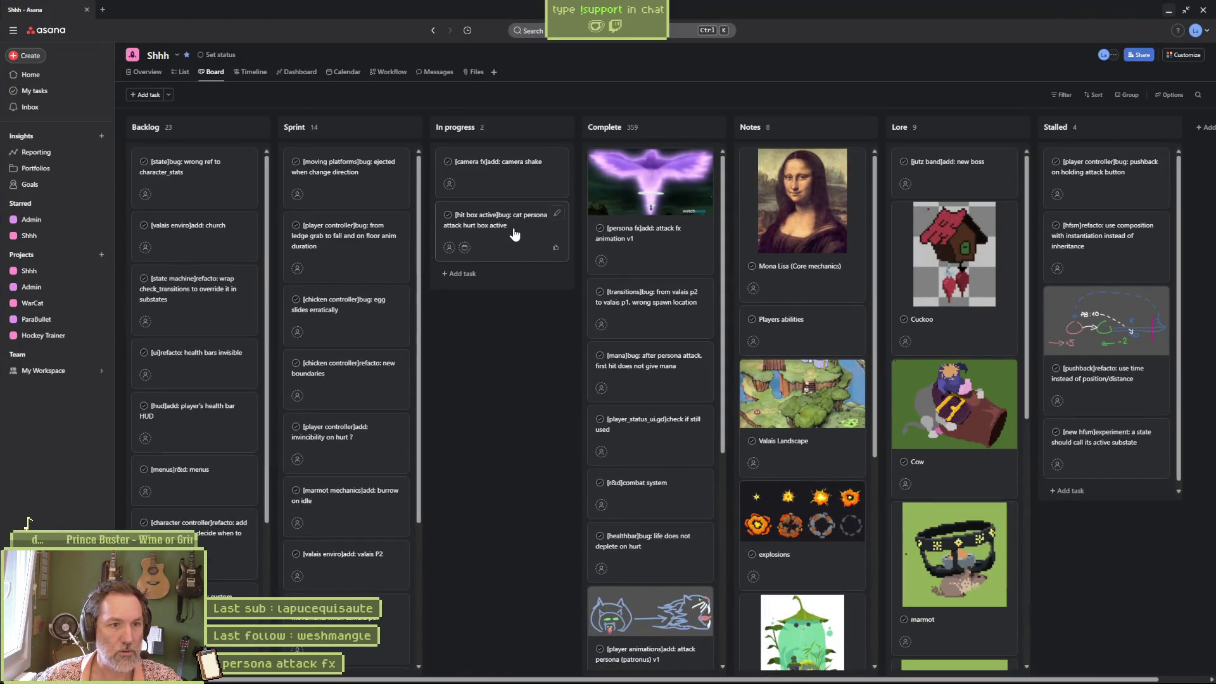
left_click(640, 237)
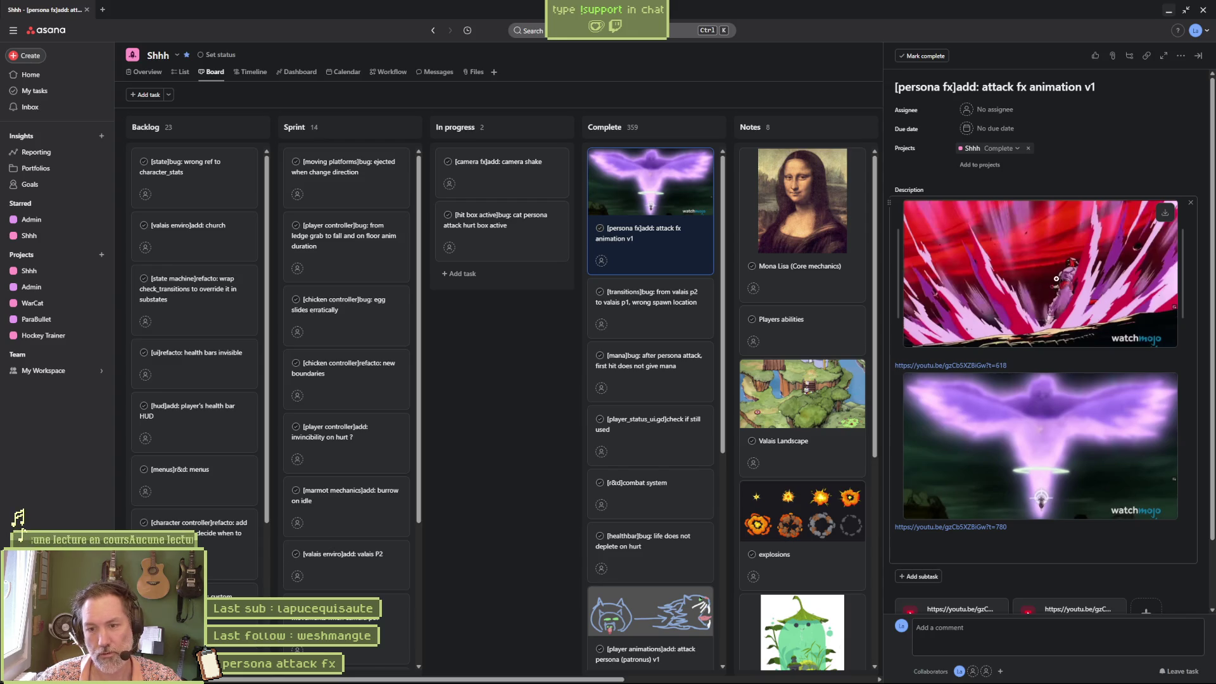
left_click(1169, 10)
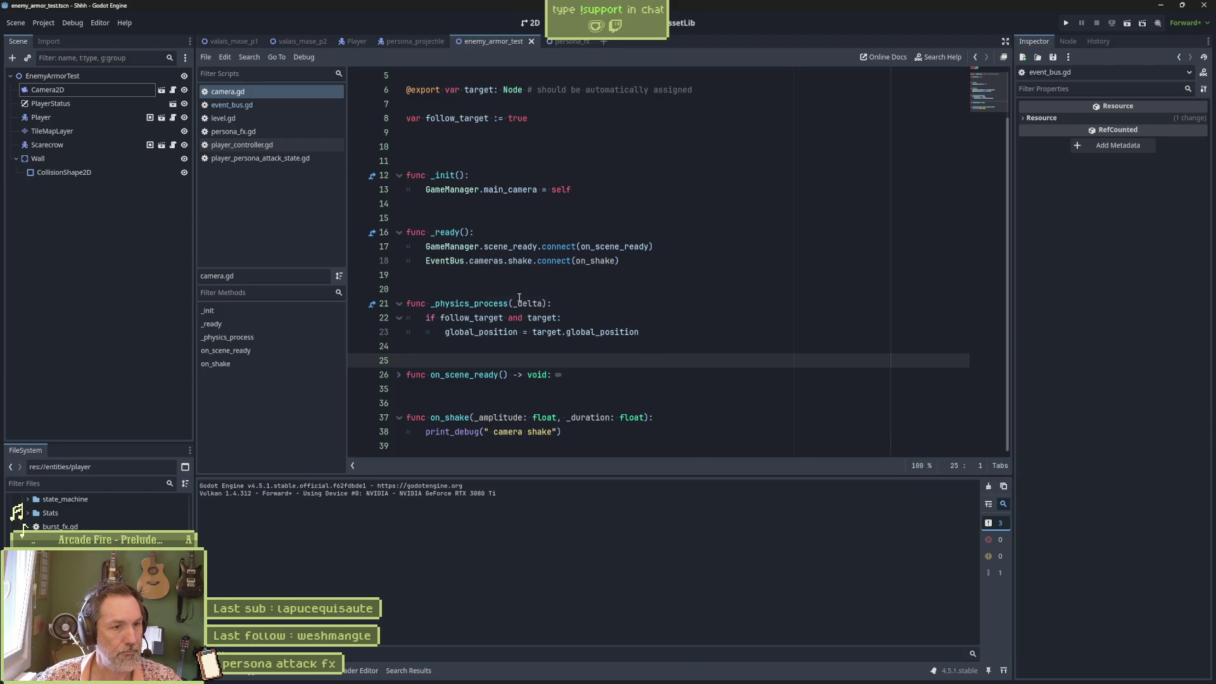
left_click(610, 430)
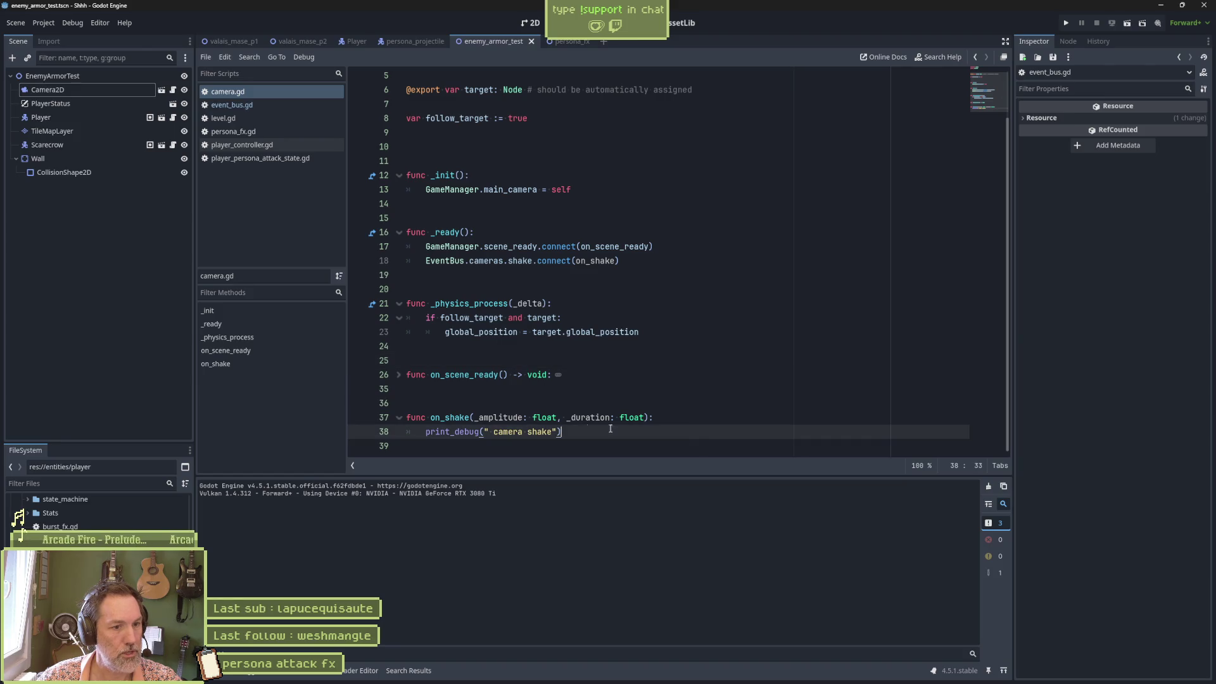
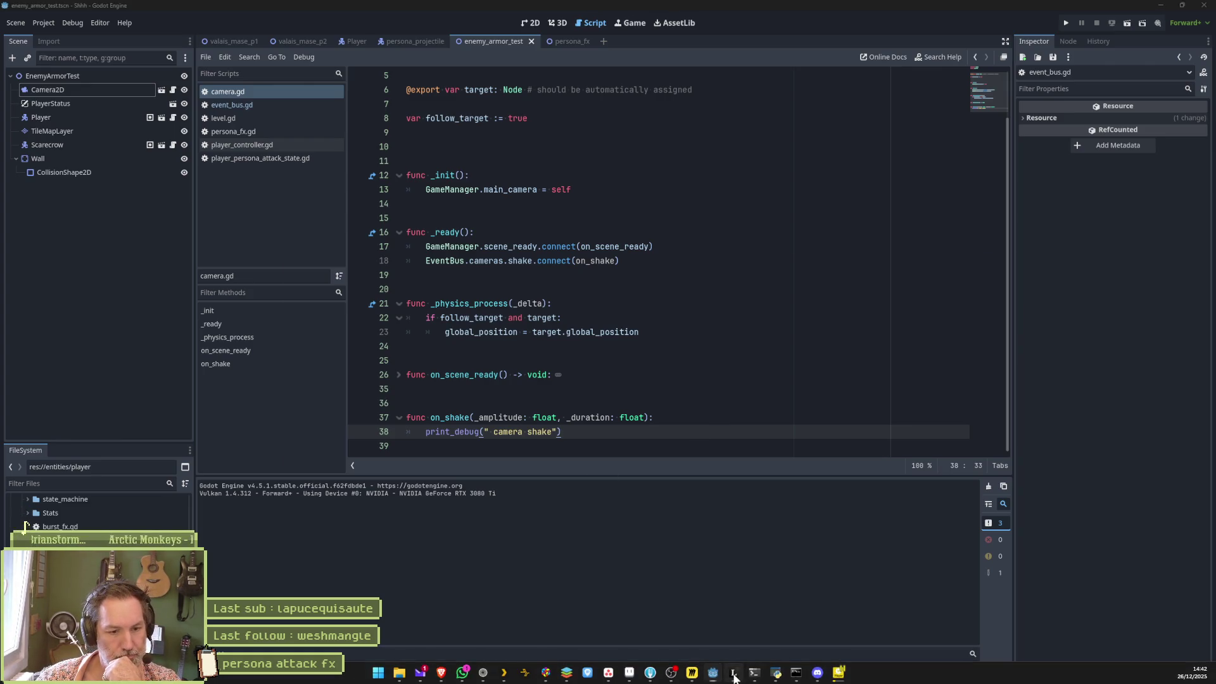
Switch to the Leonardo drawing that holds the GameMgr and onHurt notes
left_click(734, 672)
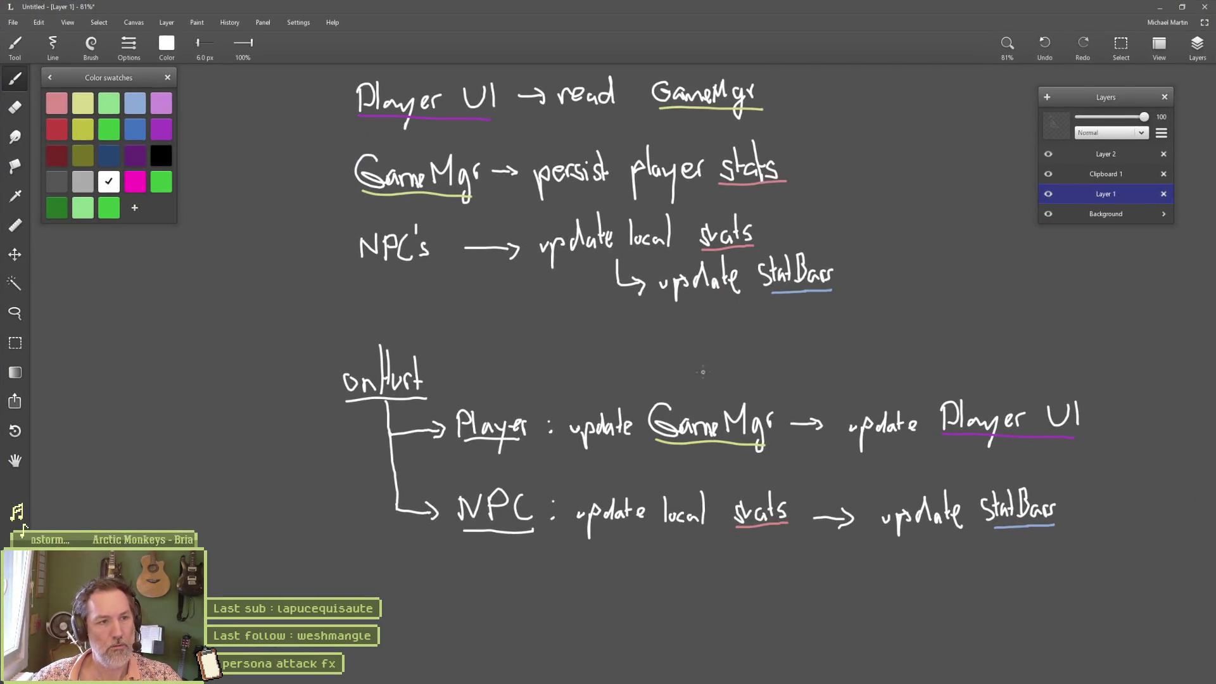
On blank canvas, draw a centre cross with a circle around it
scroll(703, 372, "down", 10)
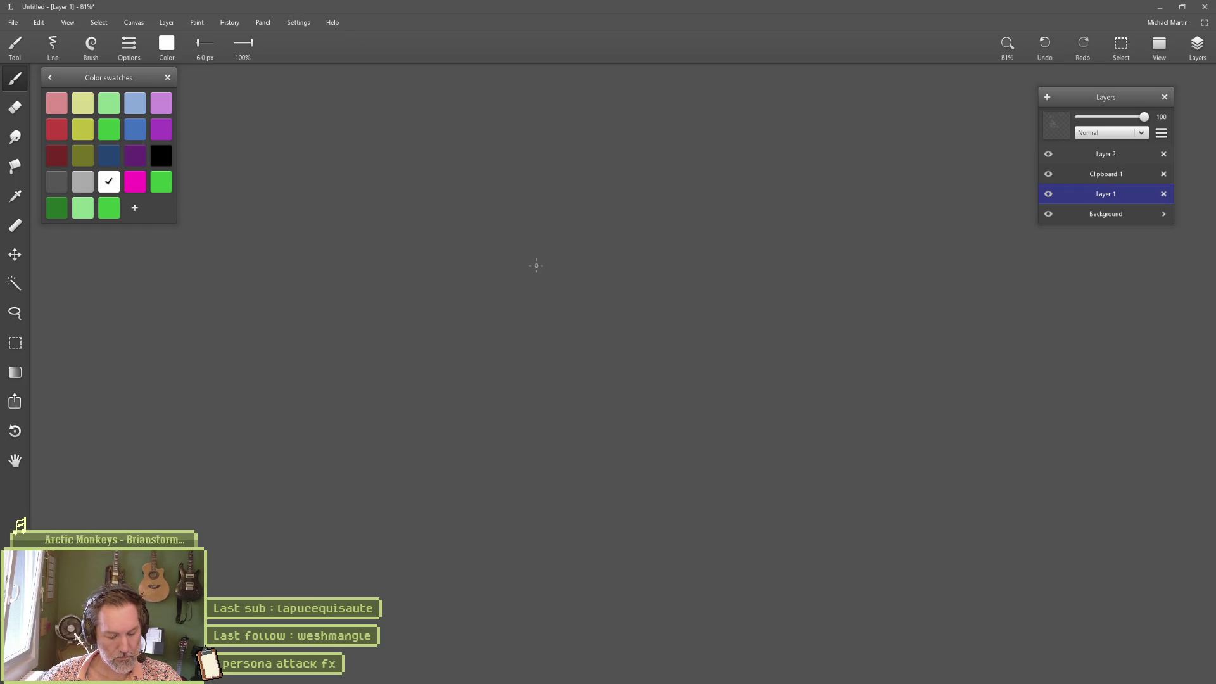
mouse_move(580, 250)
left_mouse_down()
mouse_move(579, 295)
mouse_move(577, 271)
mouse_move(598, 271)
left_mouse_up()
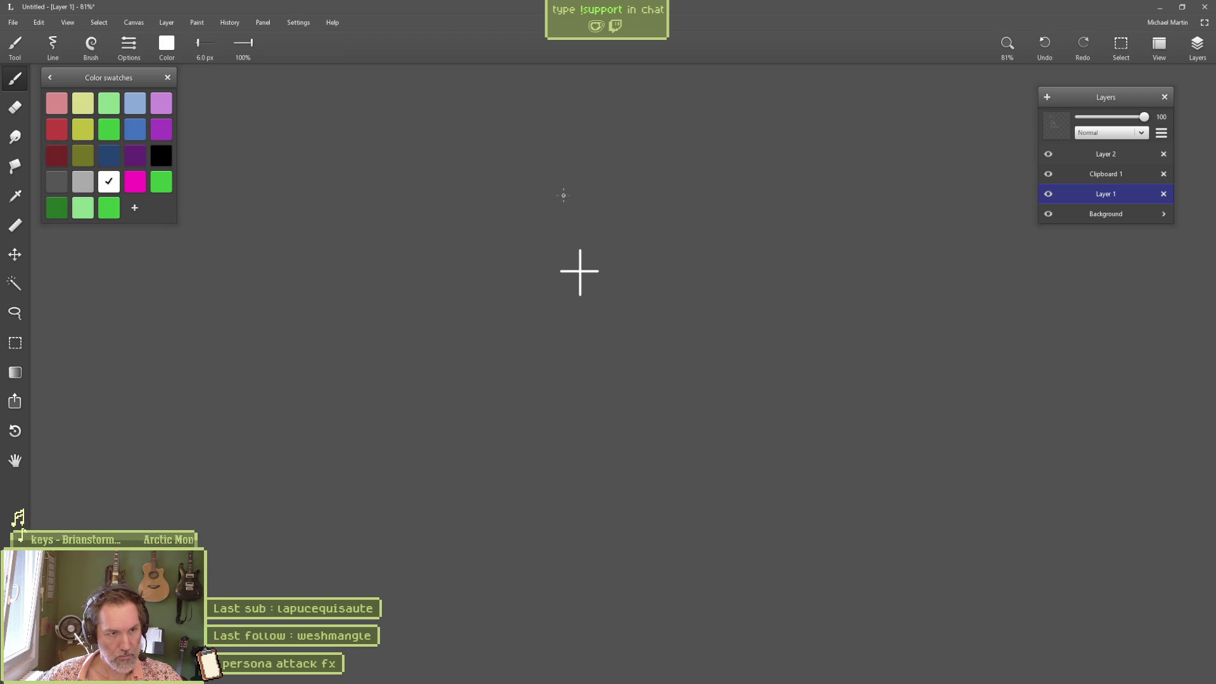
mouse_move(578, 184)
left_mouse_down()
mouse_move(501, 203)
mouse_move(477, 312)
mouse_move(625, 365)
mouse_move(665, 222)
mouse_move(538, 176)
left_mouse_up()
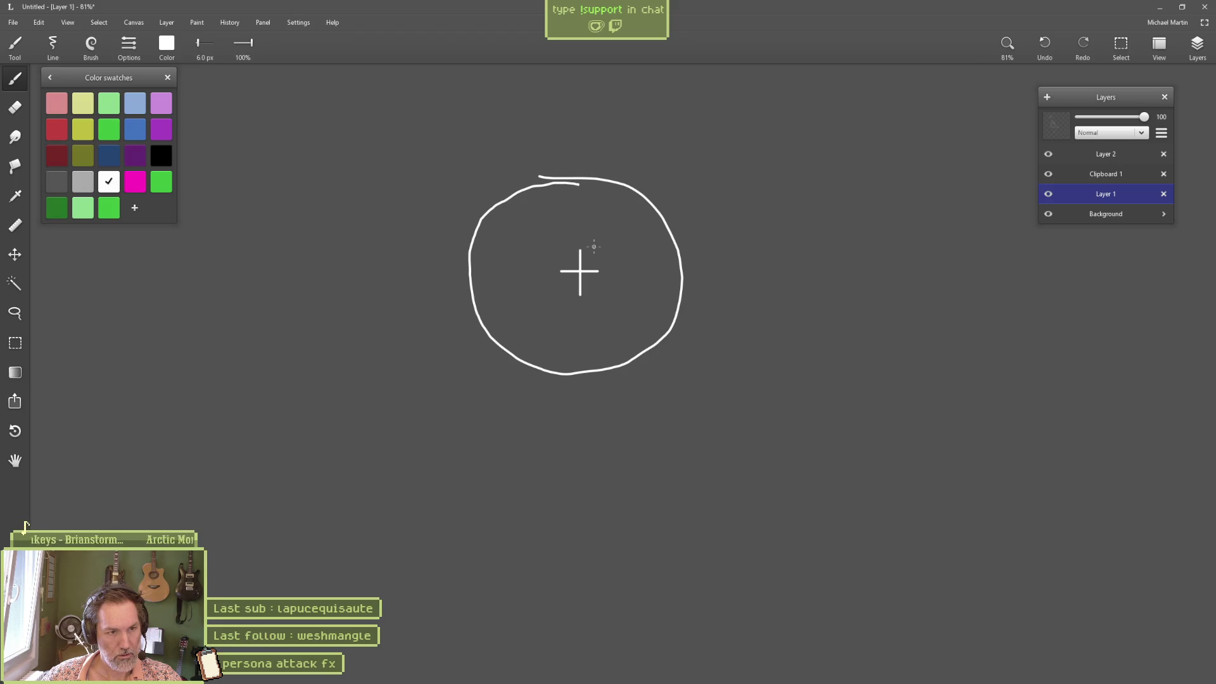
Add several dots and a small tick inside the circle, then return to Godot
left_click(518, 223)
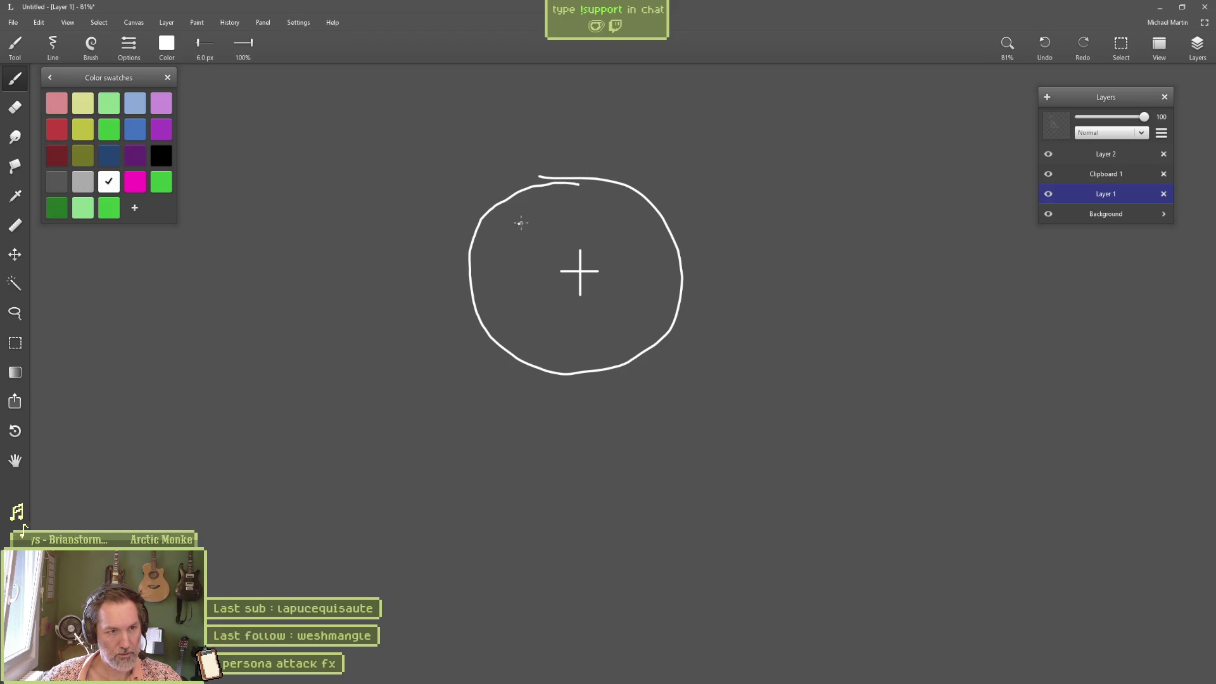
left_click(519, 224)
left_click(566, 330)
left_click(630, 215)
left_click(509, 297)
left_click_drag(654, 291, 667, 295)
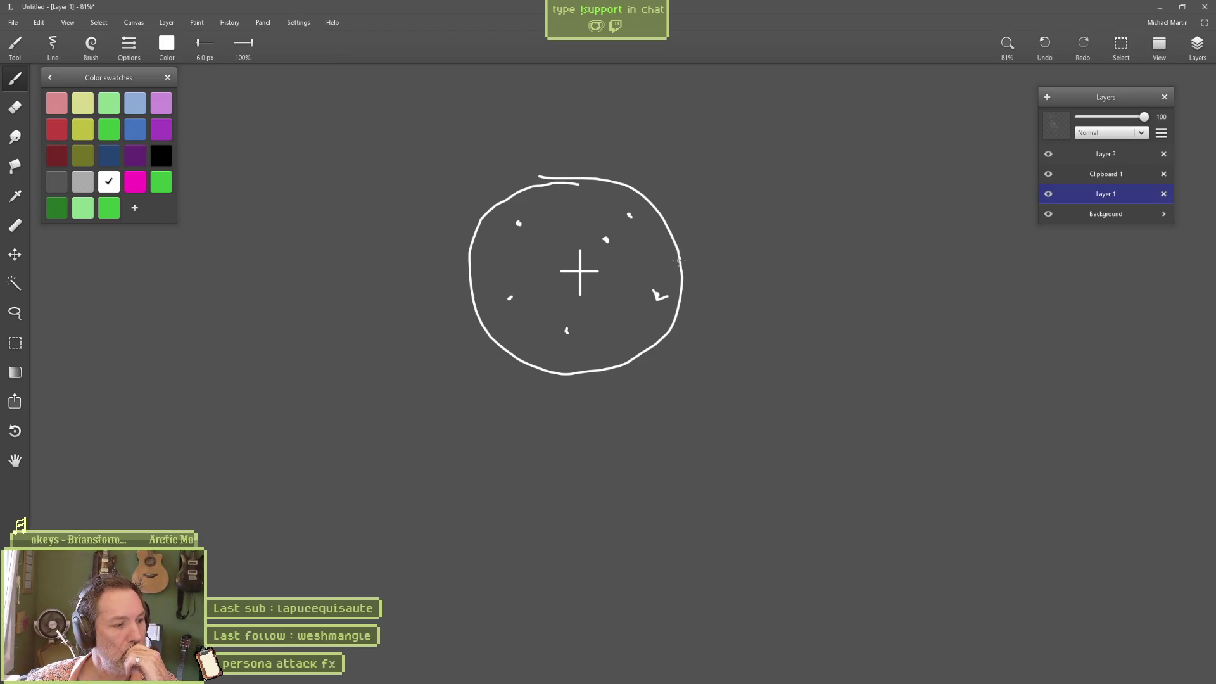
mouse_move(649, 676)
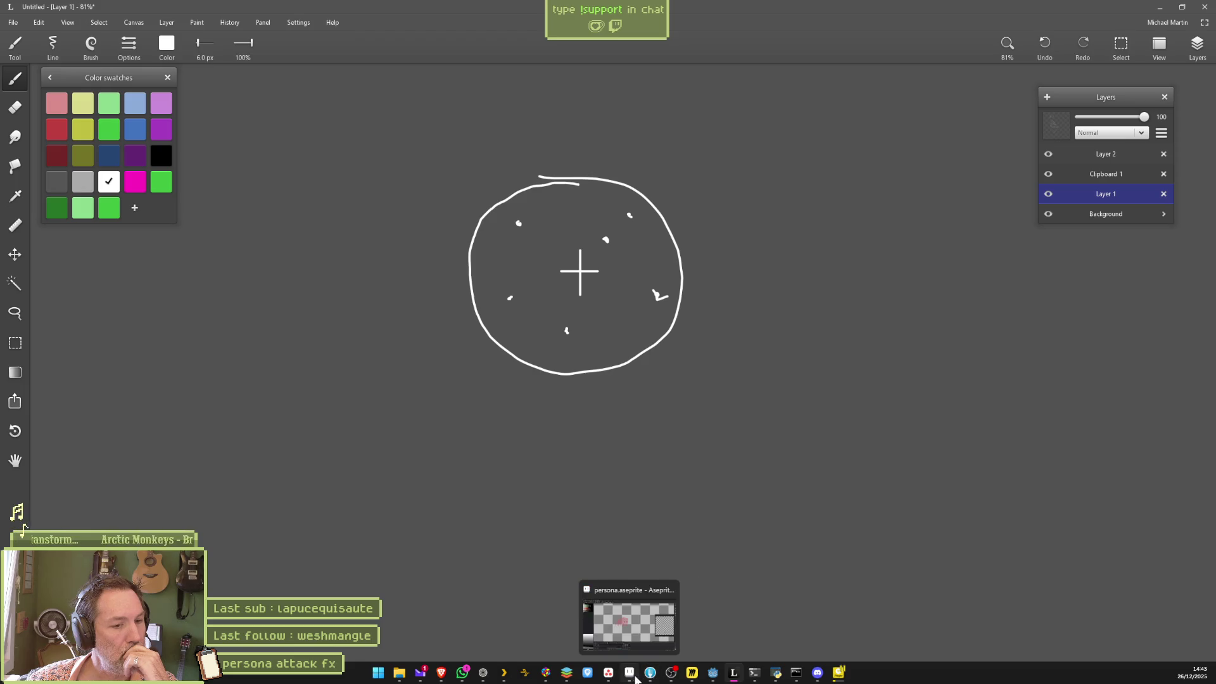
left_click(712, 675)
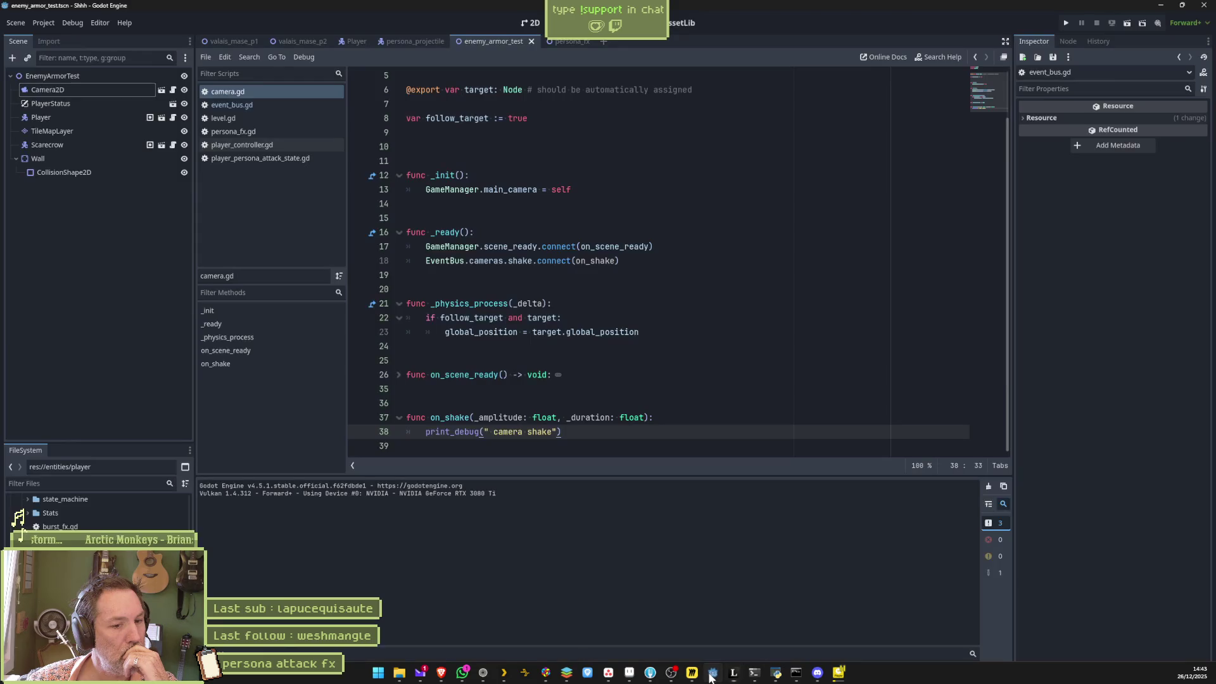
Run the game with F5, move the cat right past the hut, then stop it
key("F5")
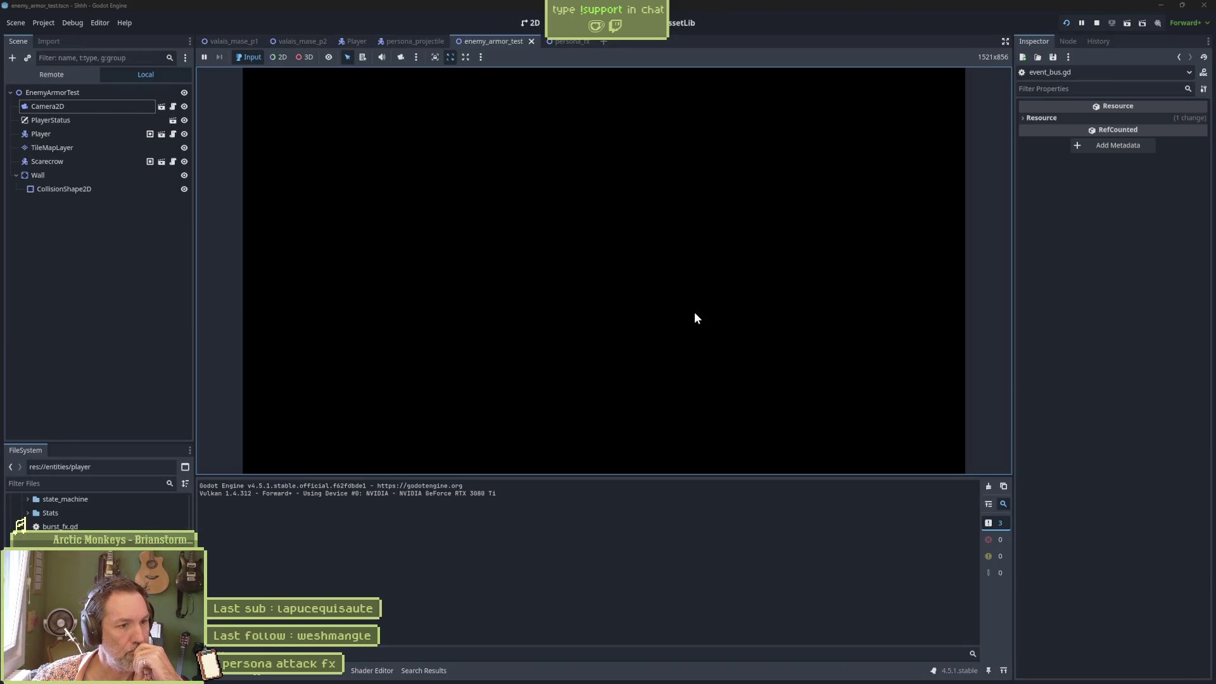
key("Right")
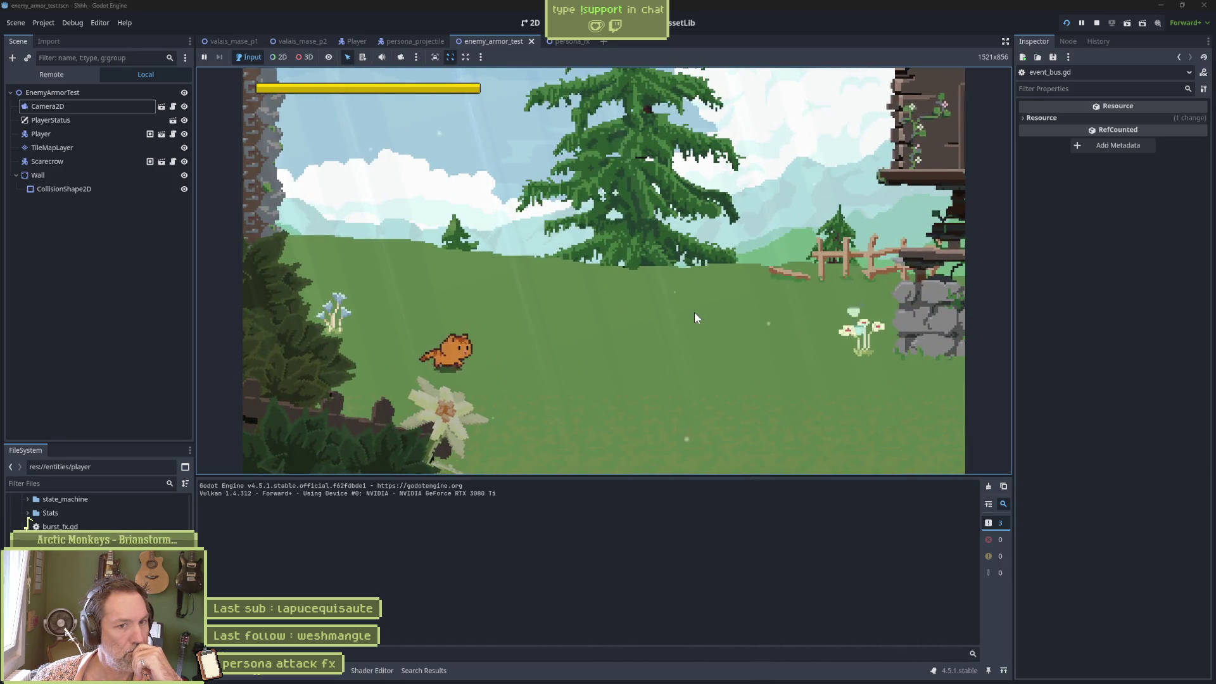
key("Right")
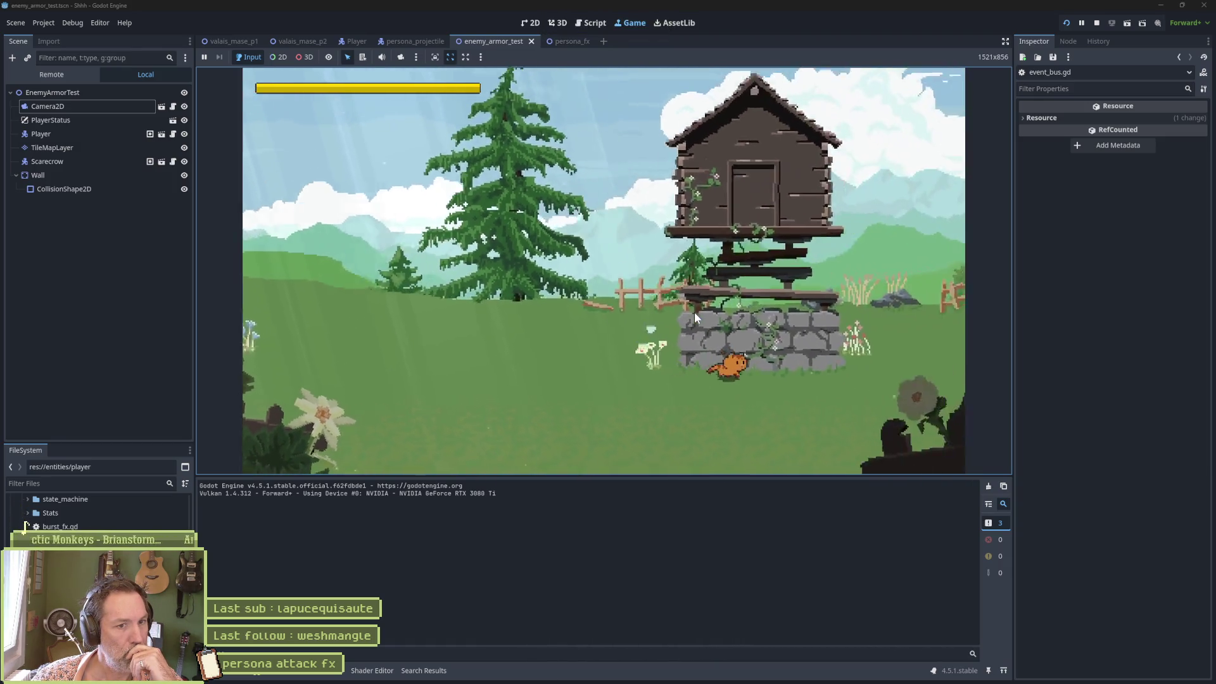
key("Right")
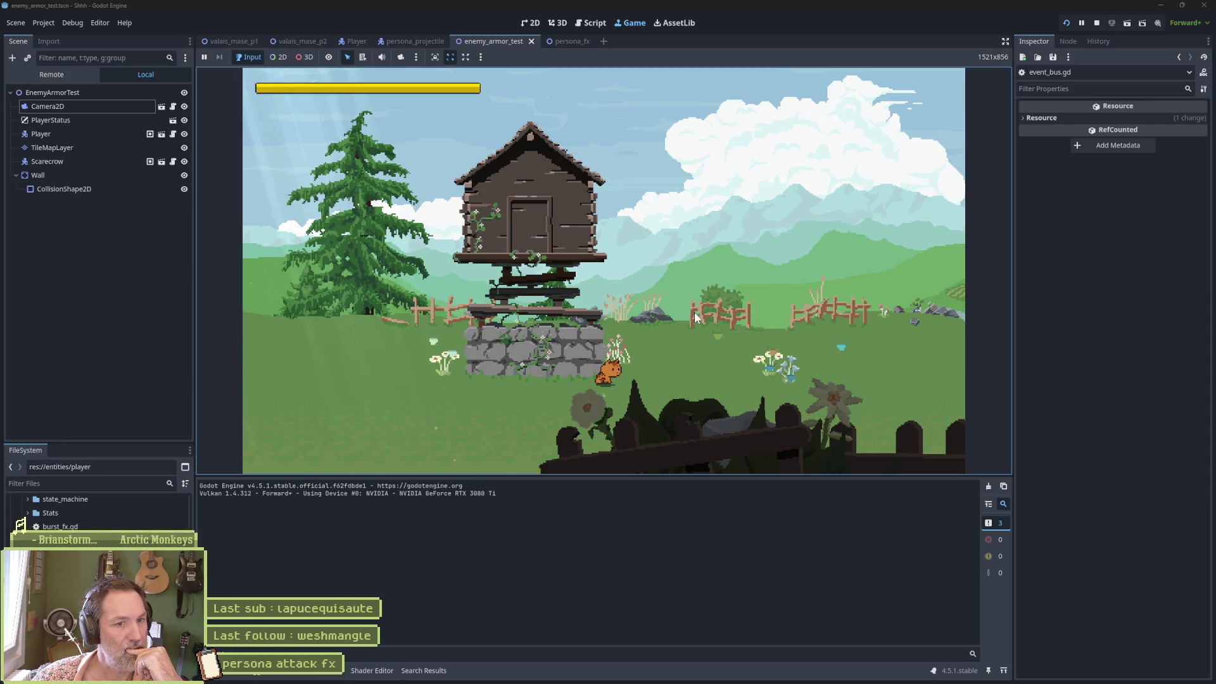
left_click(1098, 23)
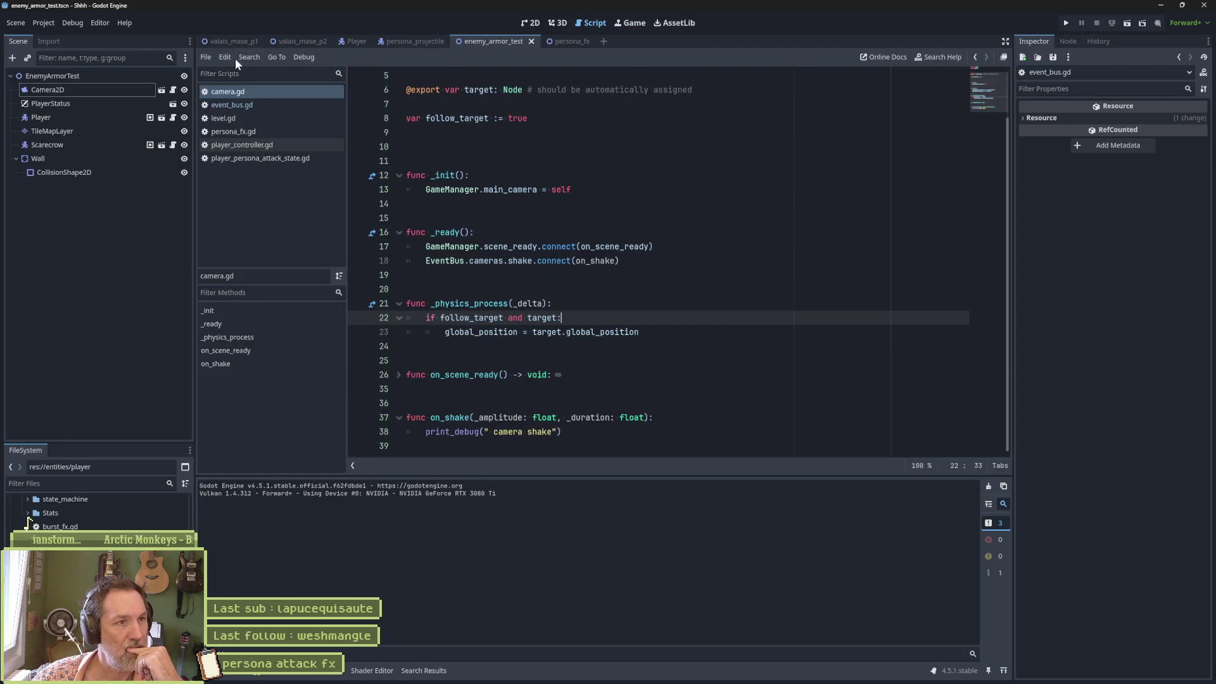
Show valais_mase_p1 in 2D, expand Manual Props and open the Butterflies scene
left_click(235, 43)
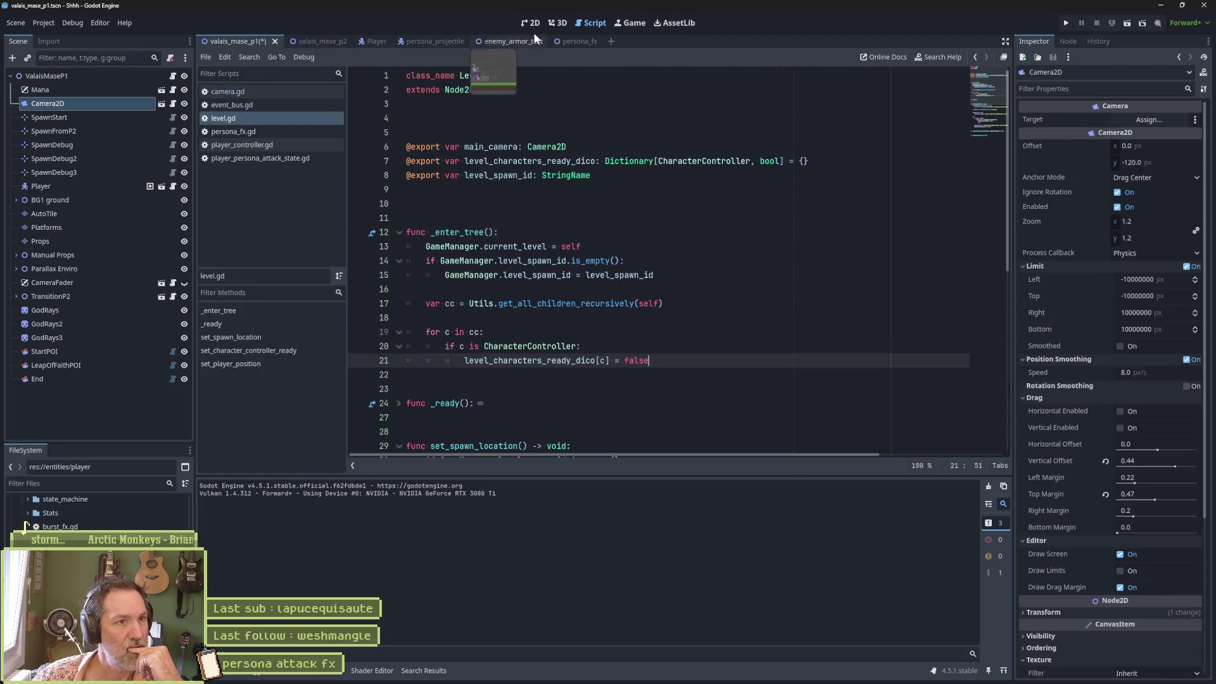
left_click(531, 24)
scroll(479, 297, "up", 7)
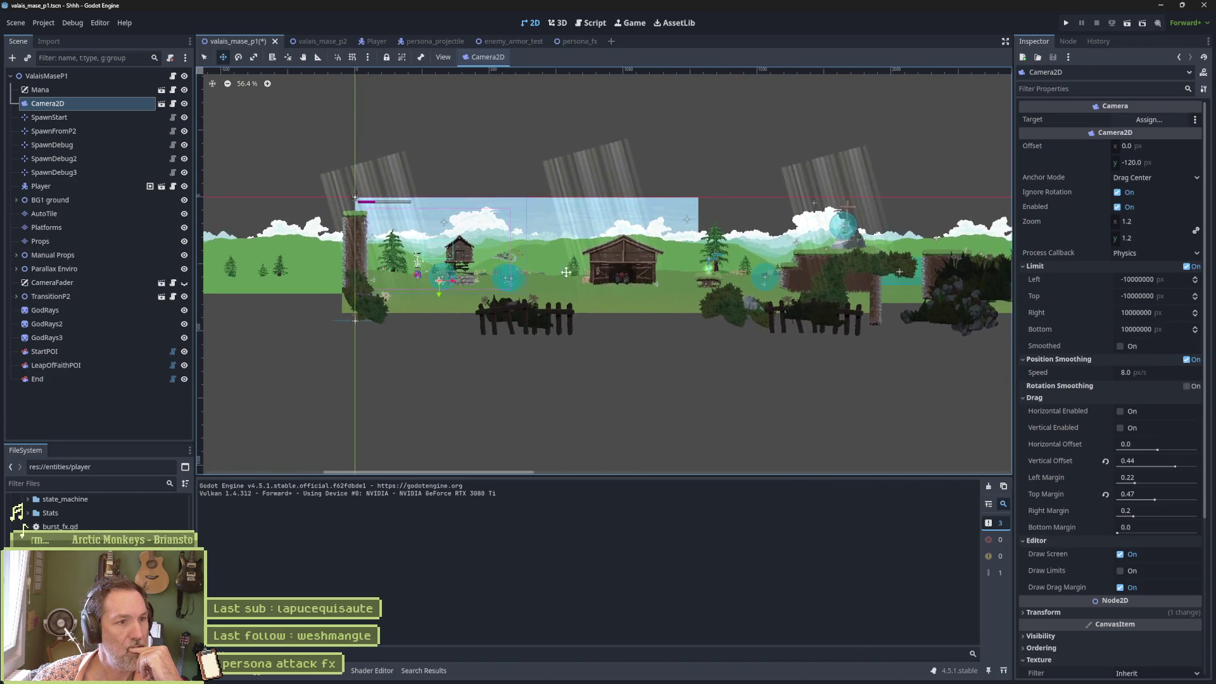
scroll(585, 304, "up", 7)
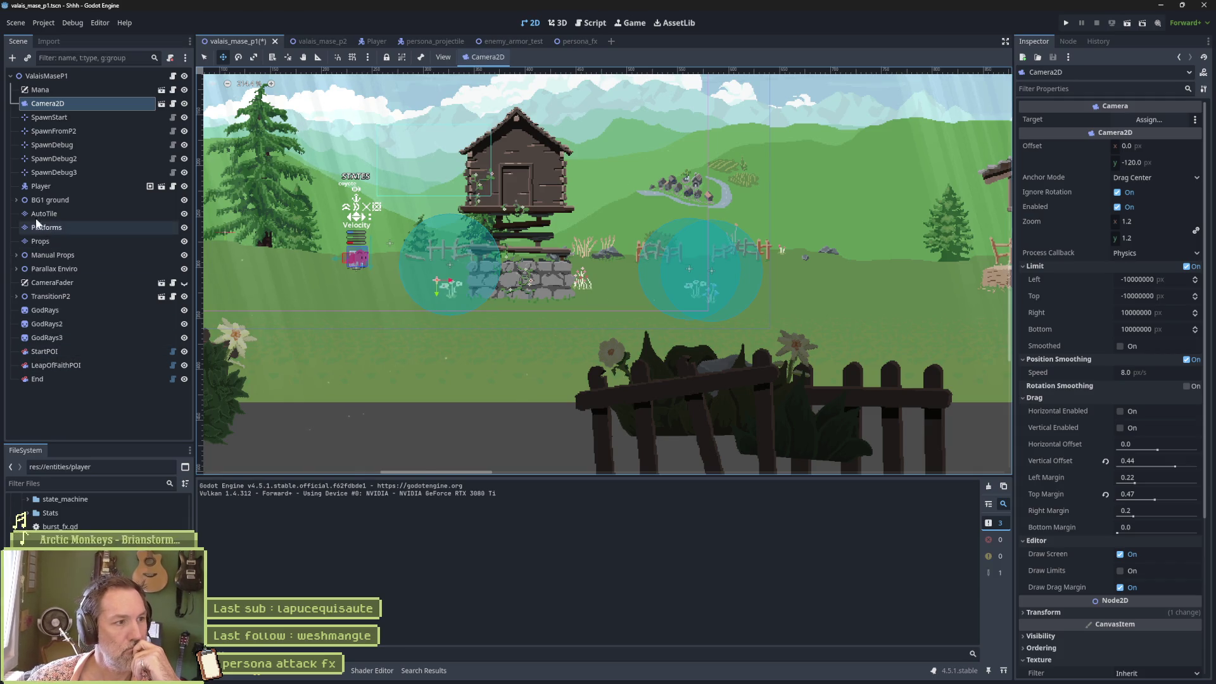
left_click(15, 256)
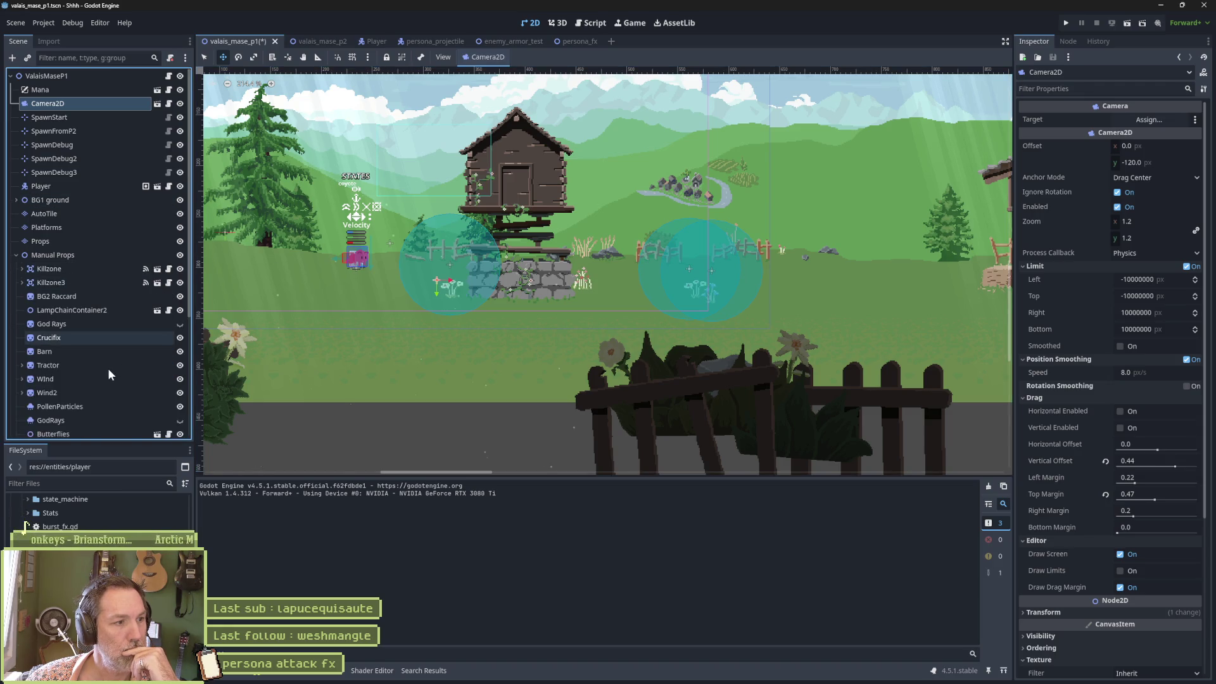
scroll(108, 371, "down", 5)
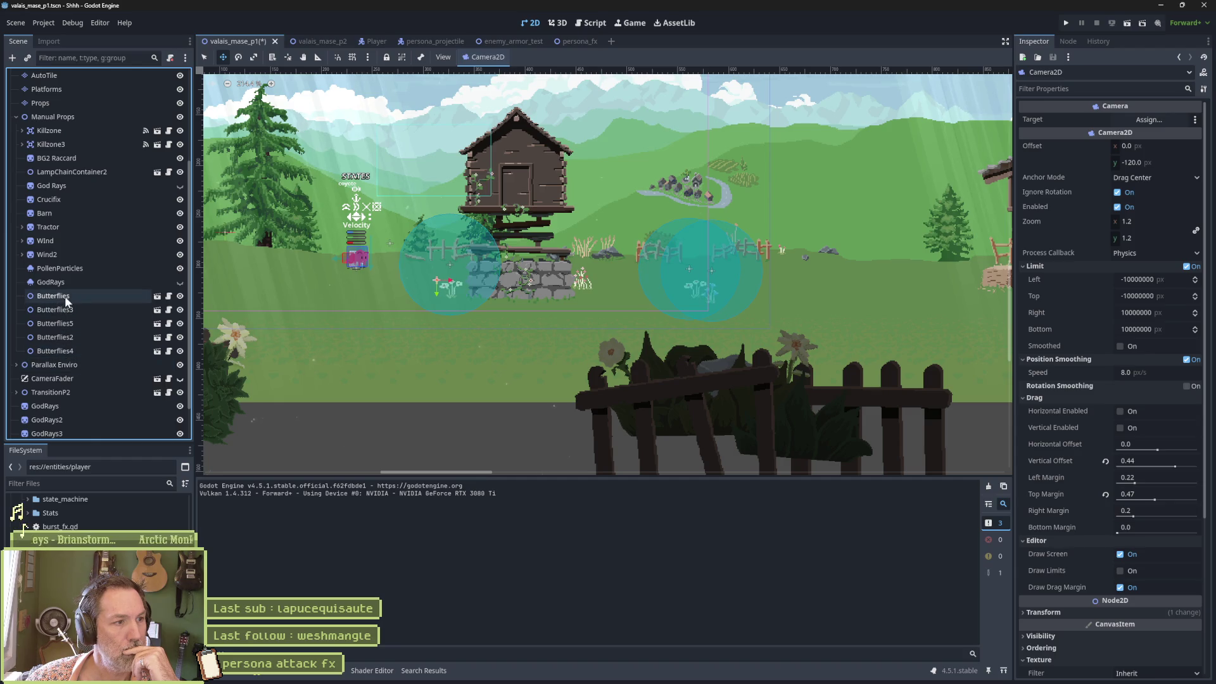
left_click(157, 296)
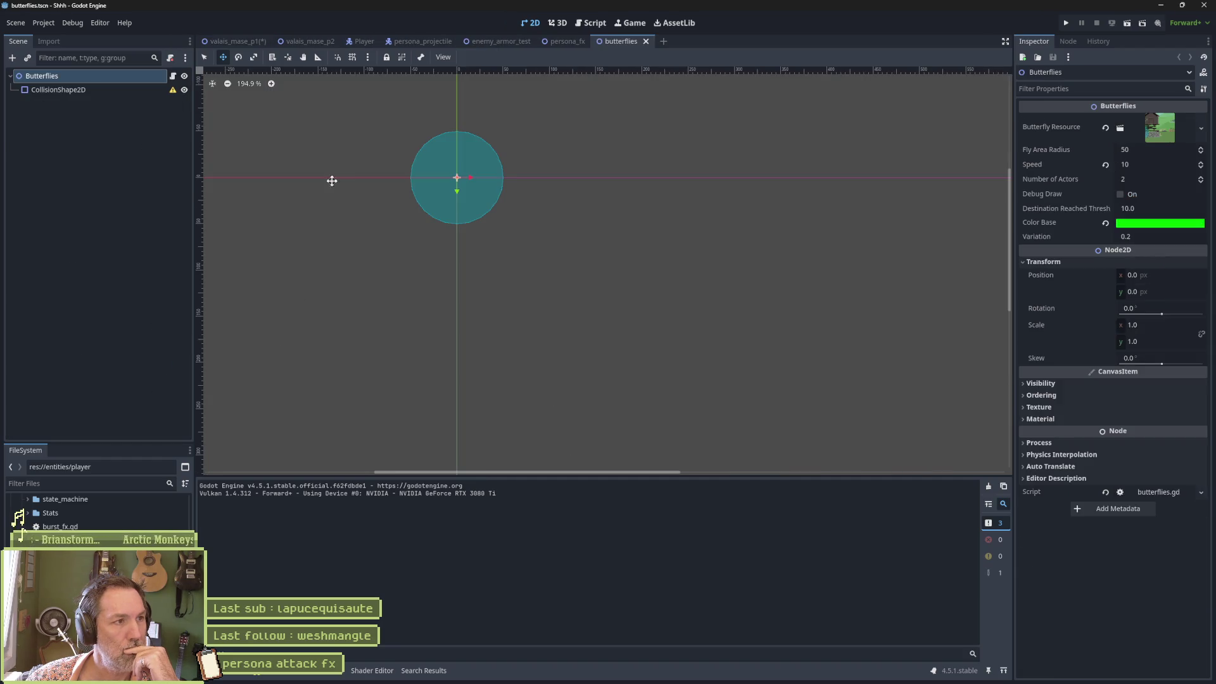
Open butterflies.gd from the script icon beside the Butterflies node
scroll(387, 170, "up", 2)
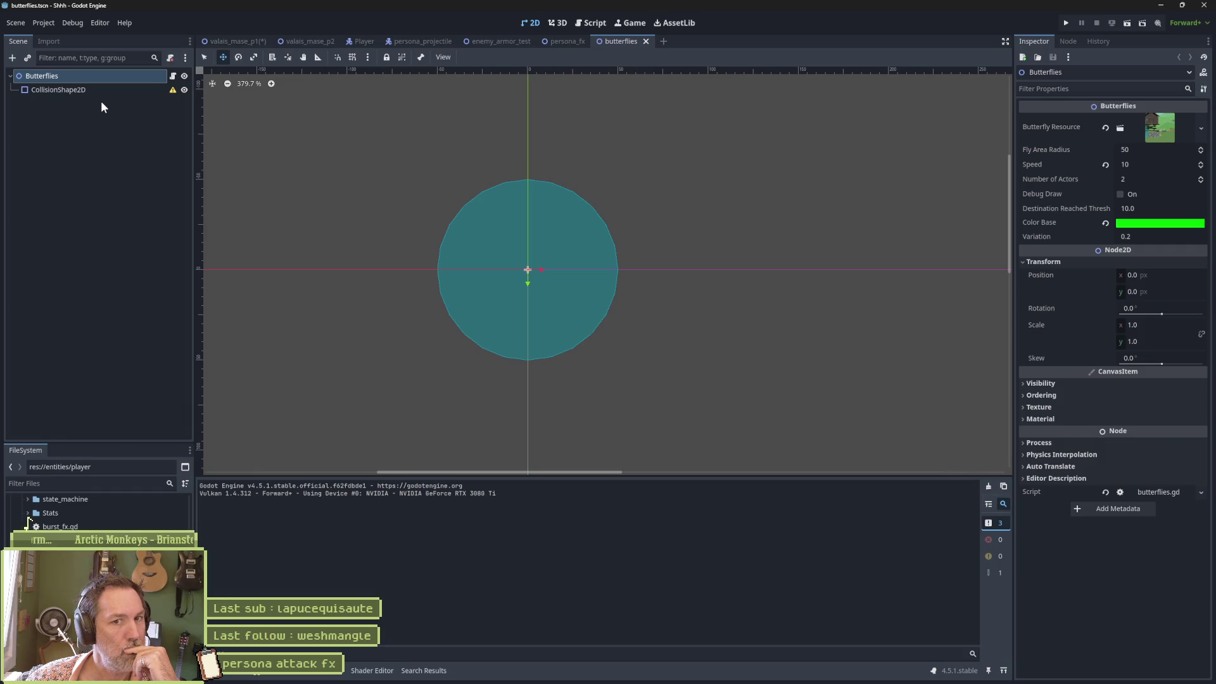
left_click(173, 75)
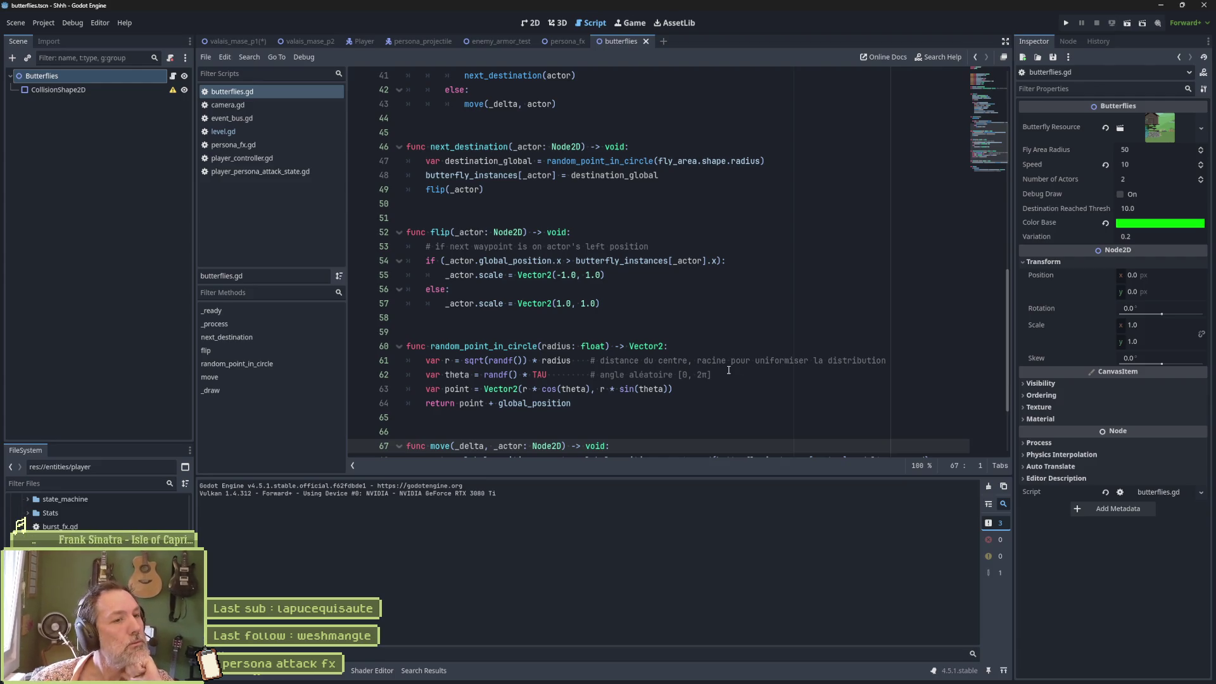
Delete the '#draw_circle(to_local(destination_global), 5, Color.RED)' line from _draw
scroll(730, 367, "down", 2)
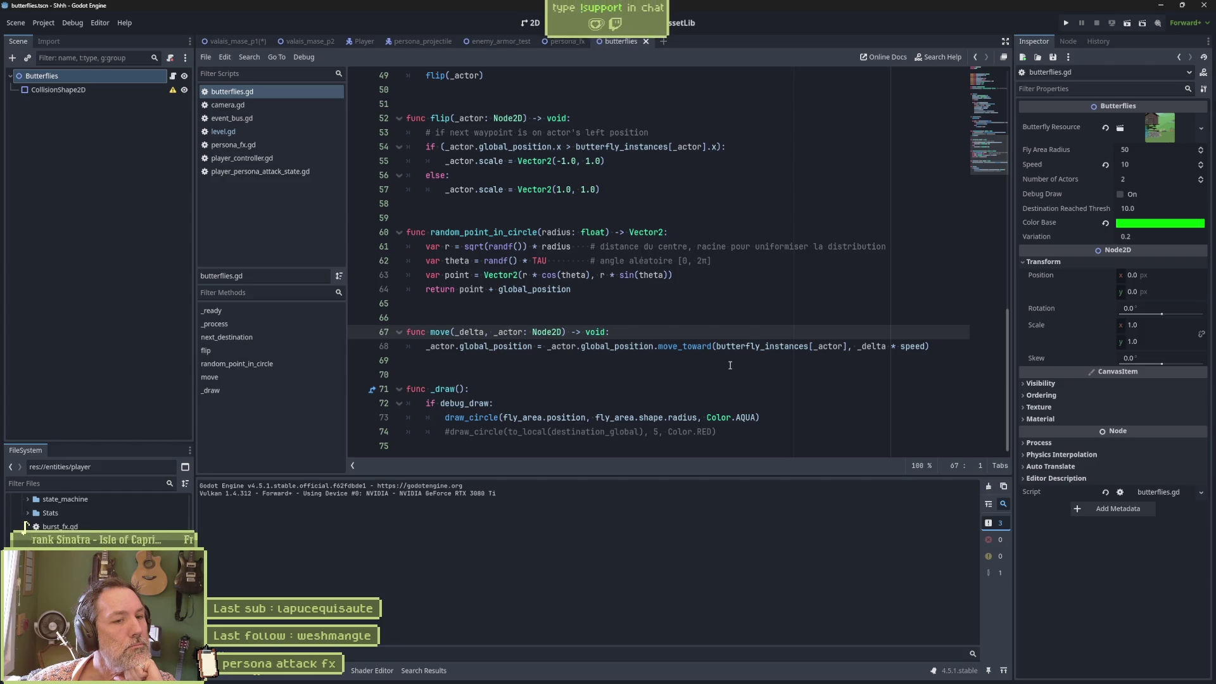
left_click_drag(766, 430, 783, 419)
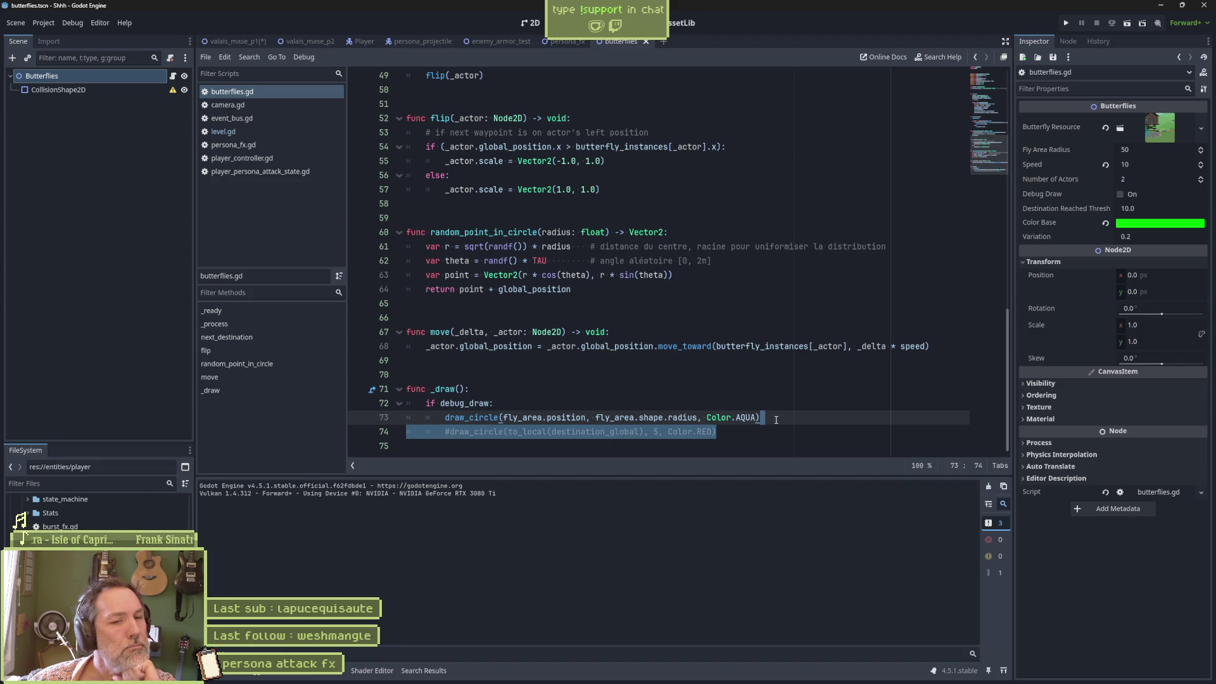
key("BackSpace")
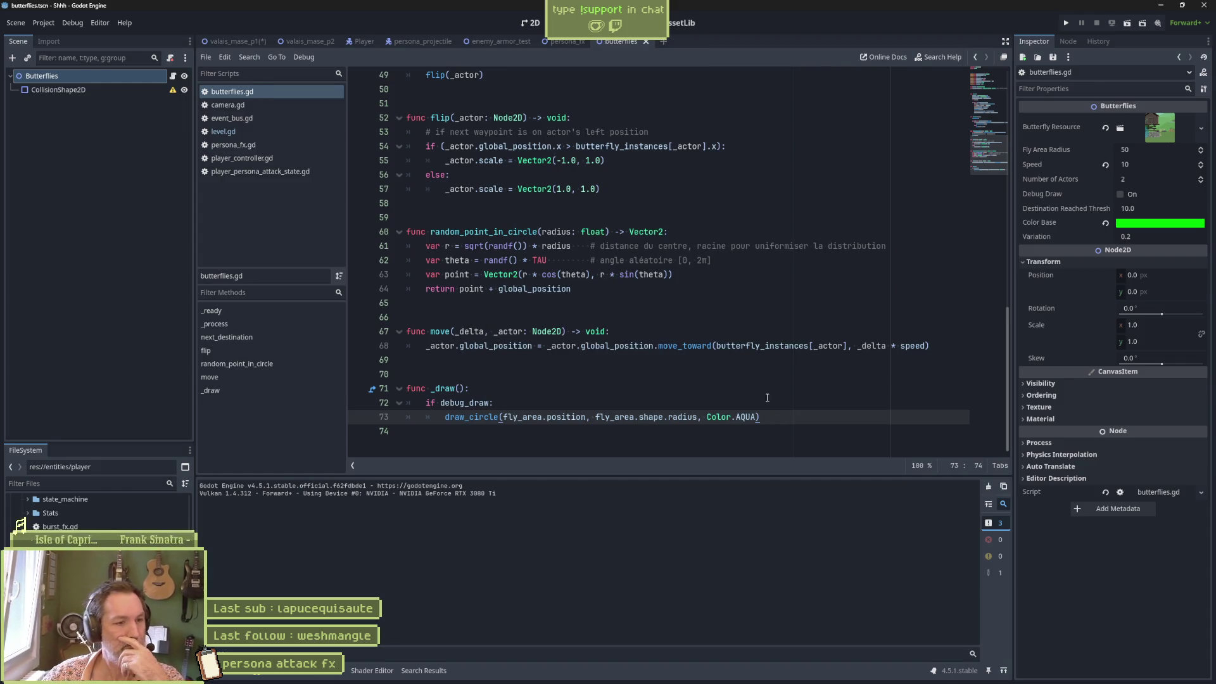
Review random_point_in_circle, next_destination, move and the move_toward call, then open the Butterflies node's menu
scroll(663, 373, "up", 2)
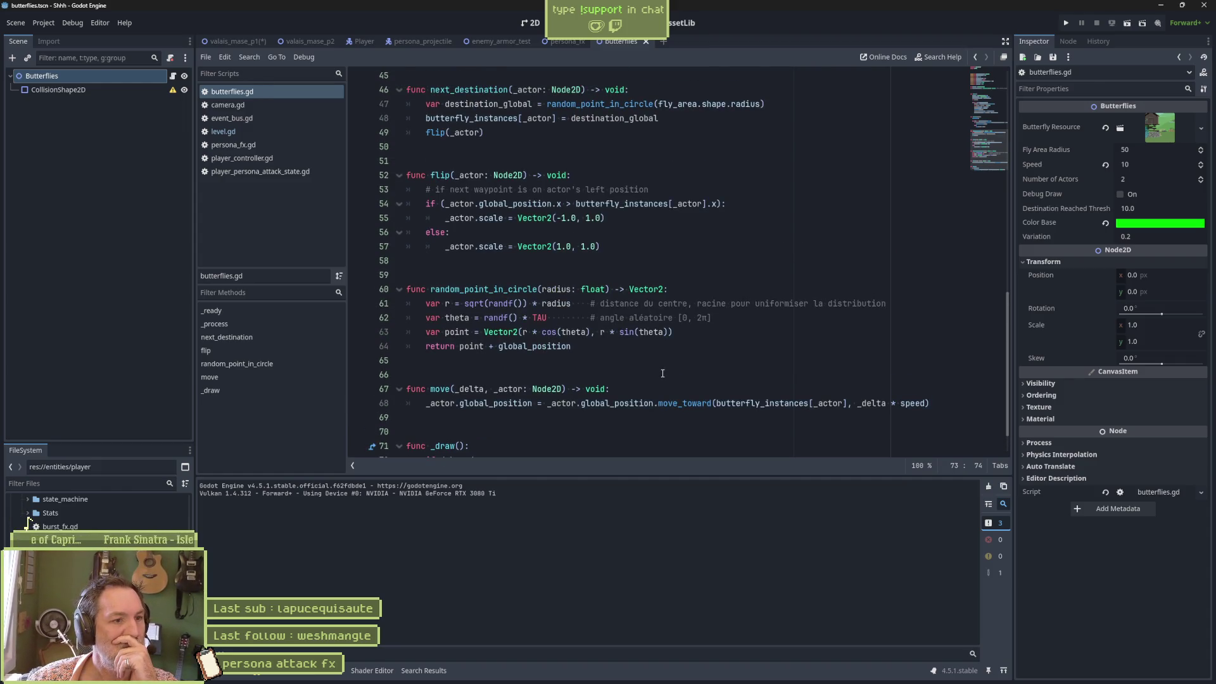
double_click(481, 288)
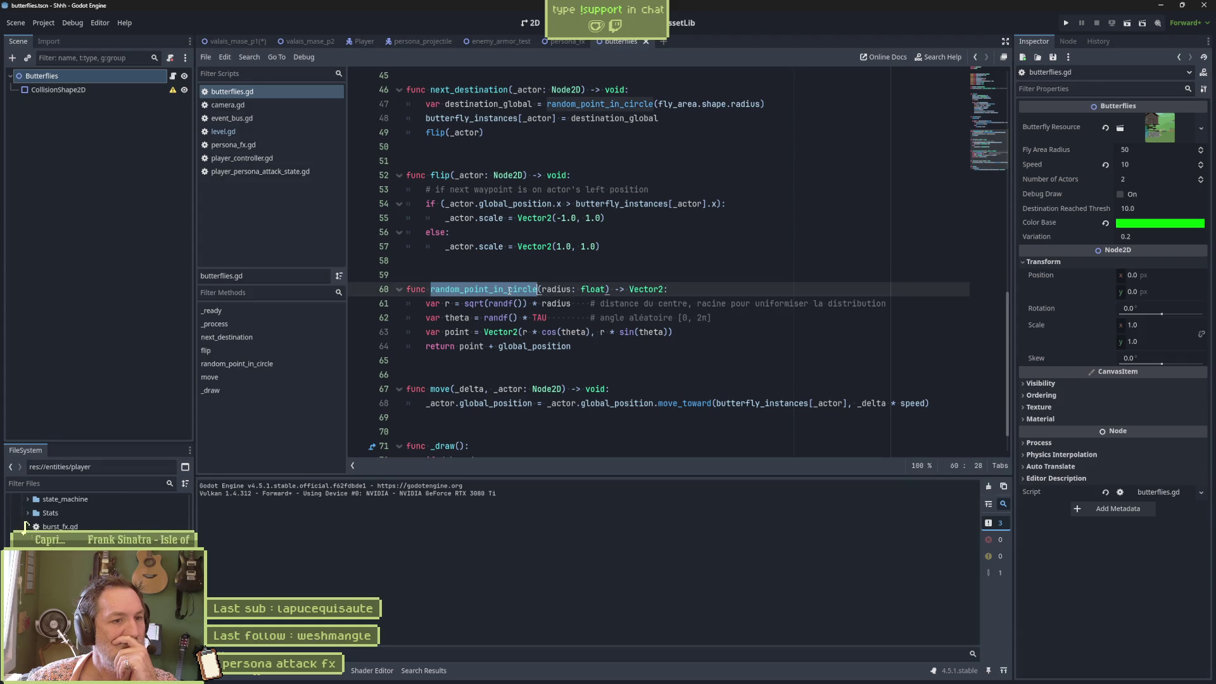
scroll(464, 254, "up", 4)
double_click(468, 217)
scroll(570, 253, "up", 3)
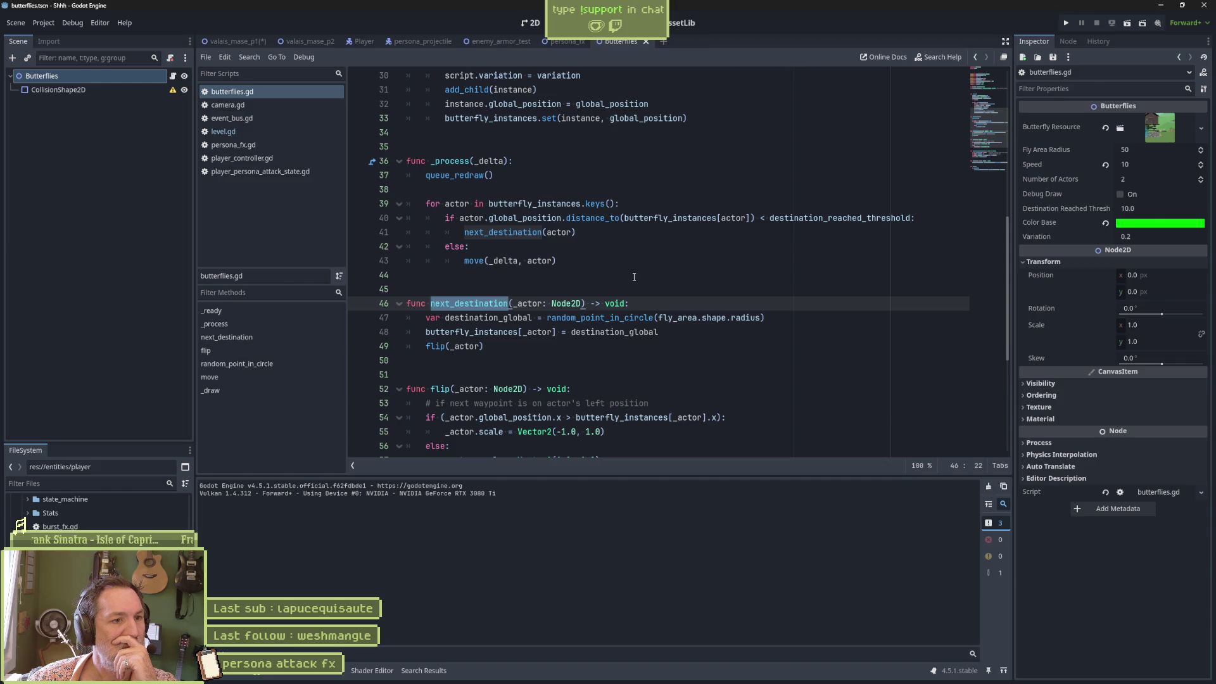
double_click(473, 261)
scroll(495, 289, "down", 6)
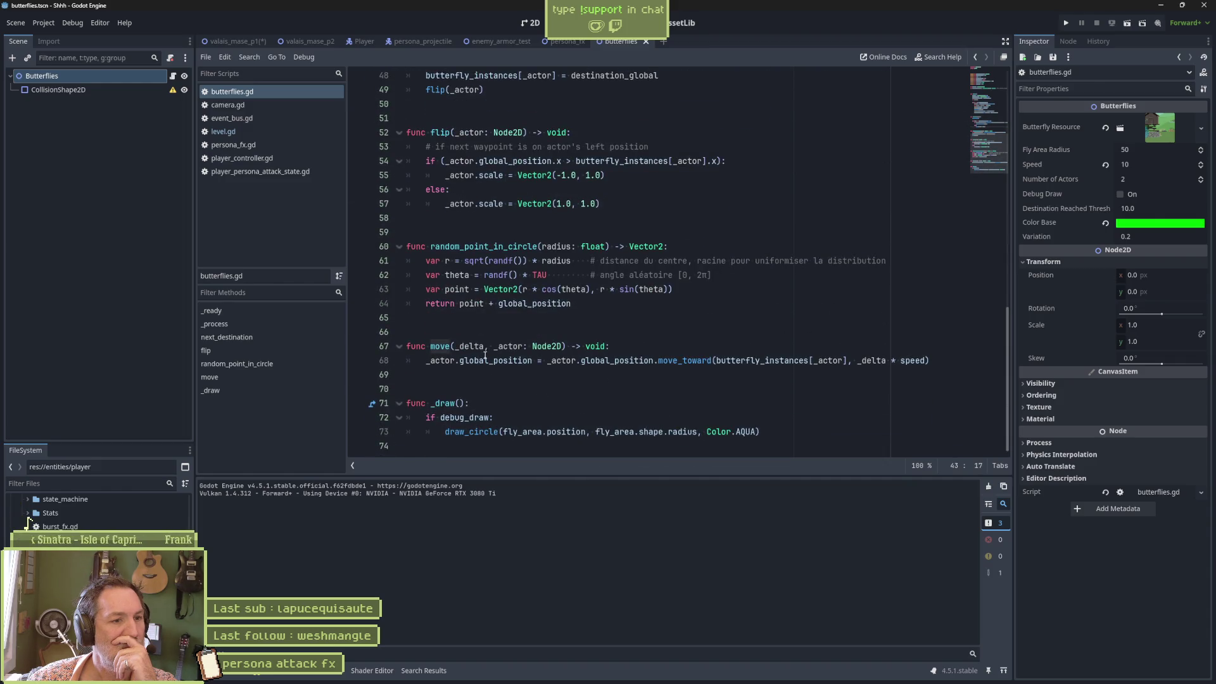
left_click_drag(659, 361, 716, 360)
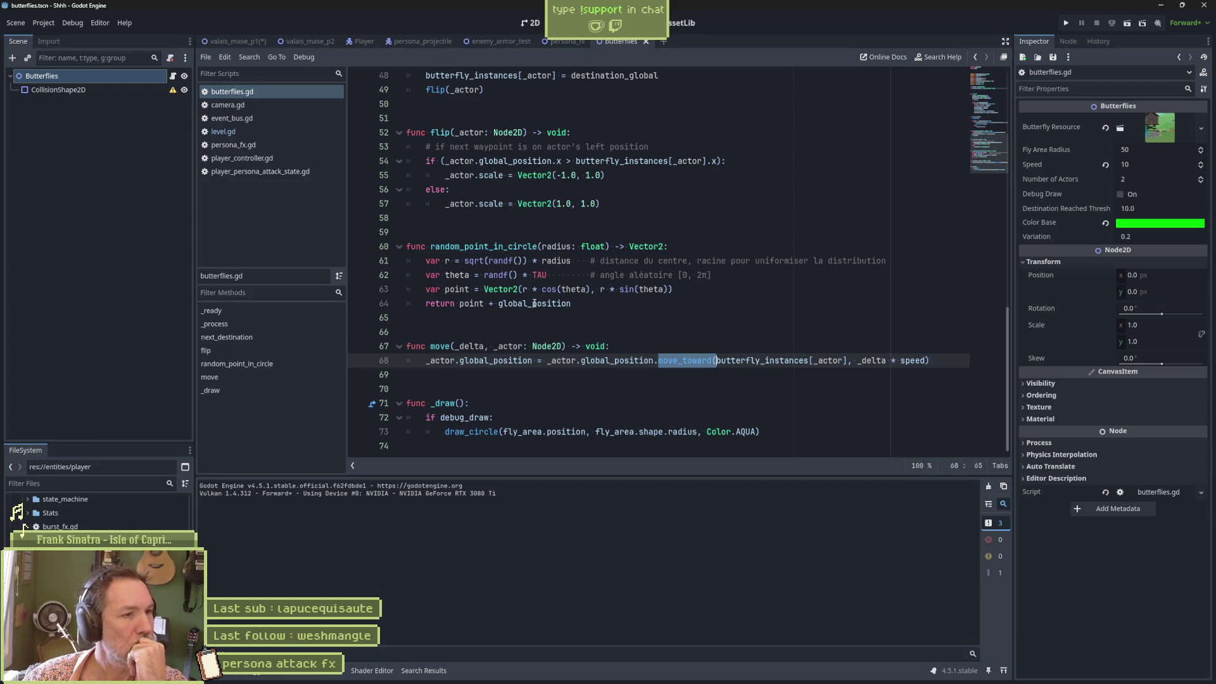
right_click(77, 81)
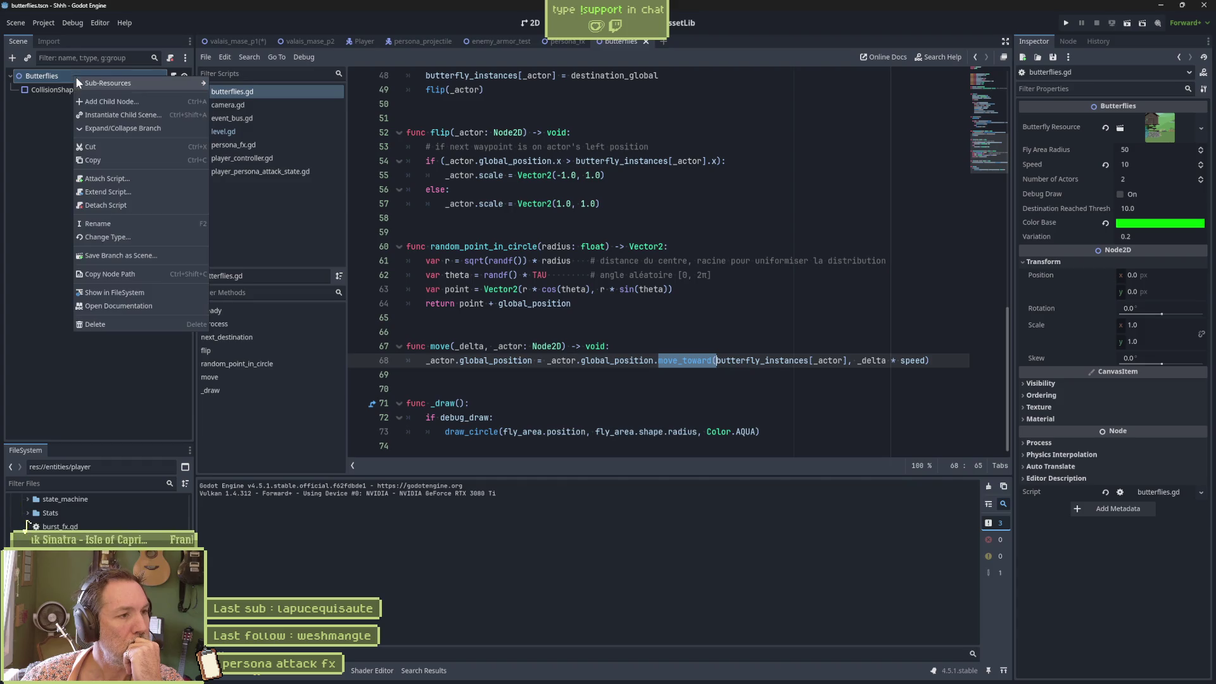
Locate the butterflies scene file, then open a new empty scene tab
left_click(105, 293)
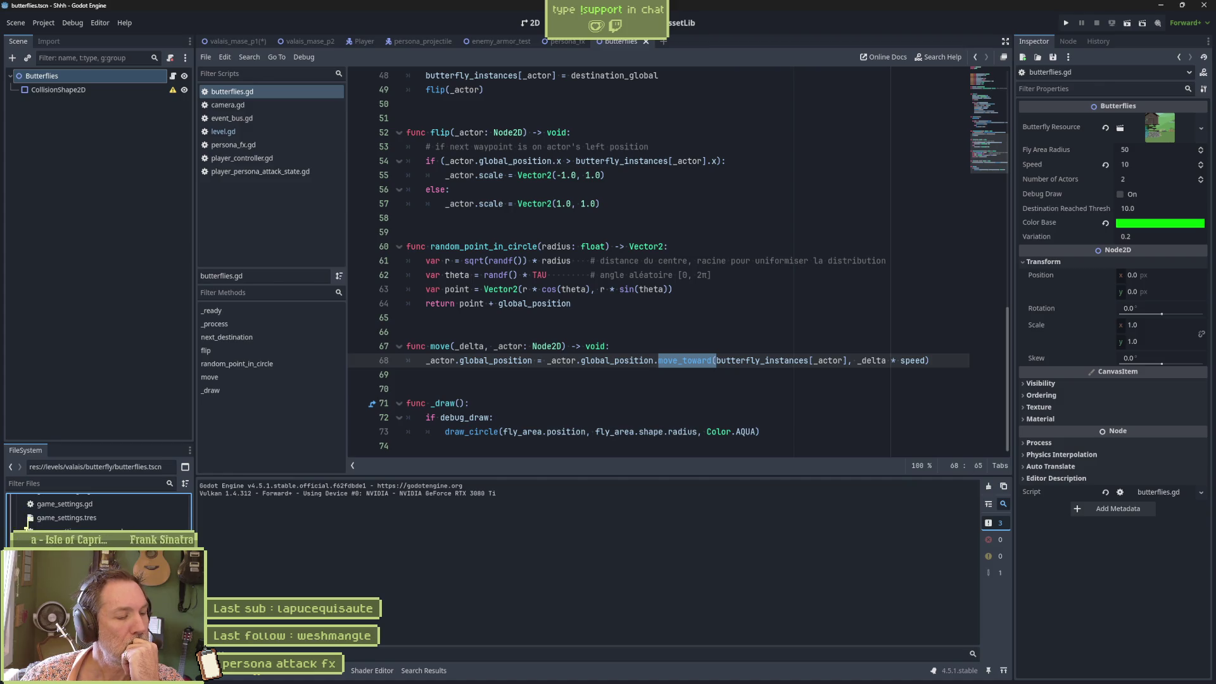
scroll(28, 525, "down", 1)
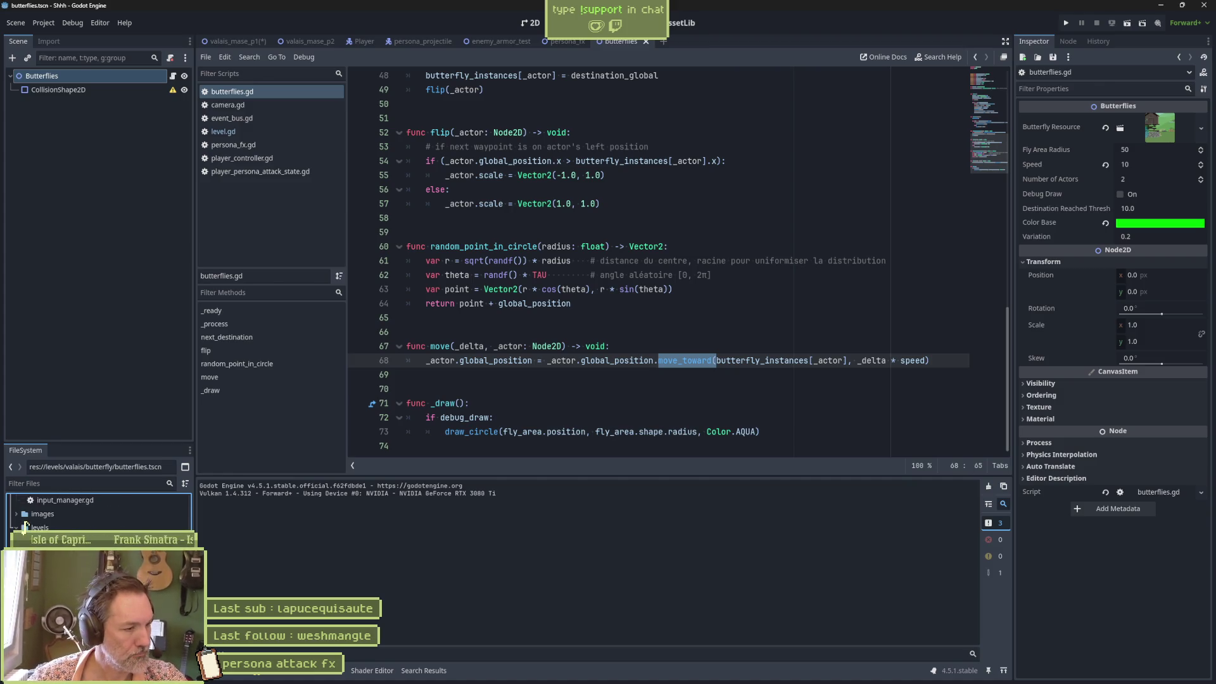
scroll(22, 521, "down", 2)
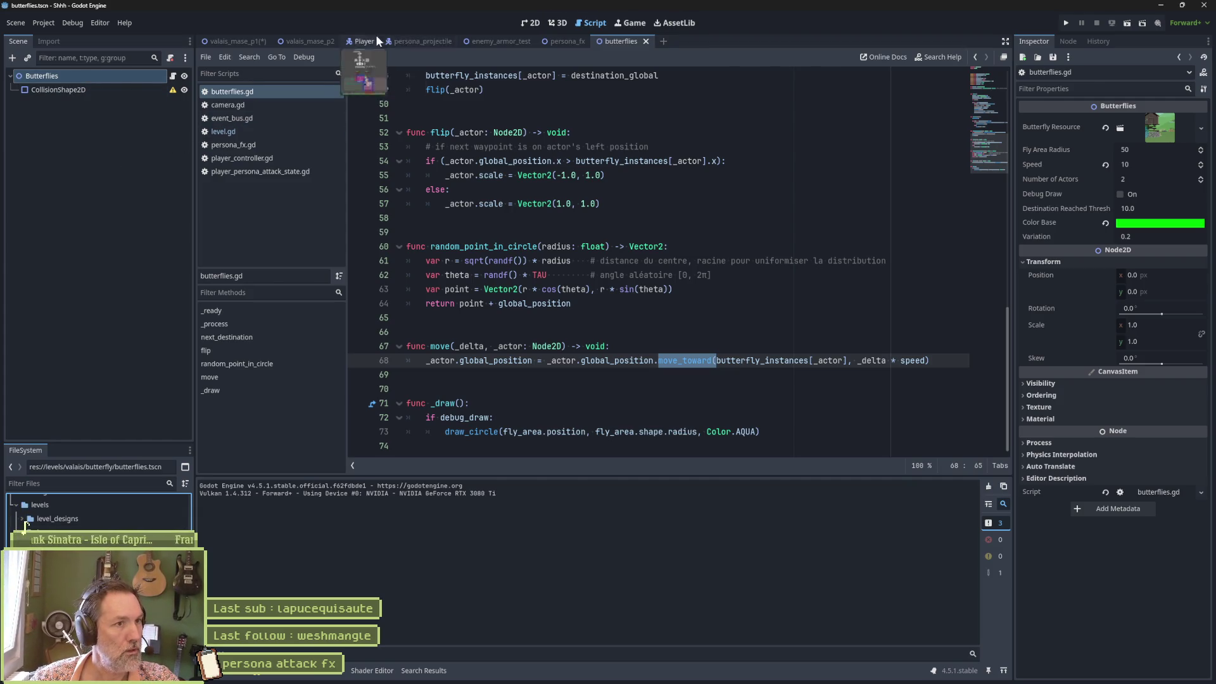
left_click(663, 41)
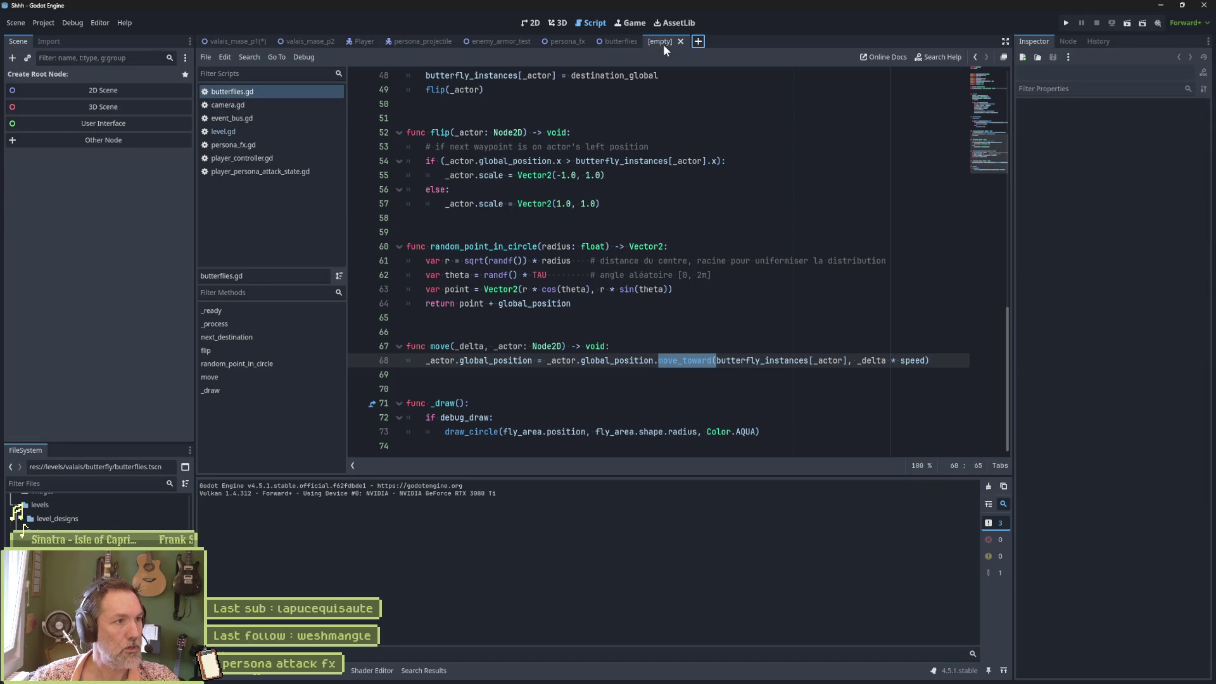
Create a 2D root node named CameraShaker, then select all the butterflies script code
left_click(112, 90)
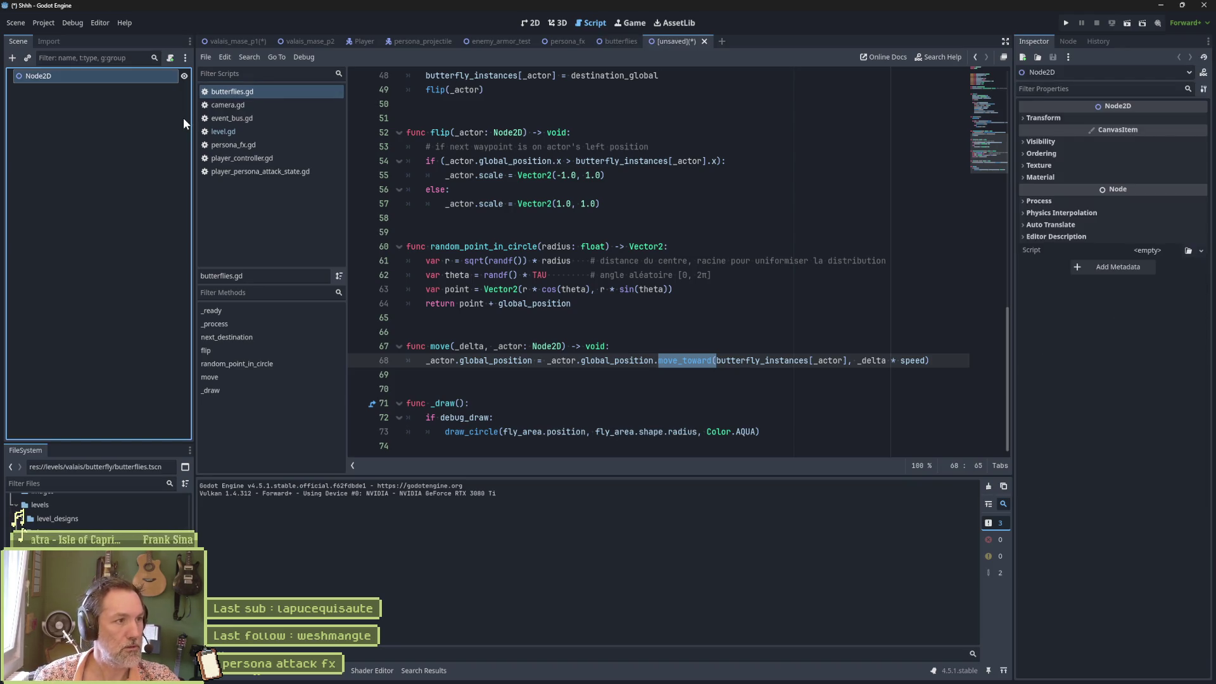
key("F2")
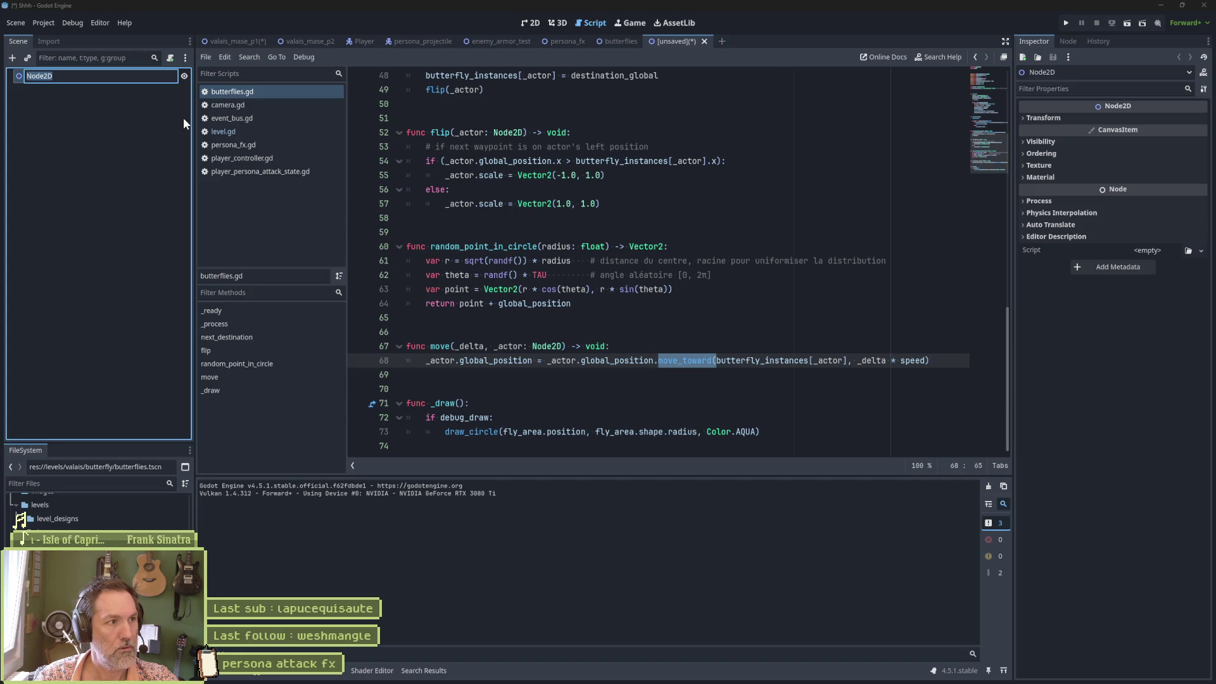
type("Camer")
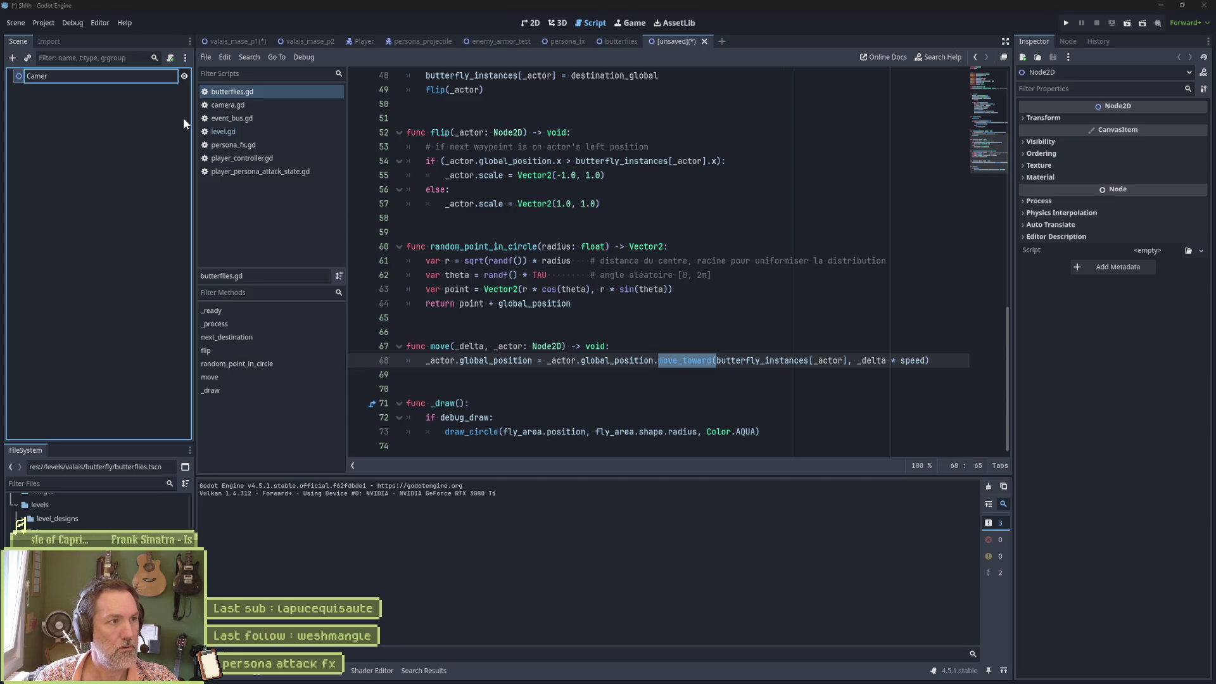
type("aShaker")
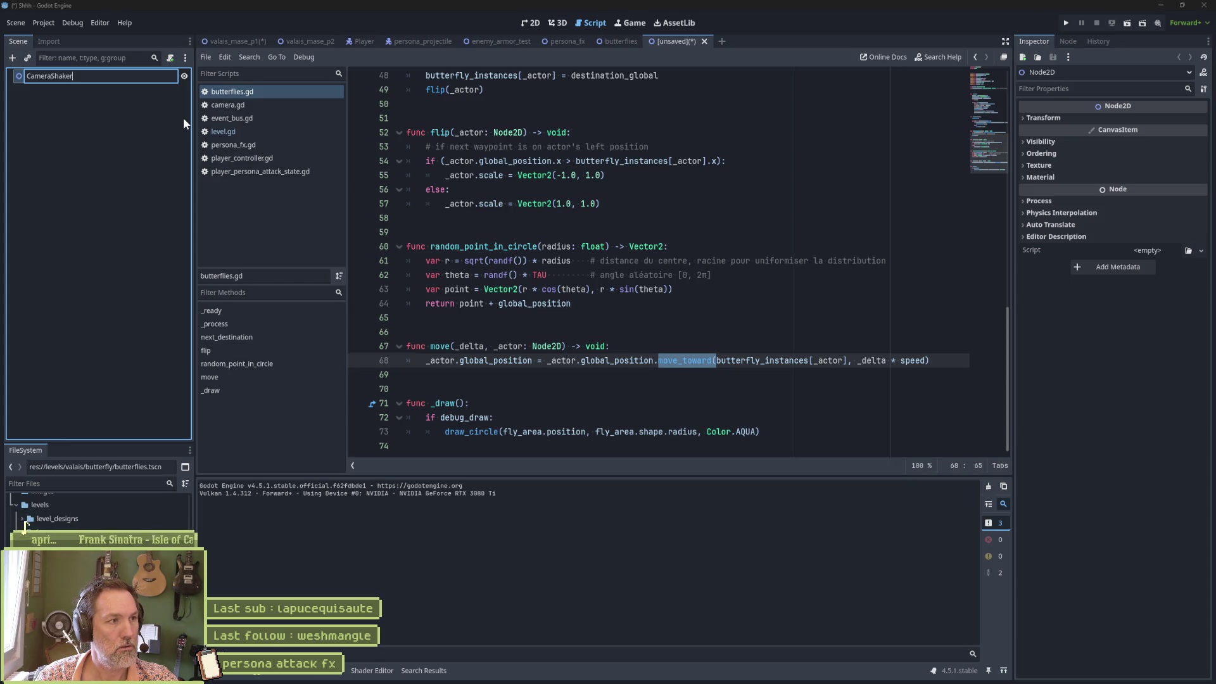
key("BackSpace")
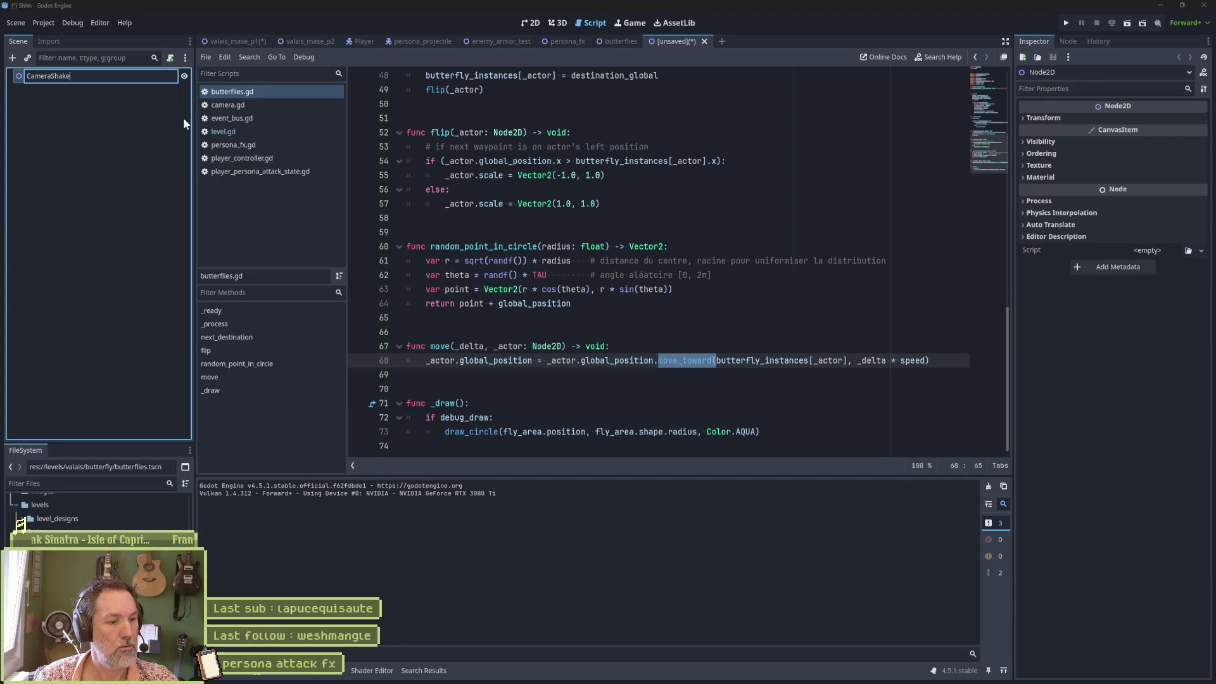
type("r")
key("Return")
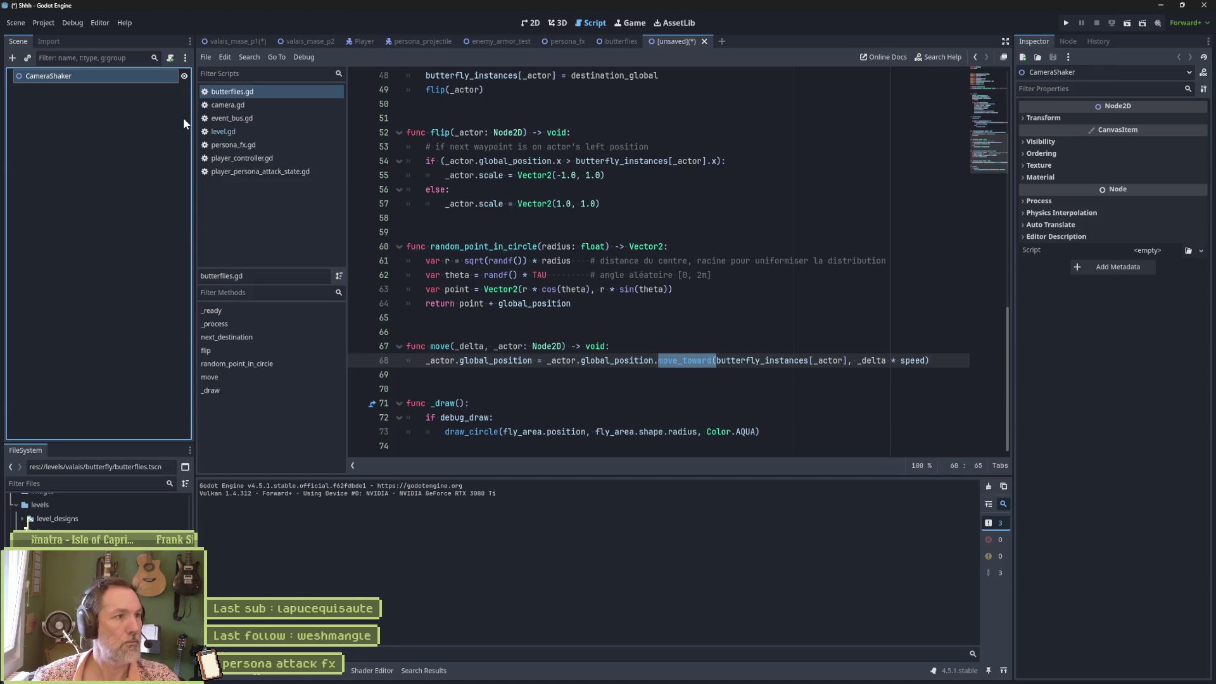
left_click(570, 203)
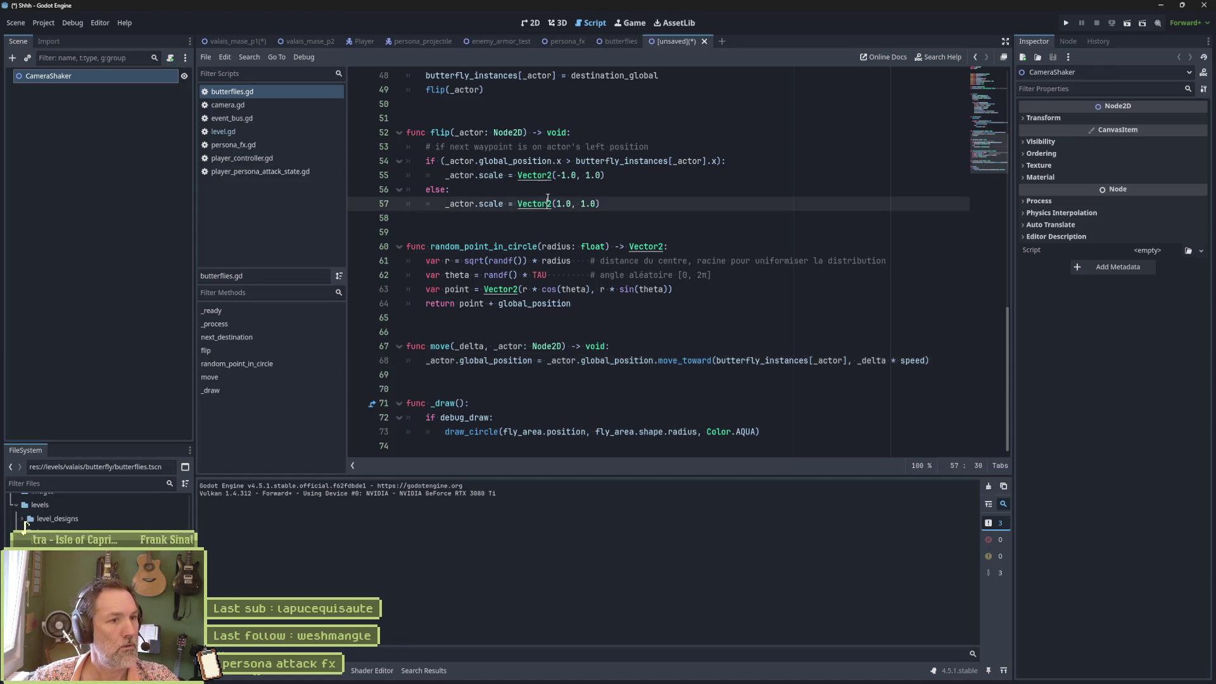
key("ctrl+a")
key("ctrl+c")
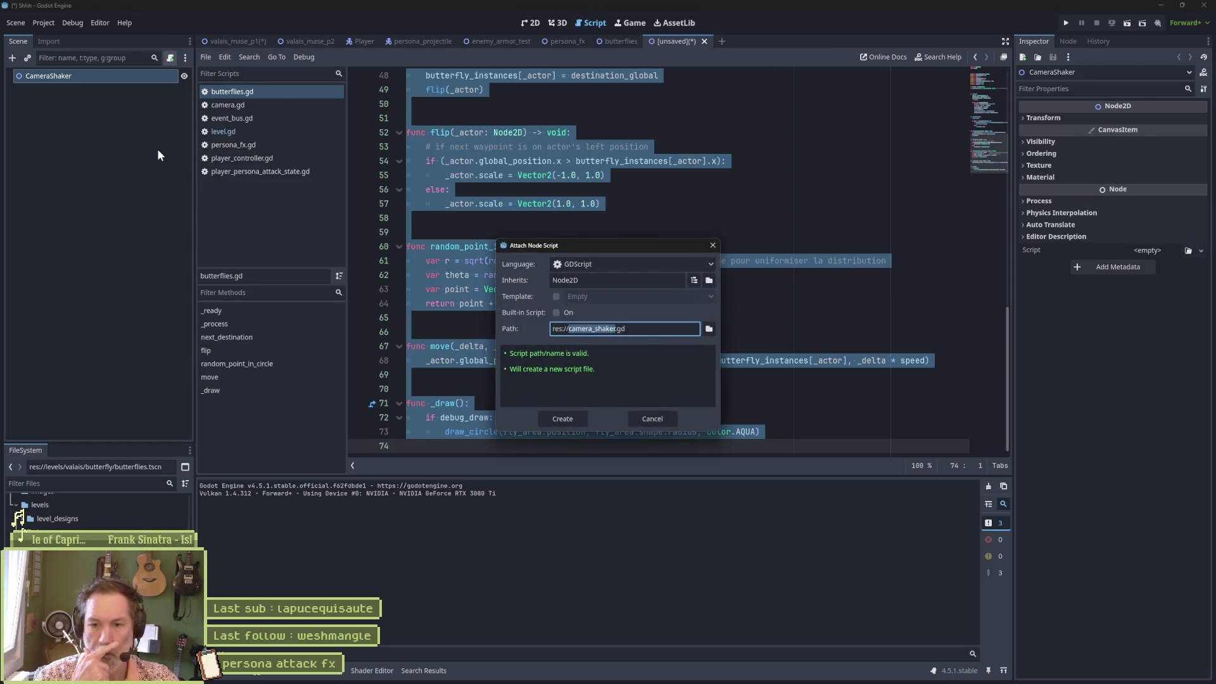
Create camera_shaker.gd in res://core and attach it to the CameraShaker node
left_click(707, 328)
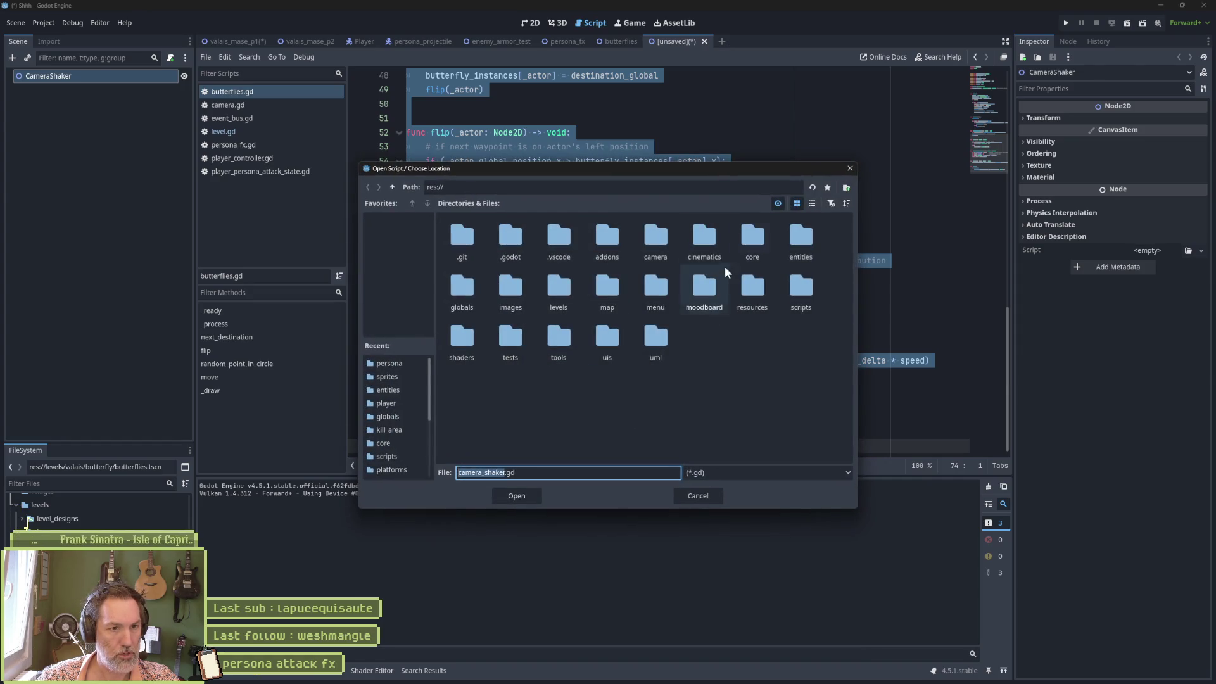
double_click(753, 239)
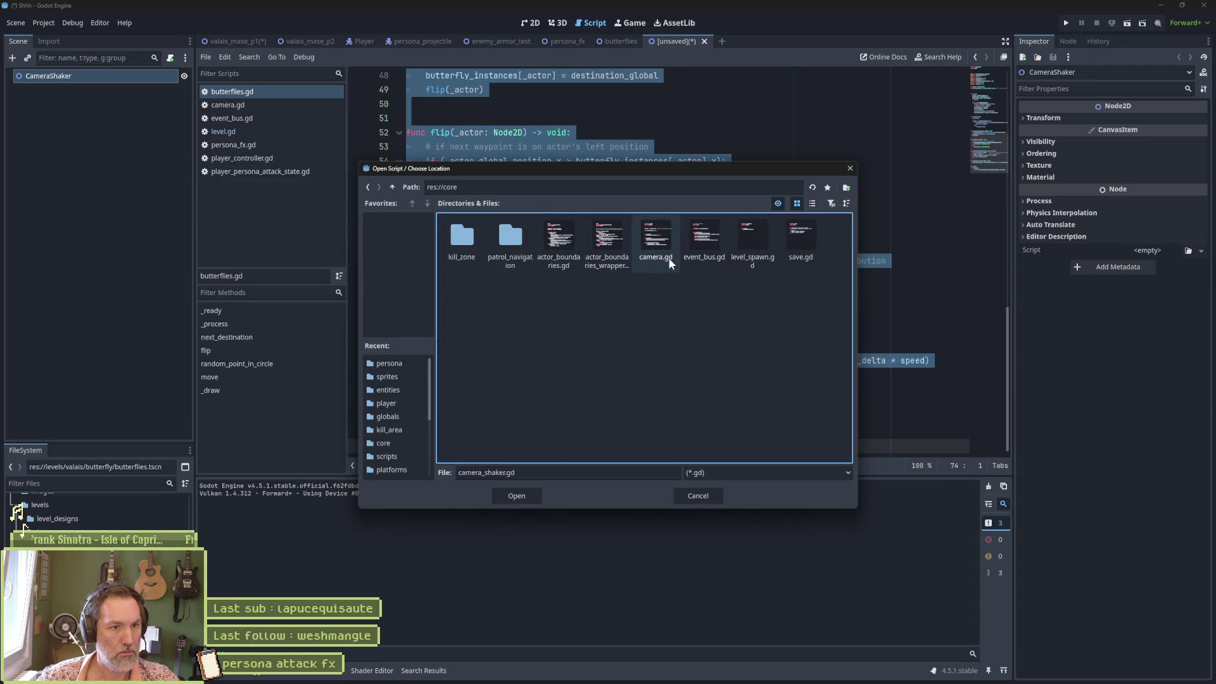
left_click(517, 497)
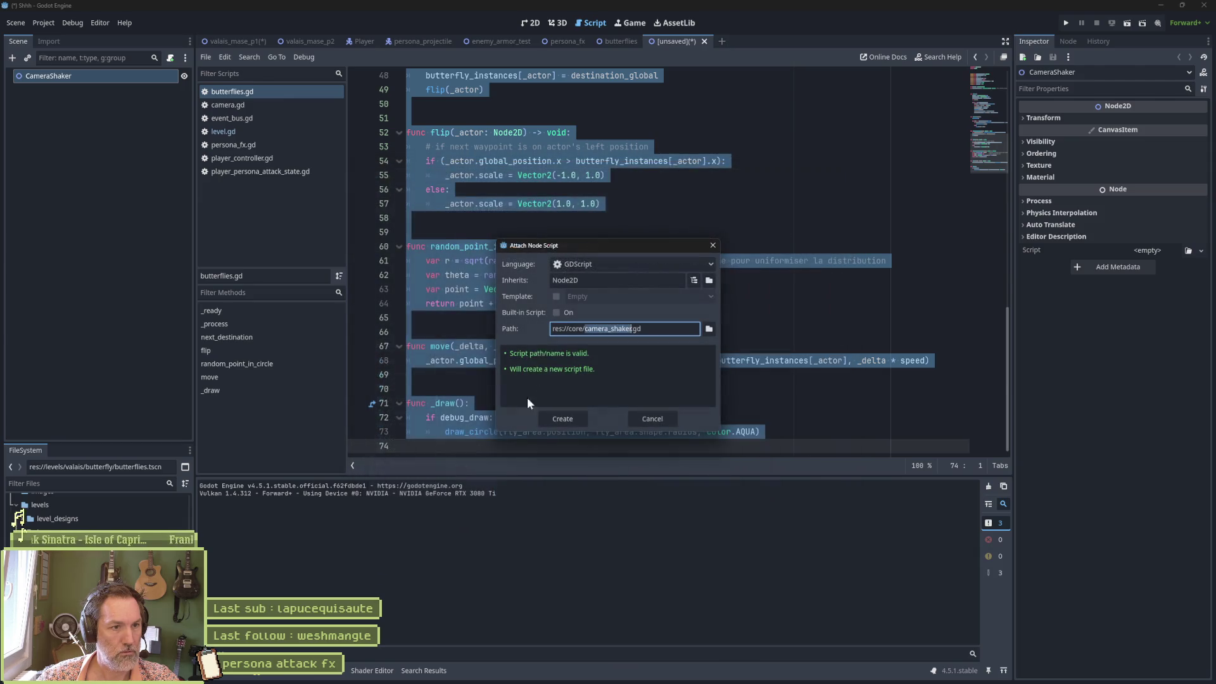
left_click(571, 420)
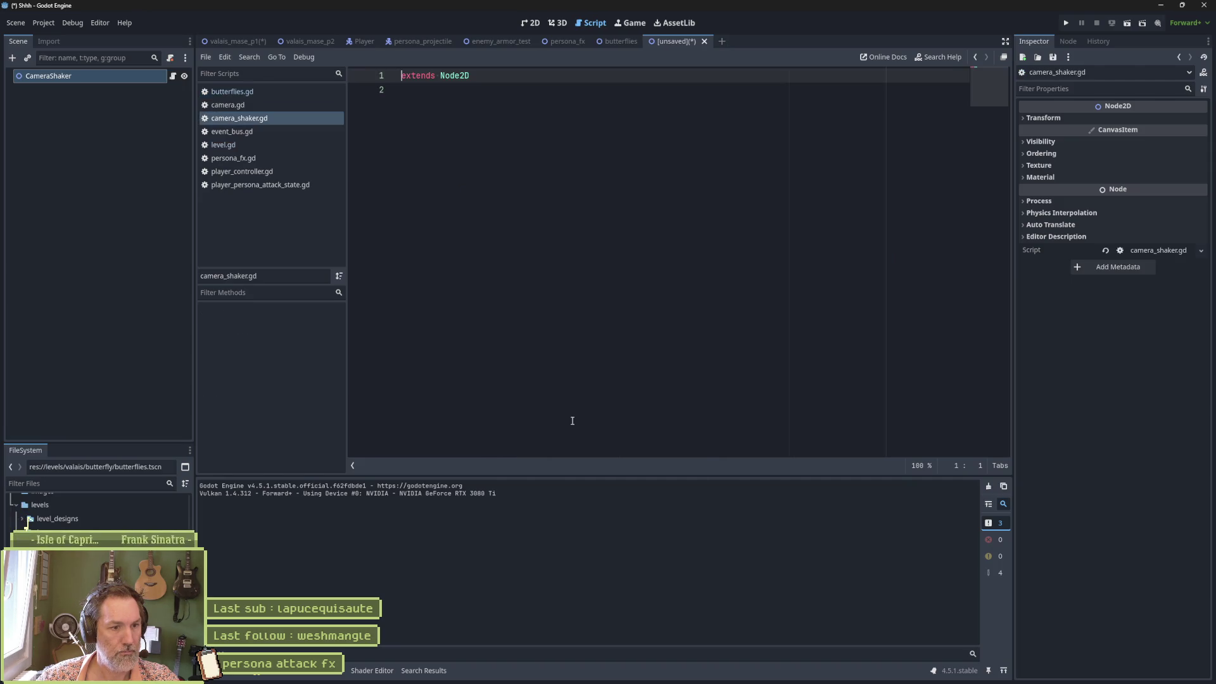
Add 'class_name CameraShaker', paste the butterflies code, and delete the duplicated header lines
key("Return")
key("Up")
type("cl")
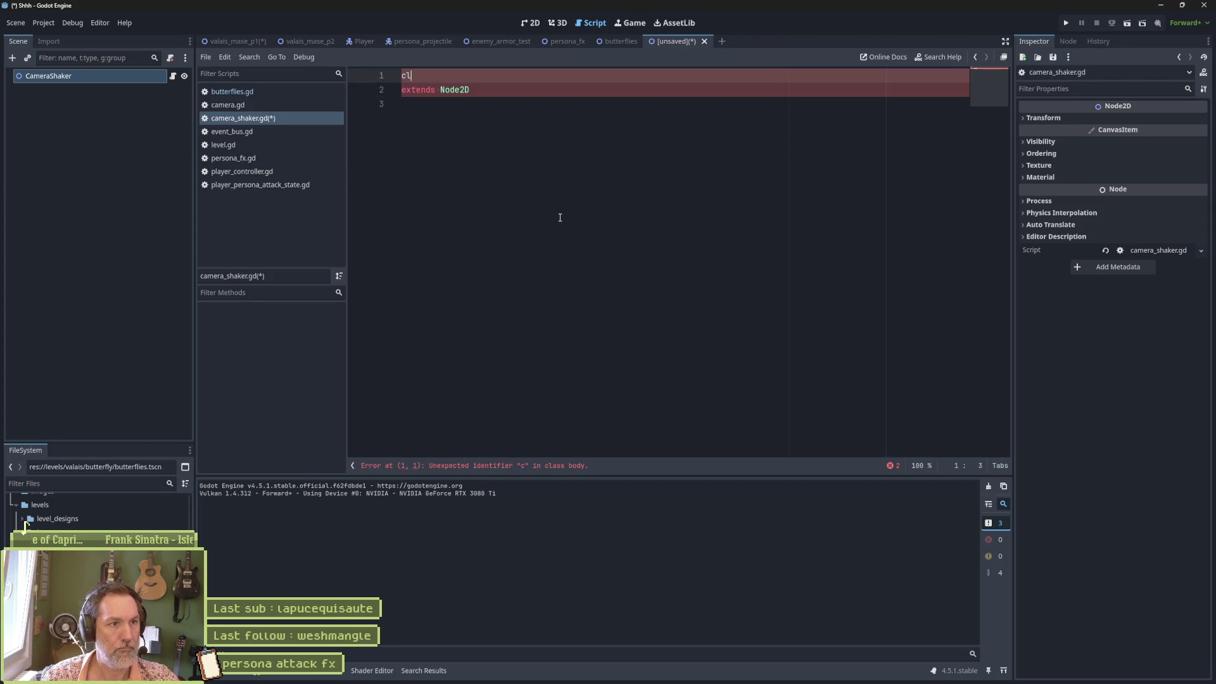
type("ass_name Camera")
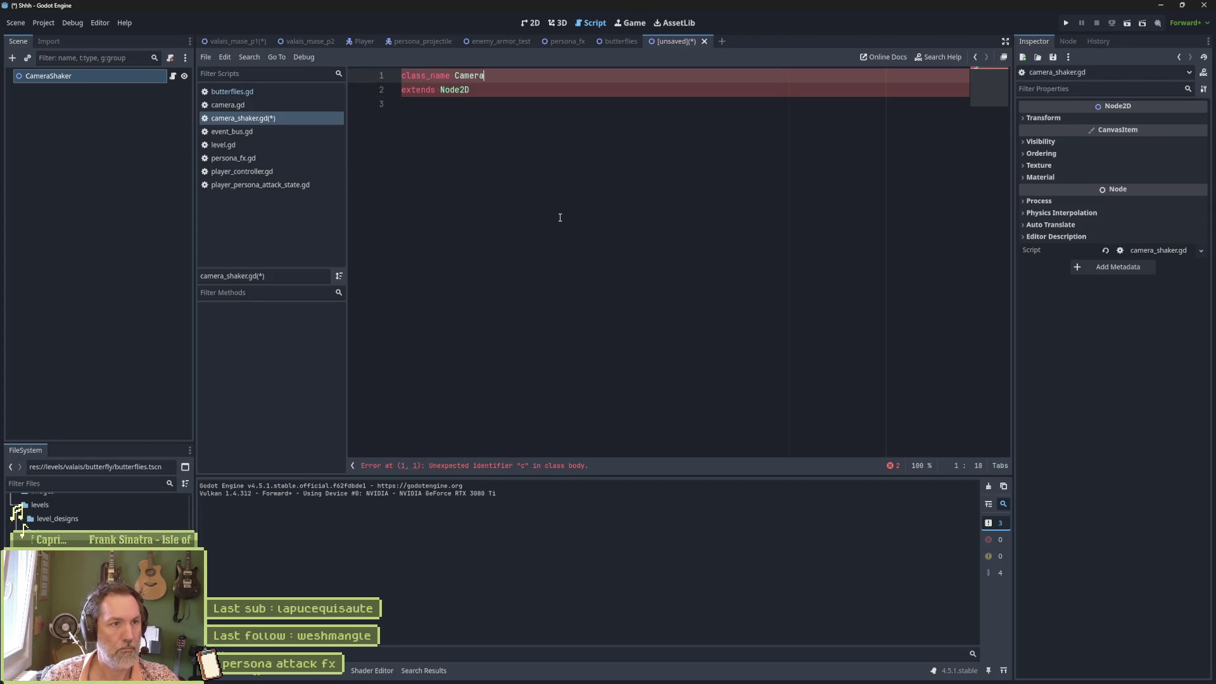
type("Shaker")
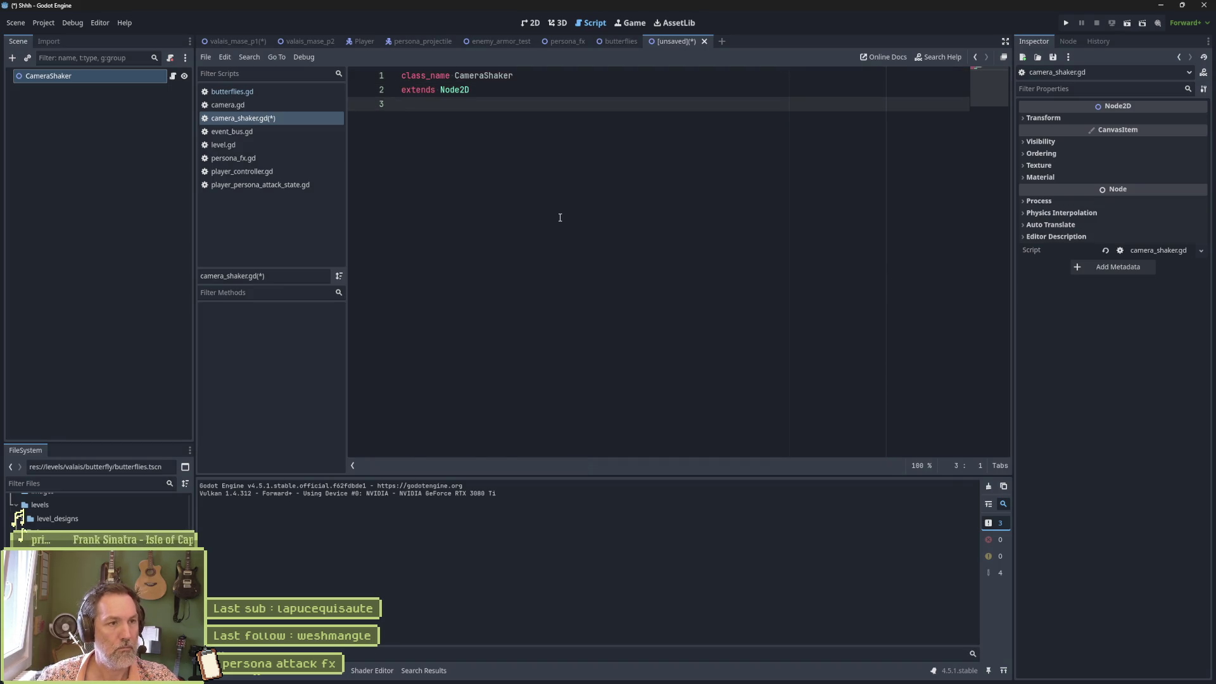
key("ctrl+v")
key("ctrl+Home")
key("Down")
key("Down")
key("ctrl+shift+k")
key("ctrl+shift+k")
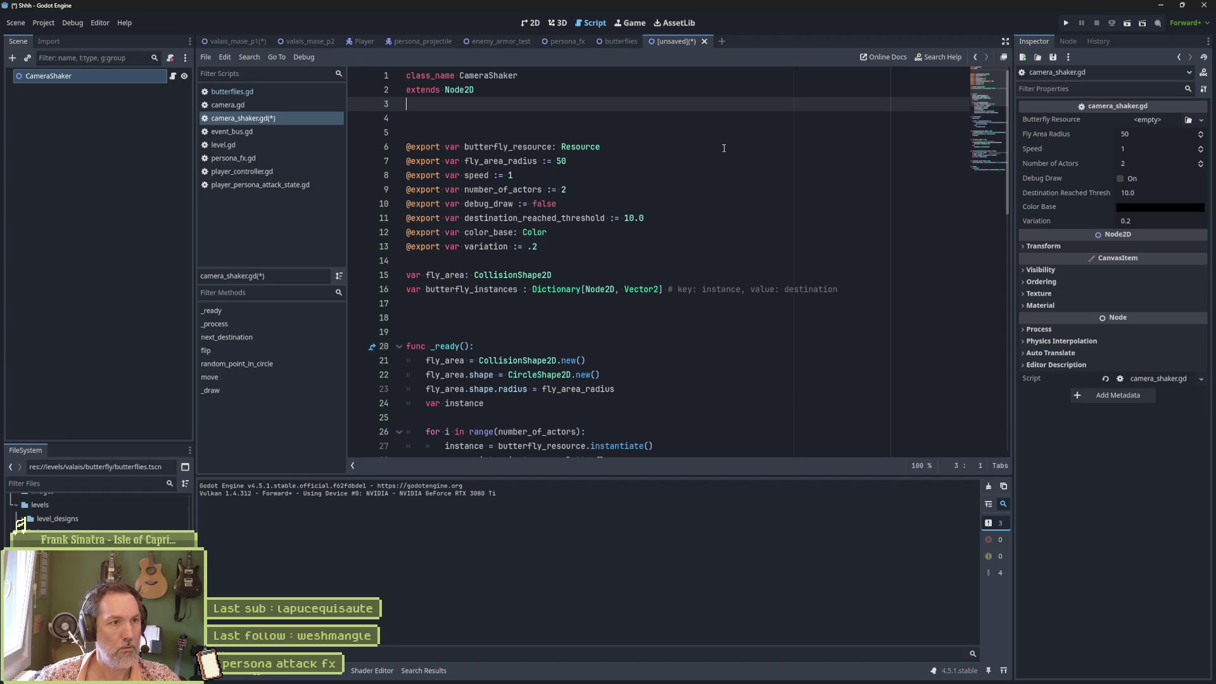
scroll(724, 148, "down", 1)
scroll(694, 244, "down", 15)
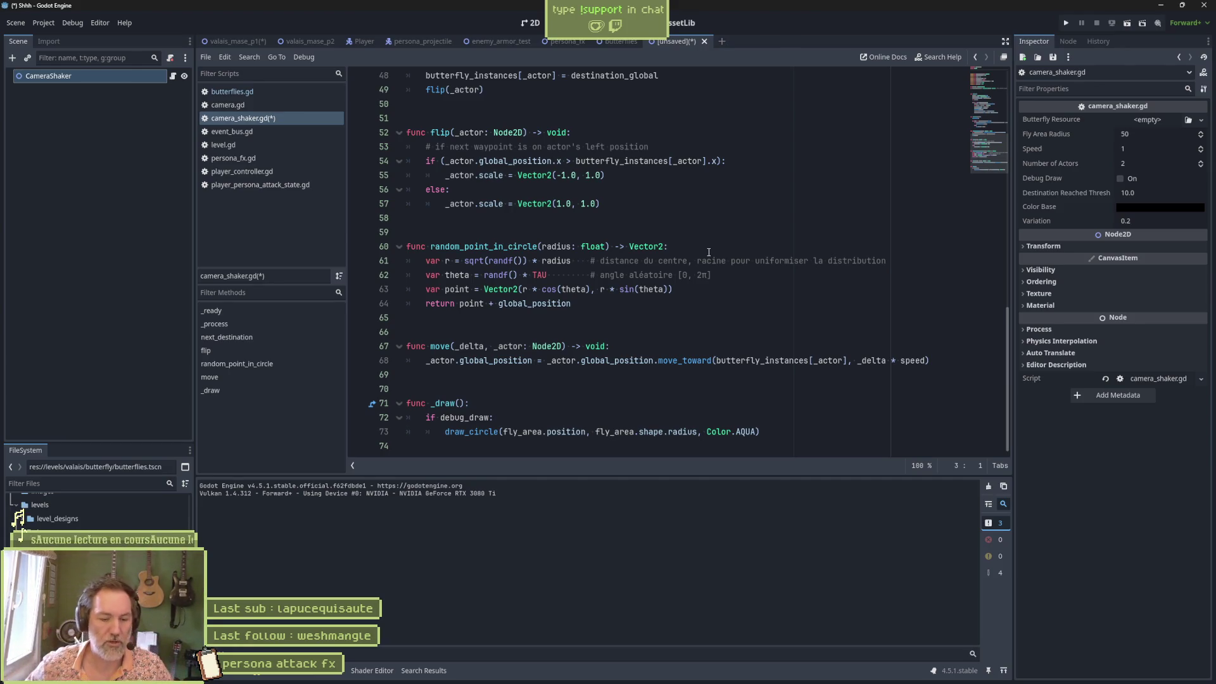
left_click(632, 331)
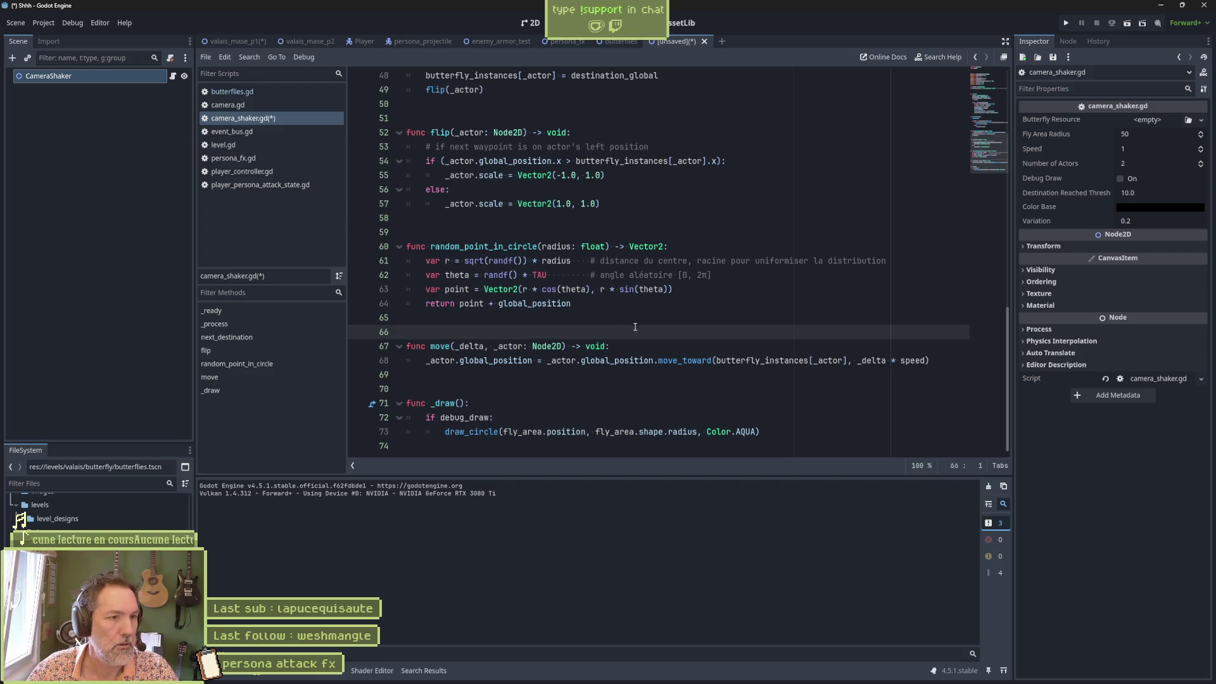
Save the CameraShaker scene as camera_shaker.tscn in a new res://core/camera folder
key("ctrl+s")
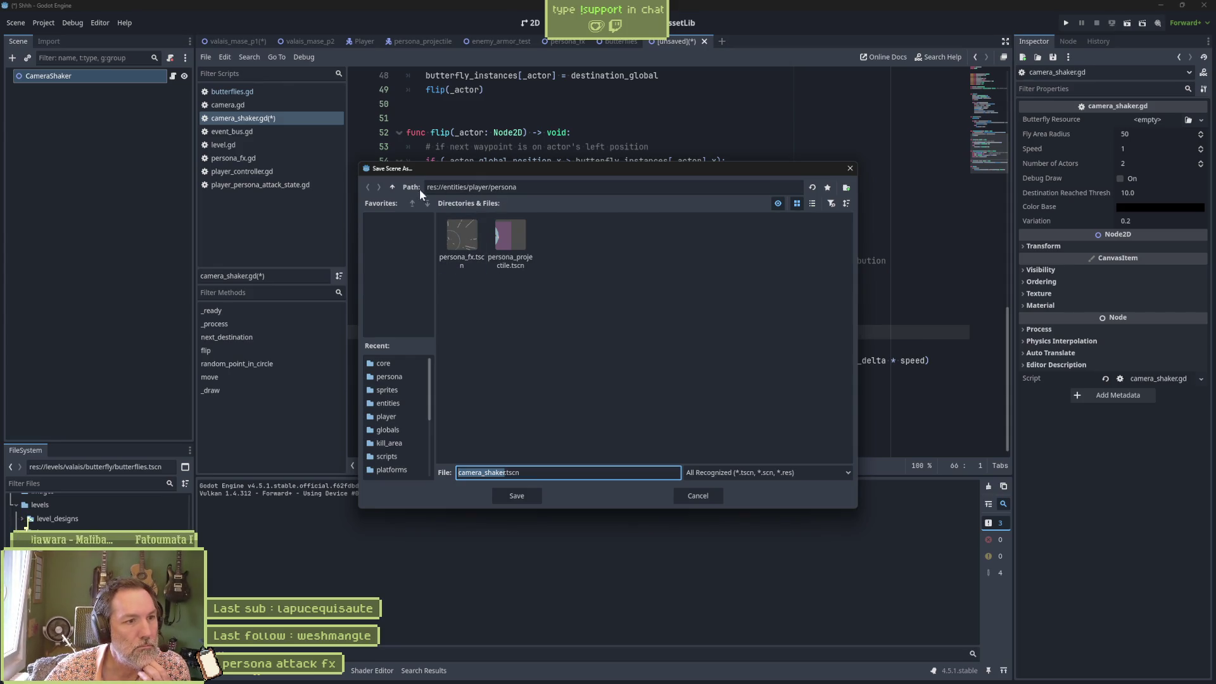
left_click(392, 187)
left_click(392, 187)
left_click(393, 188)
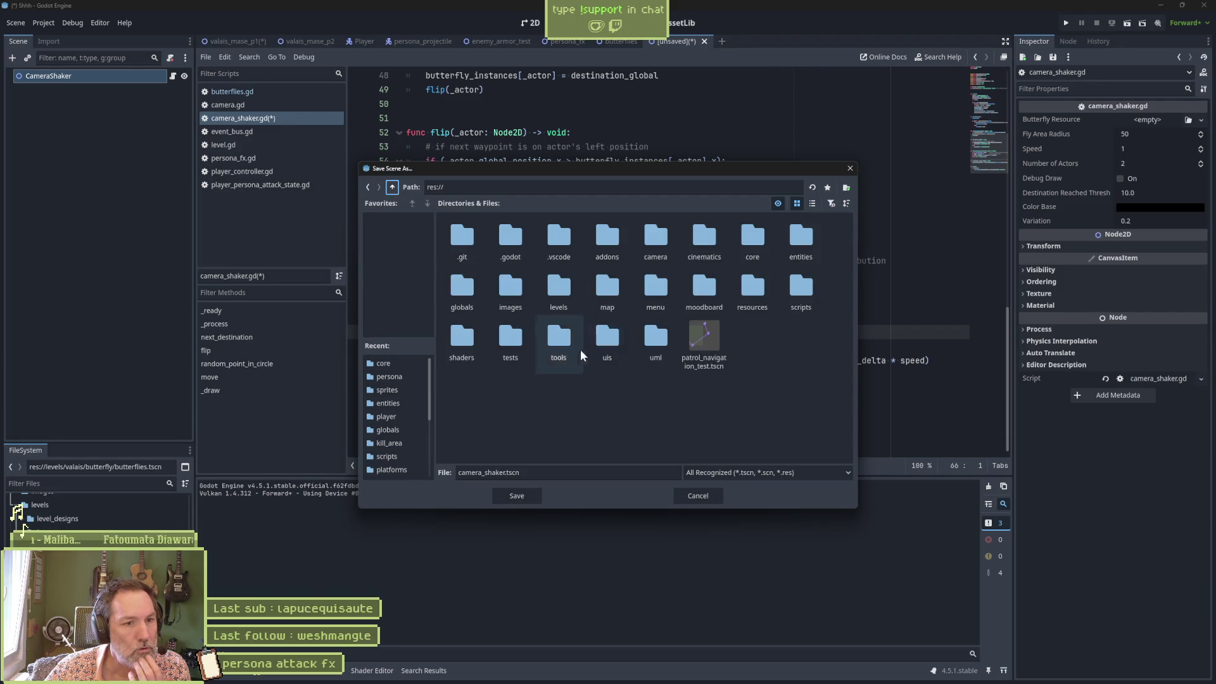
double_click(752, 239)
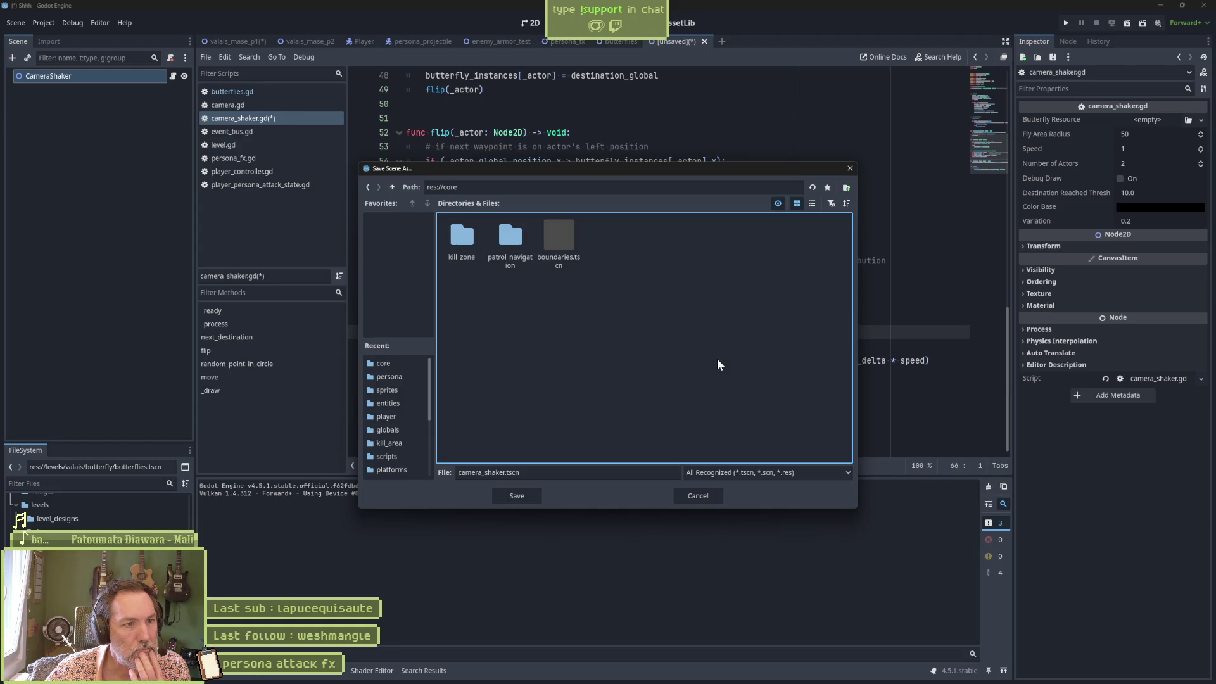
left_click(846, 188)
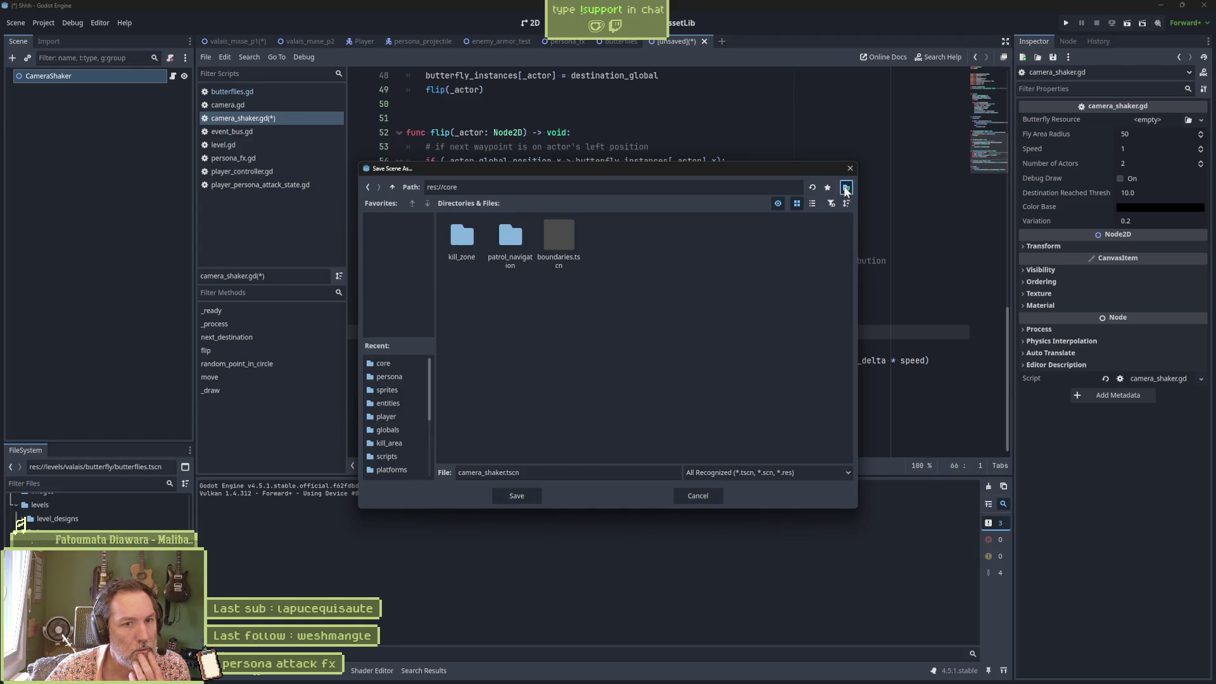
type("camera")
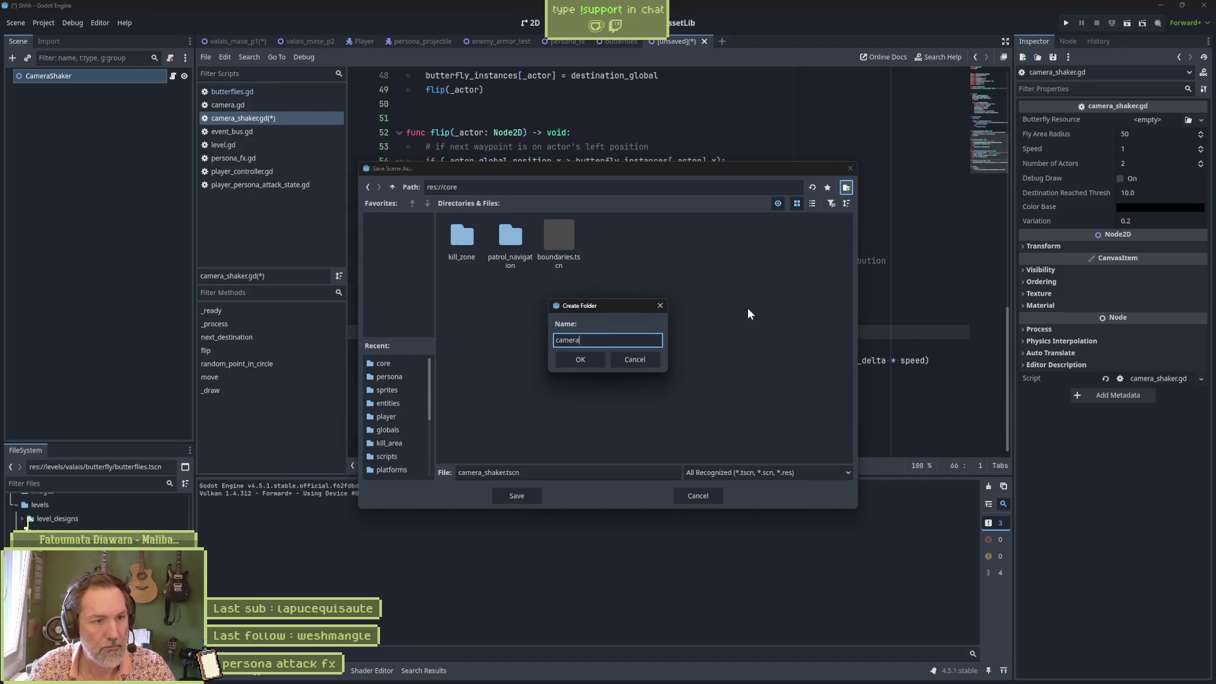
key("Return")
left_click(520, 496)
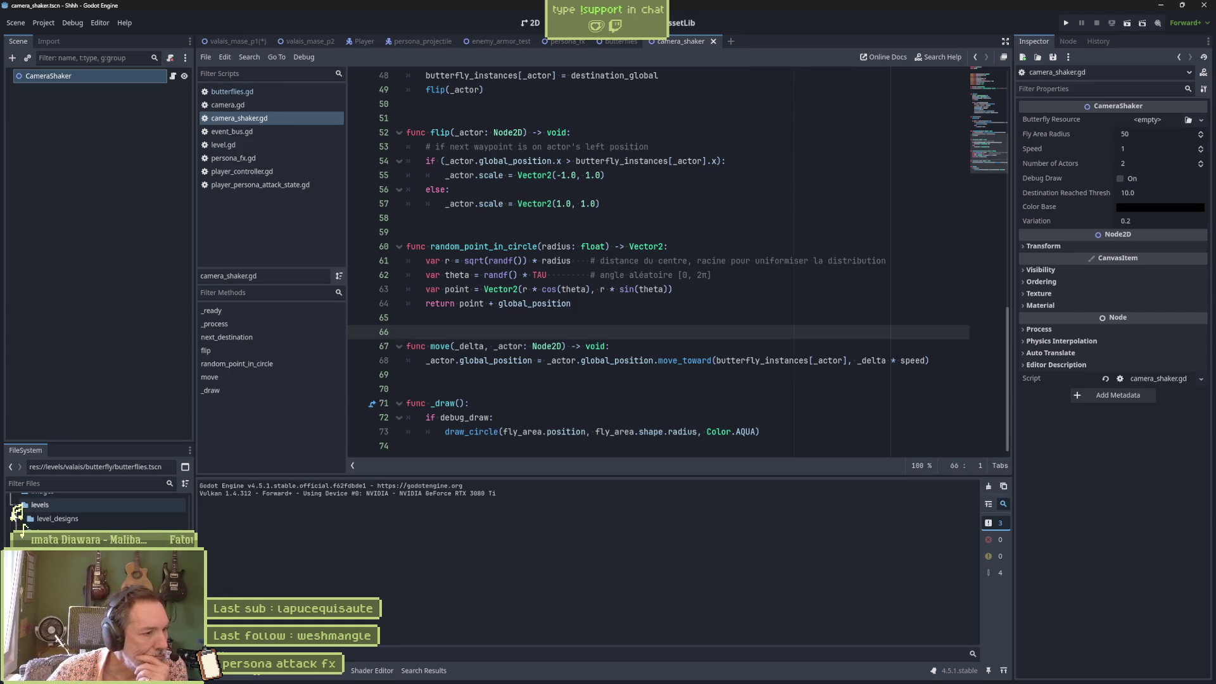
Move camera.gd into the core/camera folder and return to the valais_mase_p1 scene
left_click(16, 506)
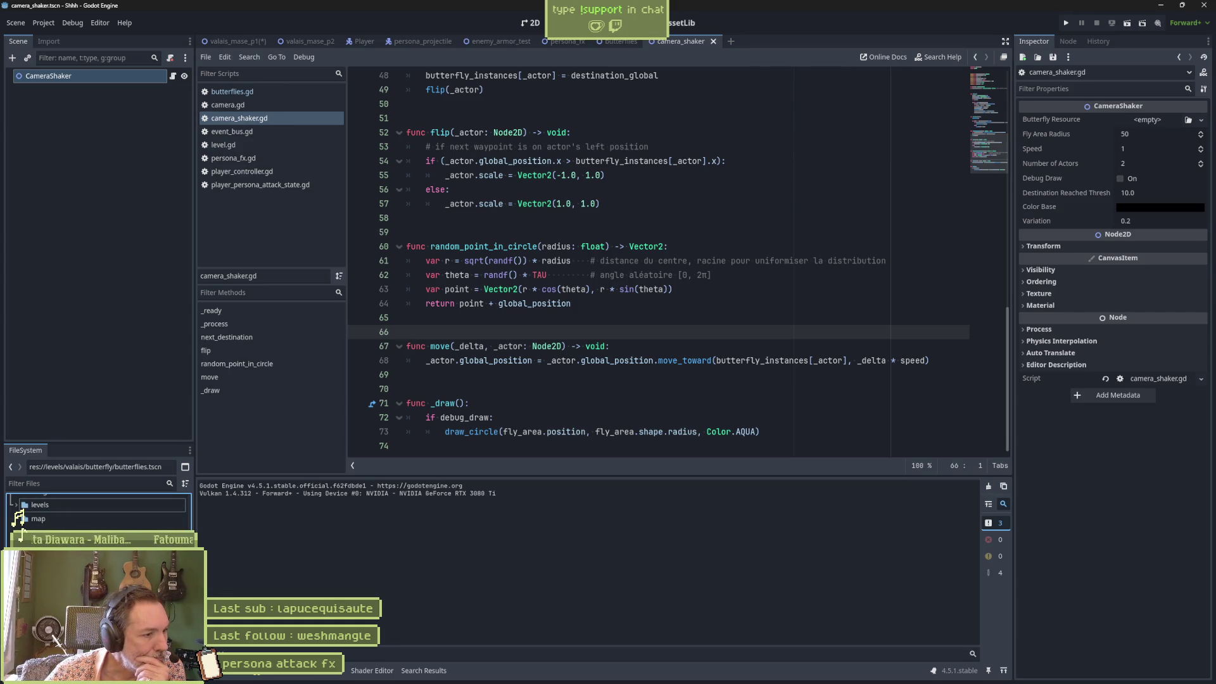
scroll(25, 526, "down", 5)
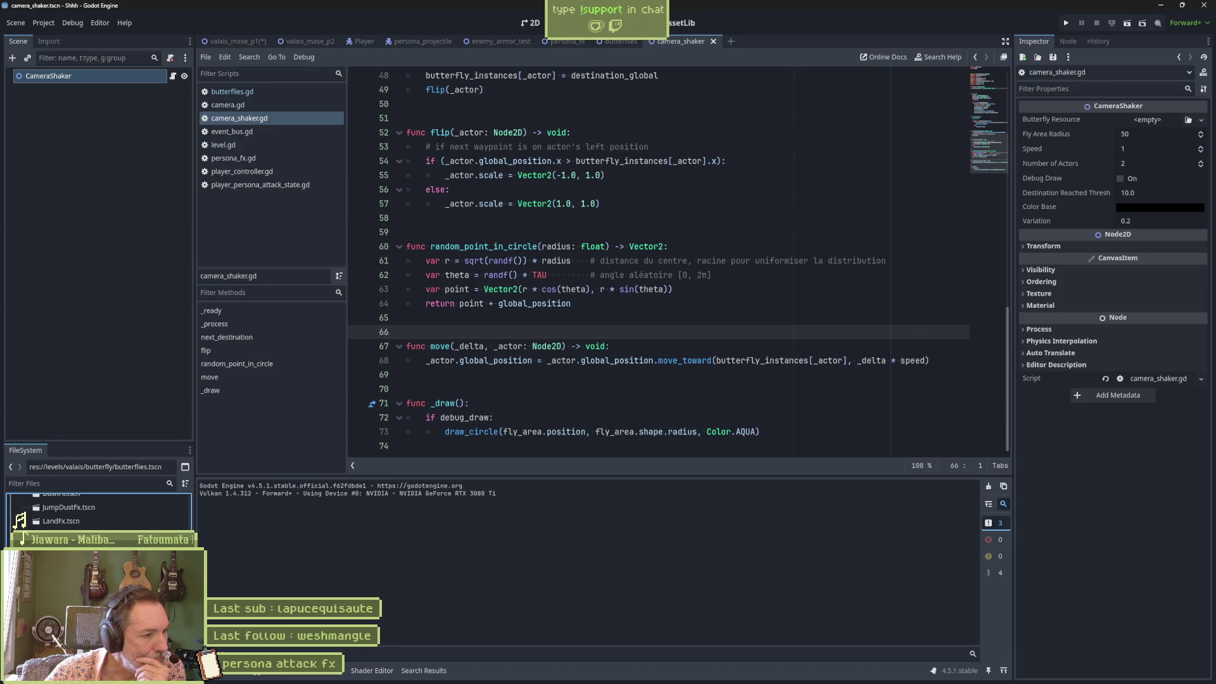
scroll(28, 523, "up", 10)
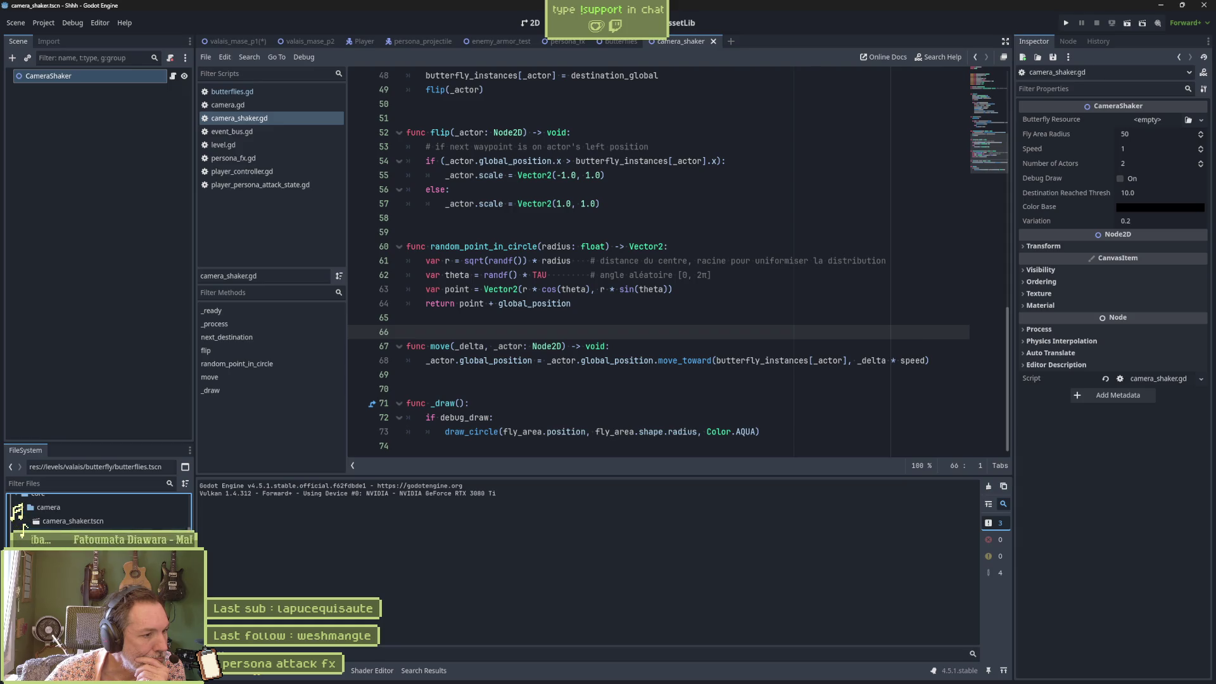
mouse_move(57, 536)
left_mouse_down()
mouse_move(60, 515)
mouse_move(21, 521)
left_mouse_up()
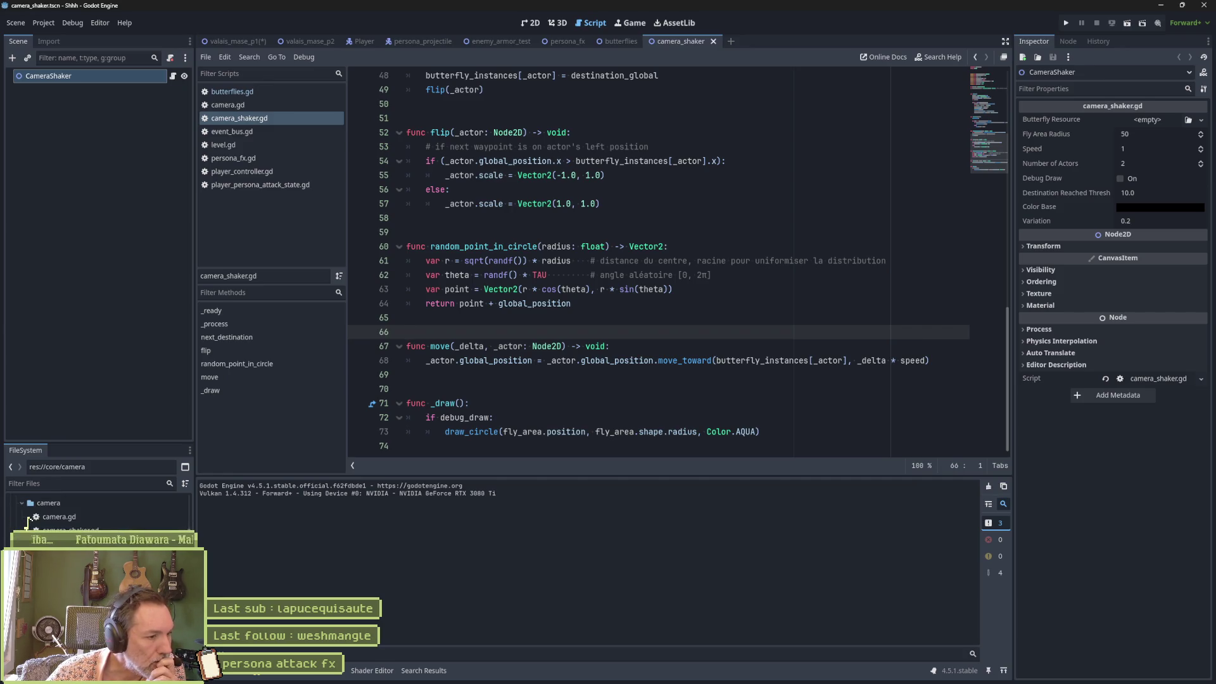
scroll(95, 513, "down", 1)
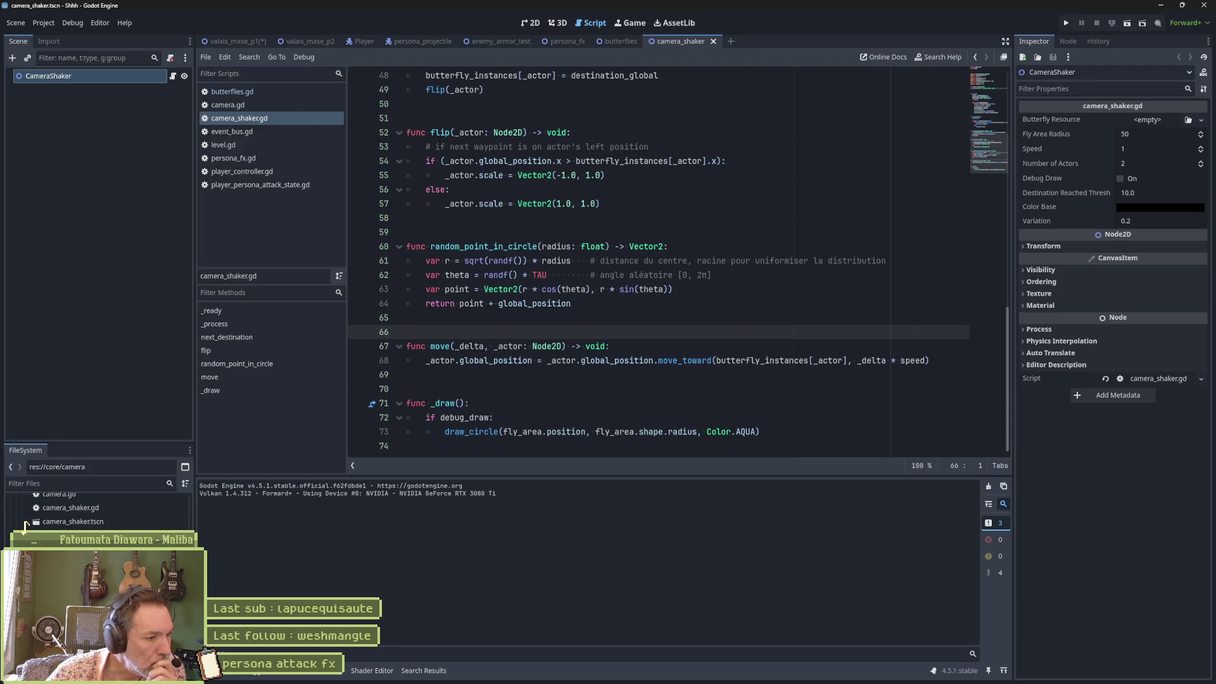
left_click(232, 39)
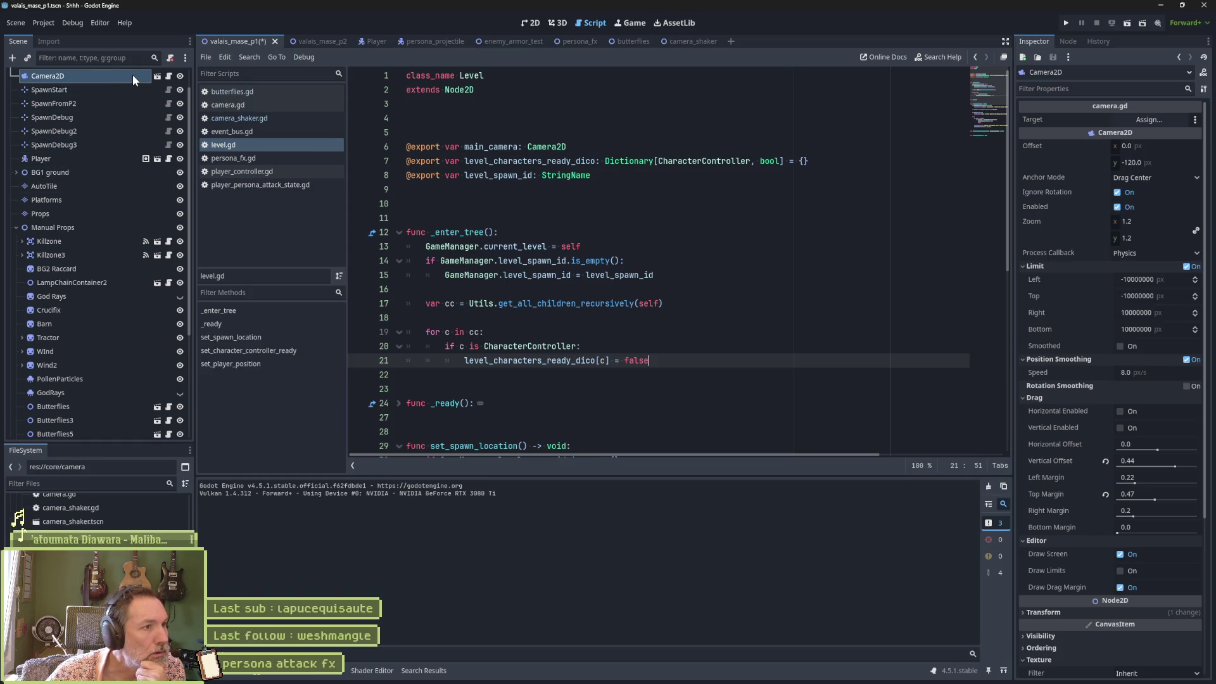
Reveal the Camera2D node's Cam.tscn scene file in the FileSystem dock
right_click(133, 75)
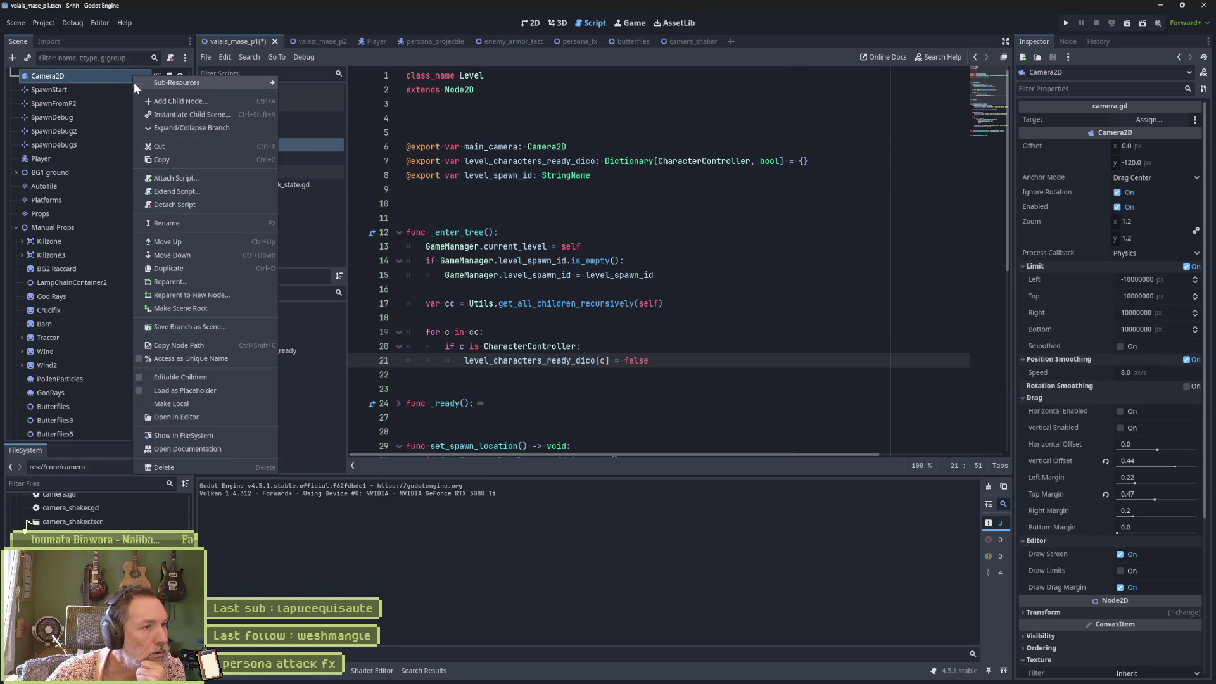
left_click(209, 435)
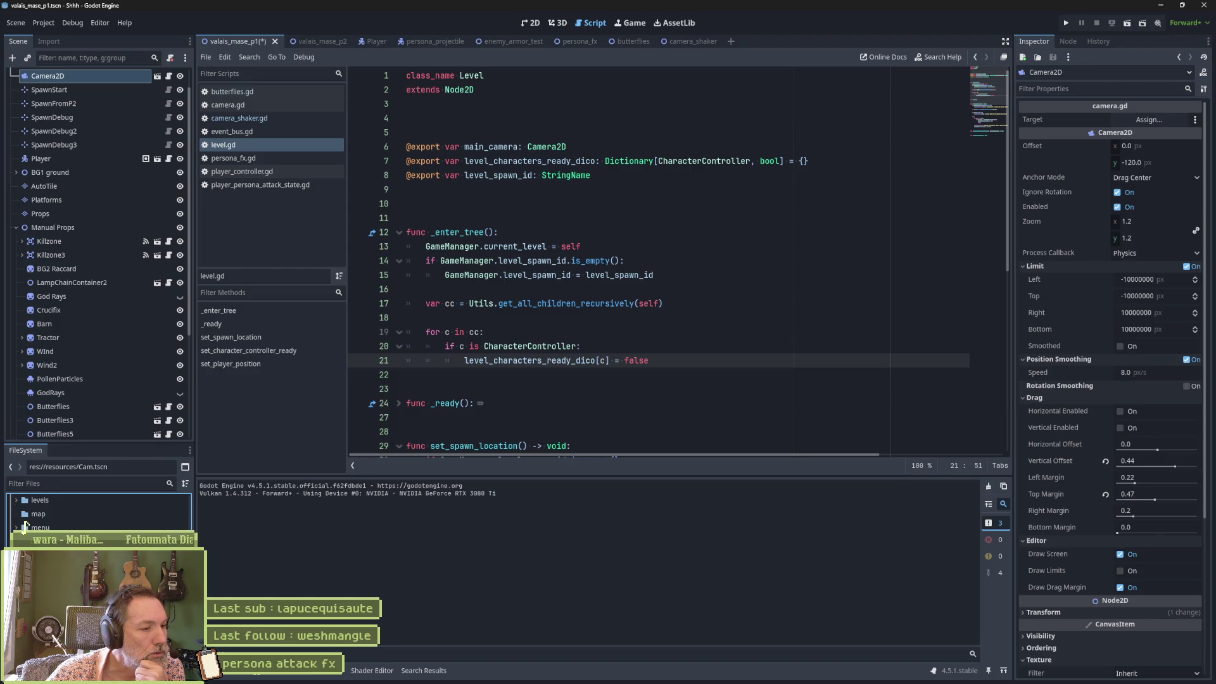
scroll(102, 513, "down", 1)
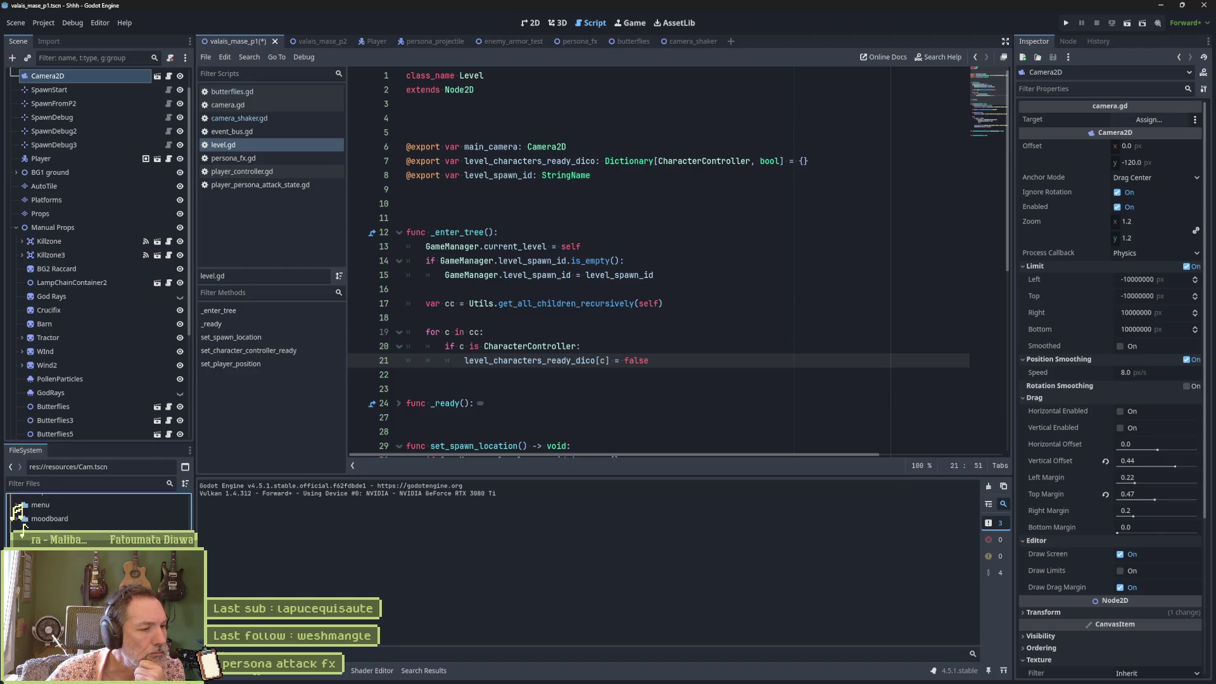
scroll(27, 524, "up", 1)
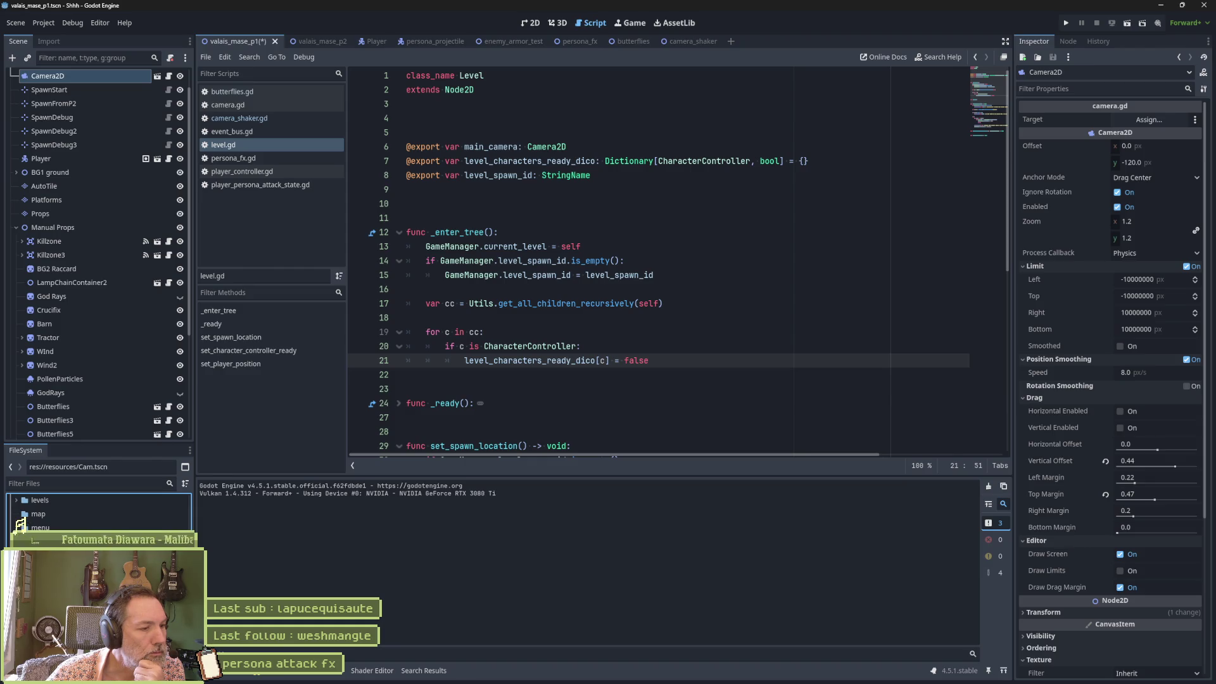
Save the valais_mase_p1 scene and start a project-wide Find in Files search
key("ctrl+s")
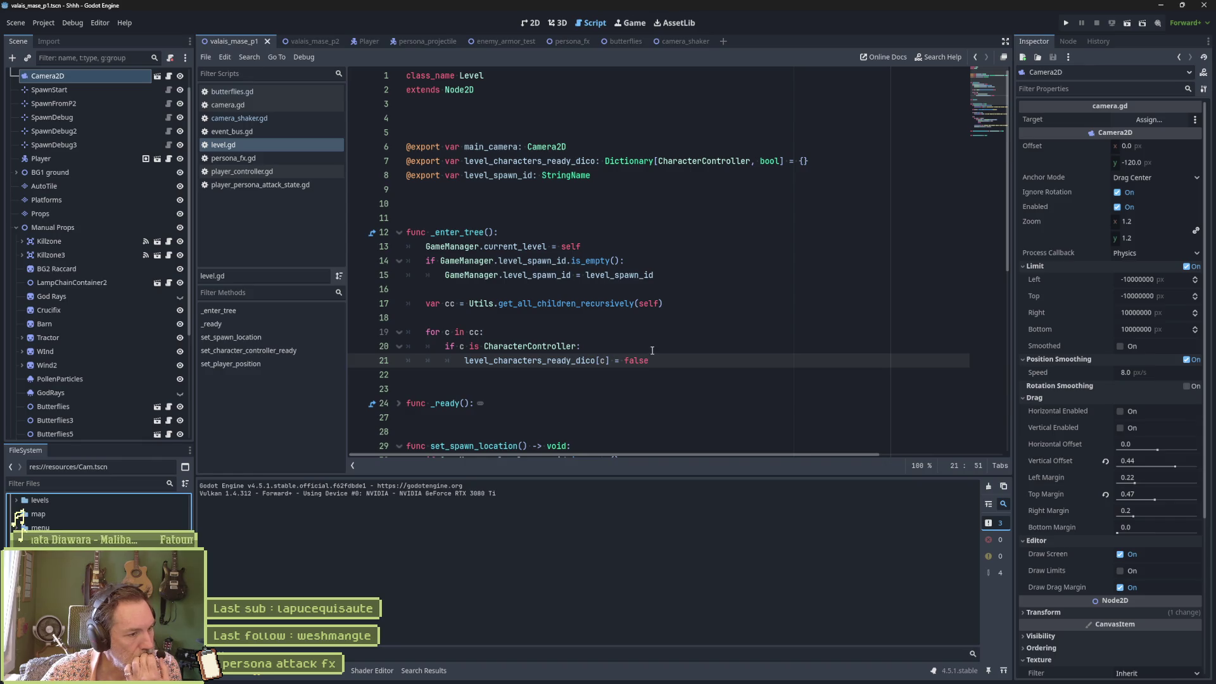
left_click(649, 343)
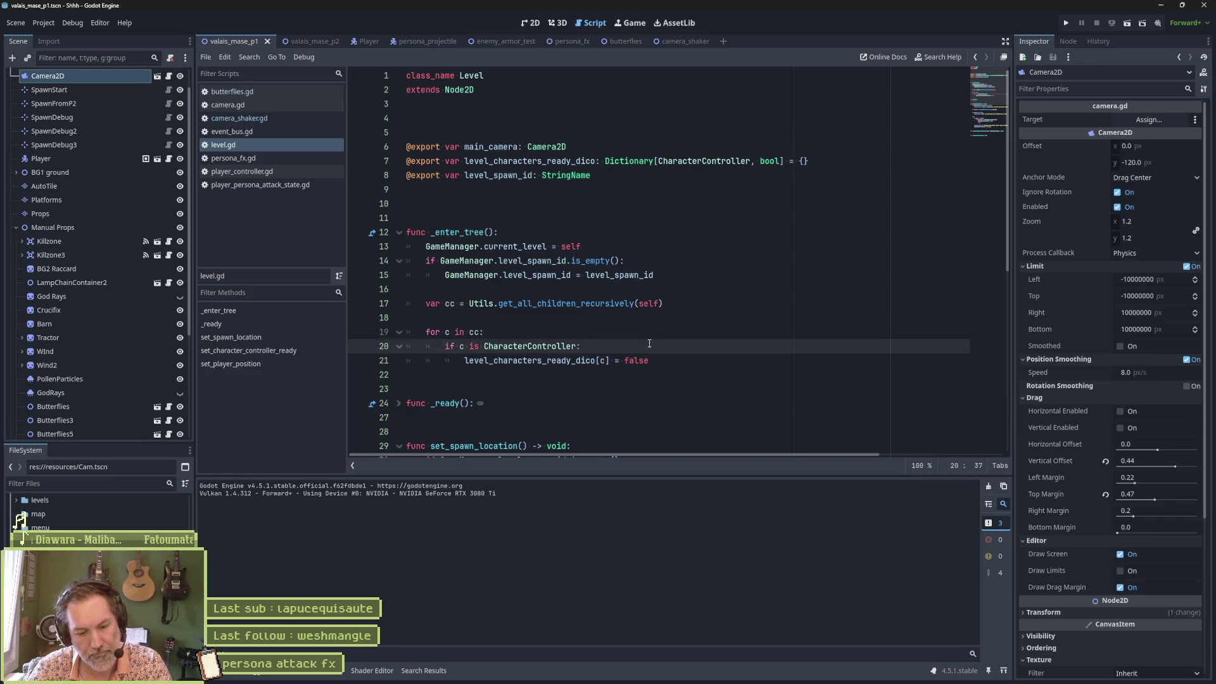
key("ctrl+shift+f")
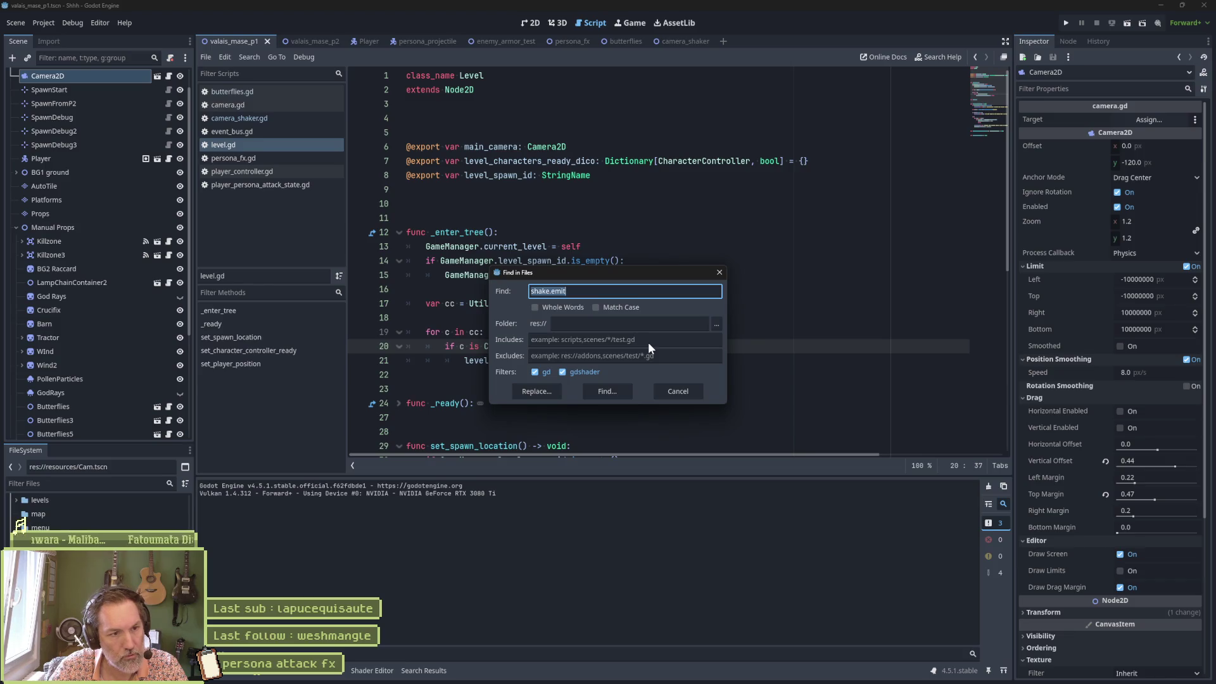
type("resources")
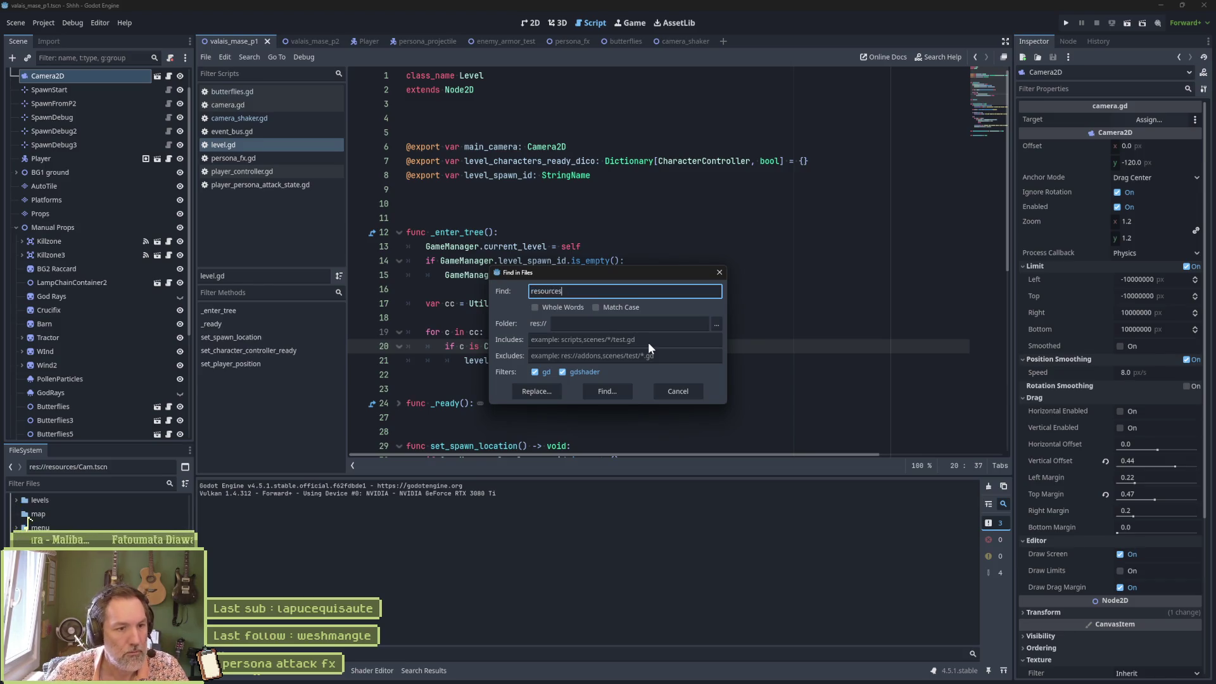
left_click(602, 393)
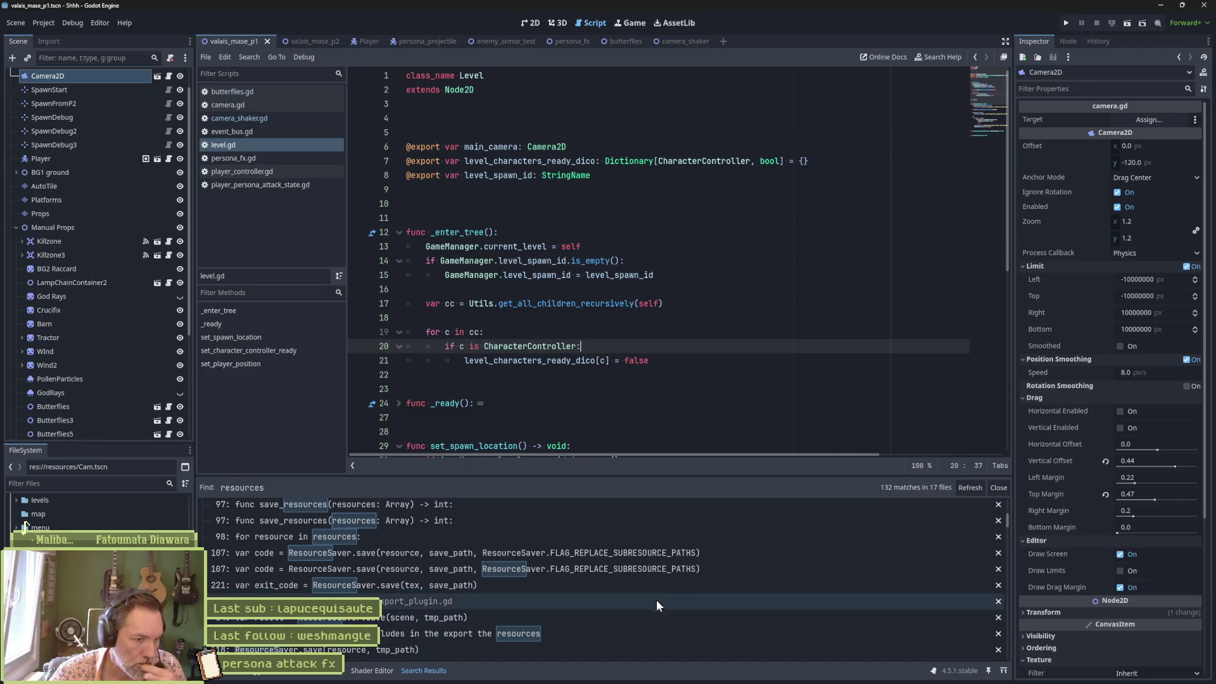
scroll(667, 583, "up", 10)
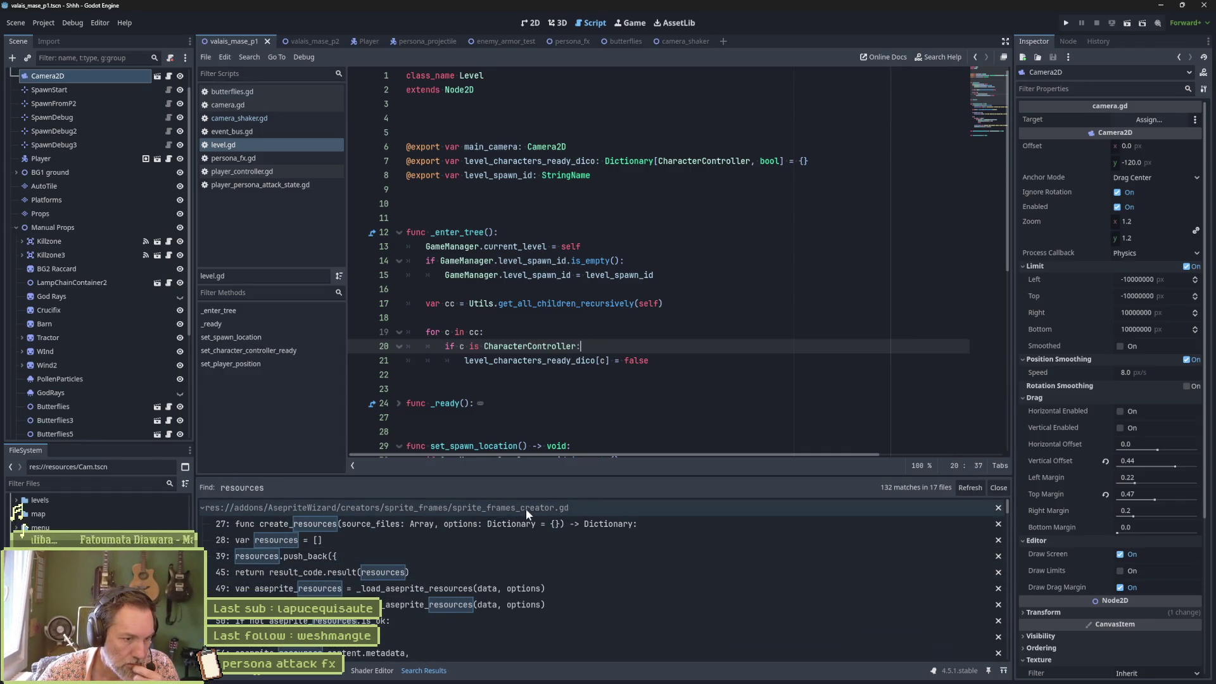
left_click(526, 508)
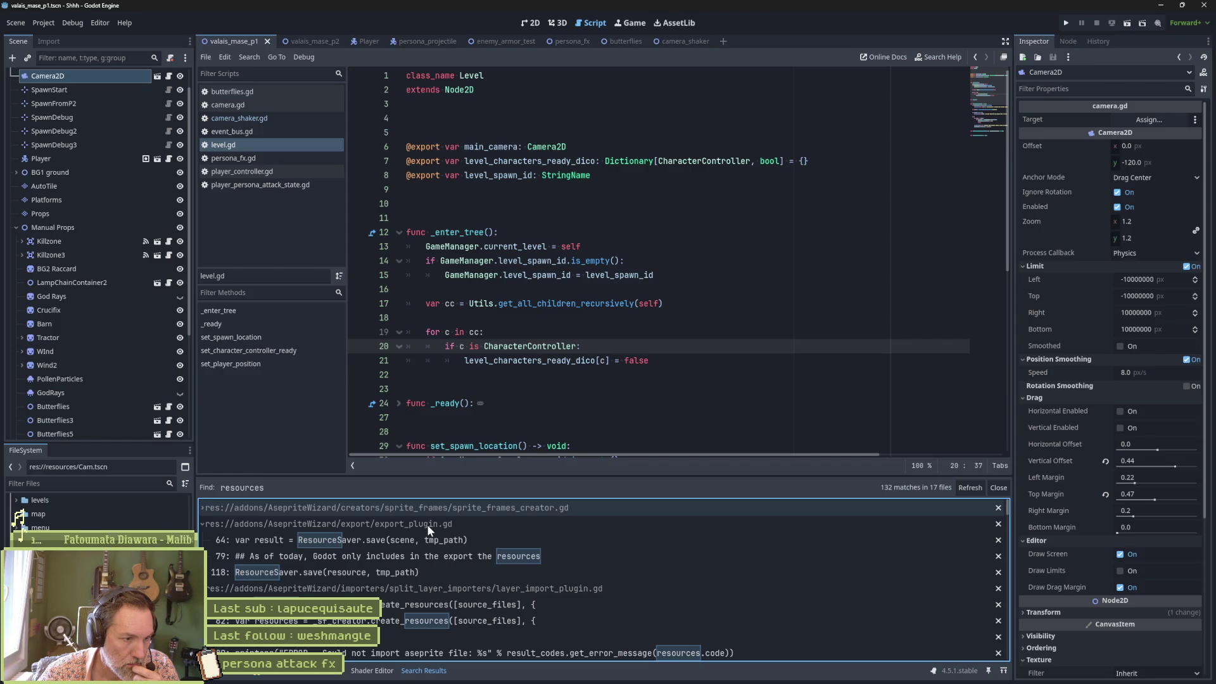
left_click(483, 523)
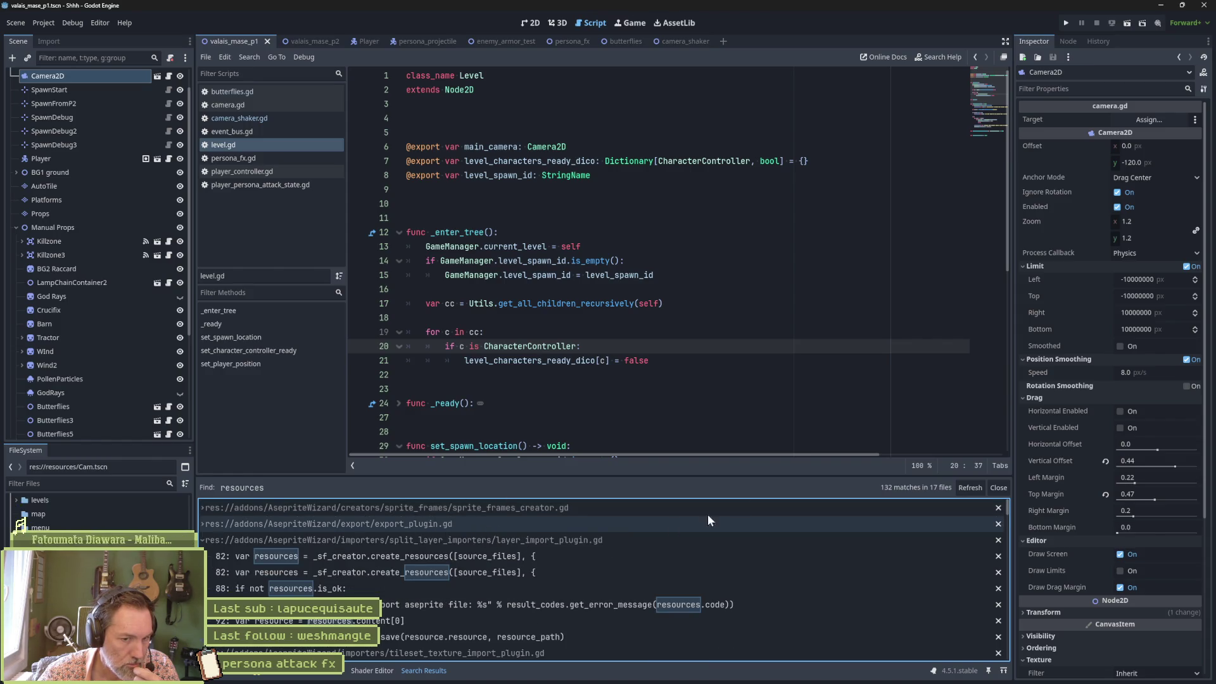
left_click(997, 487)
left_click(557, 318)
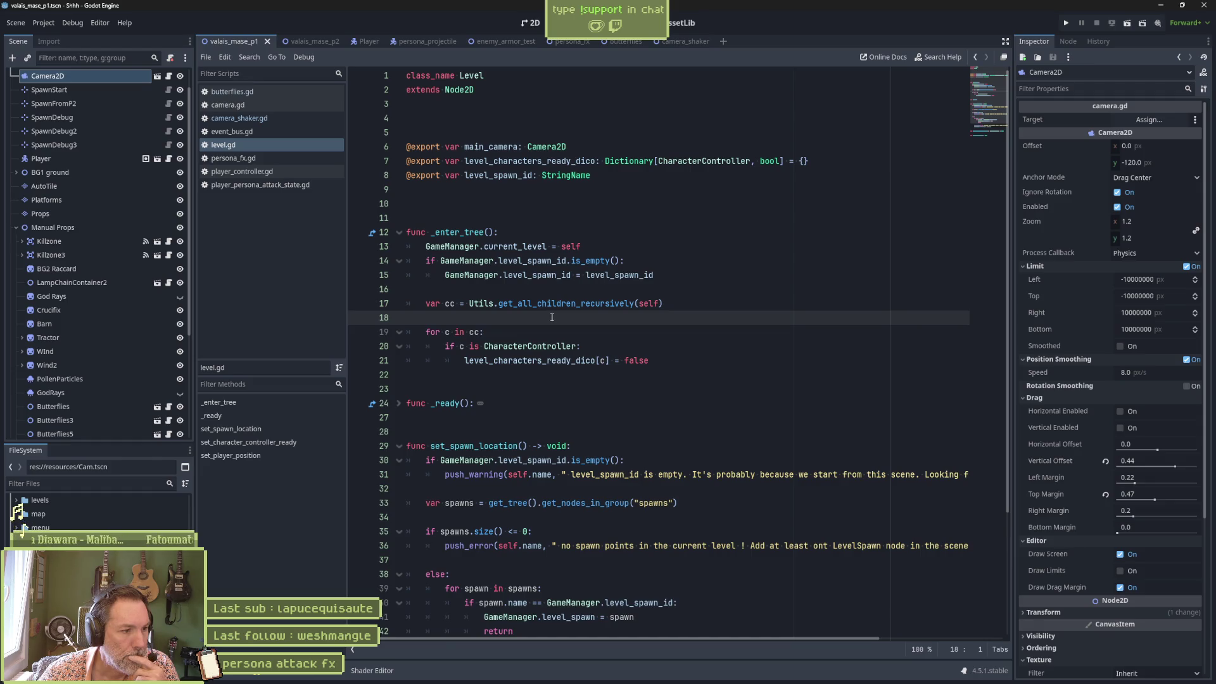
scroll(24, 527, "up", 3)
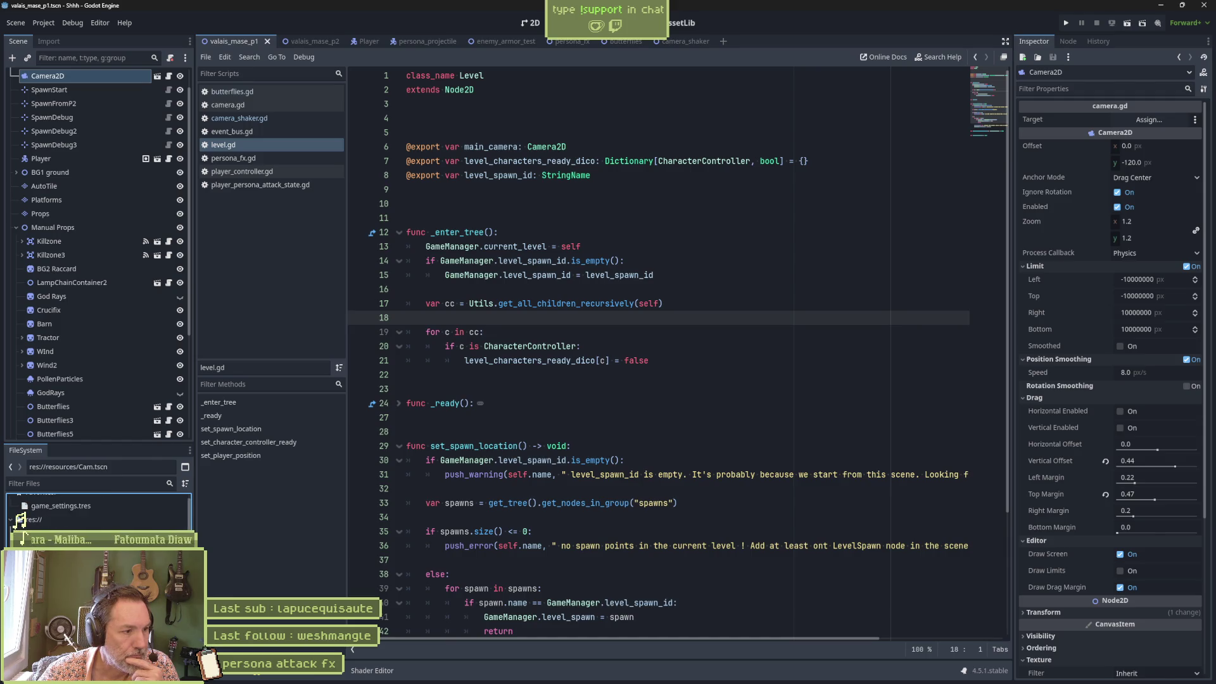
scroll(24, 524, "down", 5)
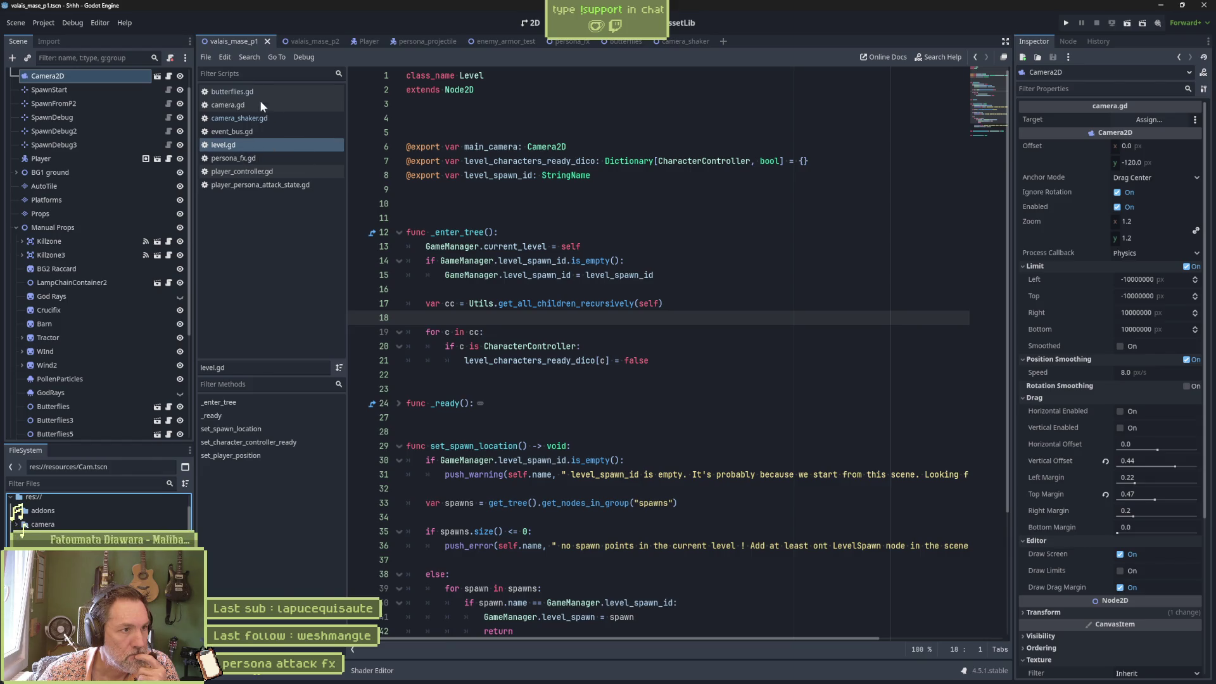
Close level.gd, butterflies.gd, event_bus.gd, persona_fx.gd and the player scripts, then open Cam.tscn
key("ctrl+w")
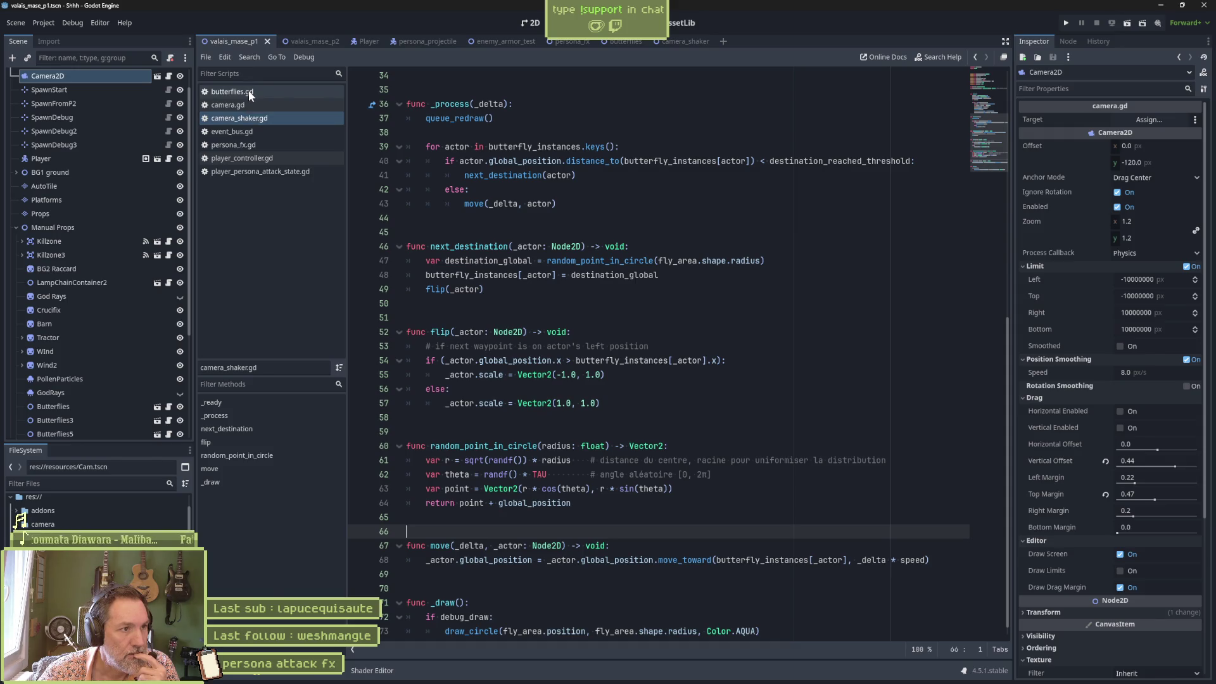
middle_click(248, 90)
middle_click(246, 120)
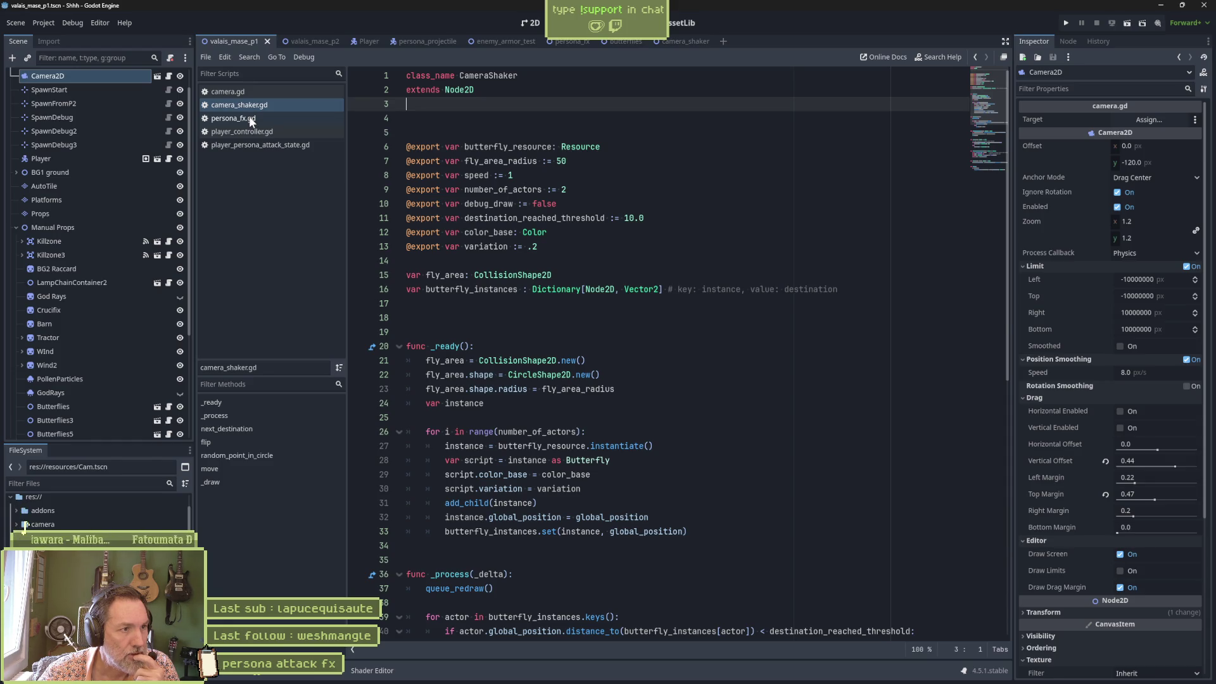
middle_click(249, 117)
middle_click(249, 116)
middle_click(249, 116)
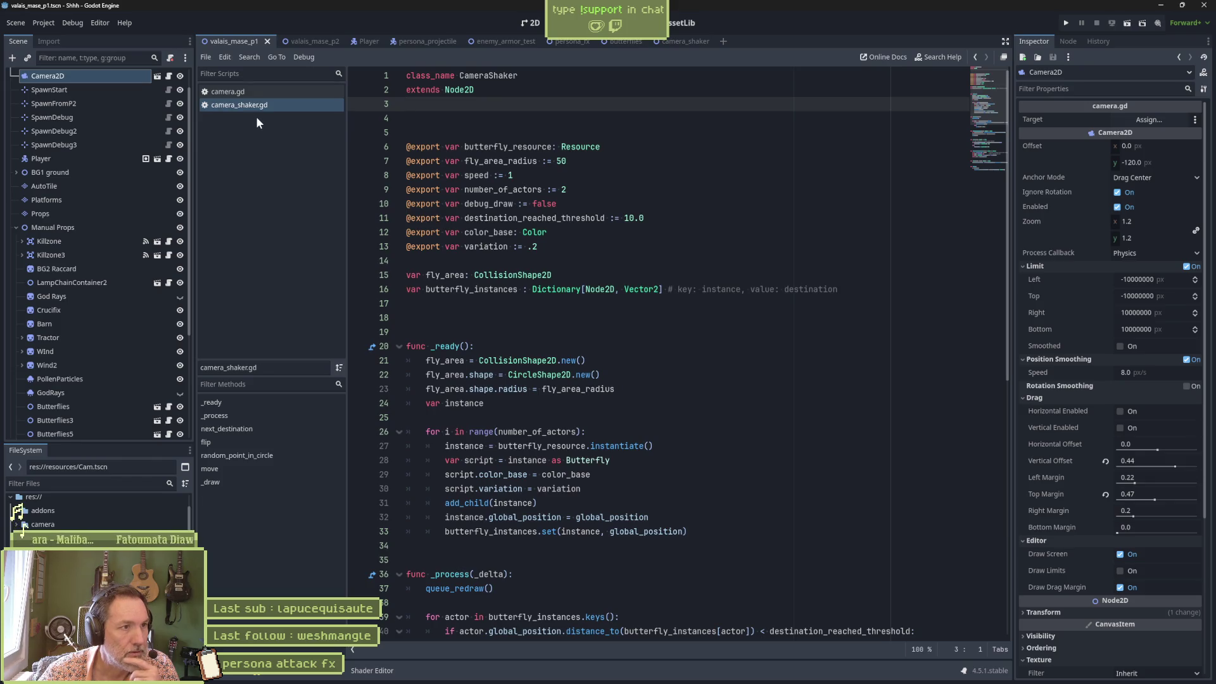
left_click(437, 118)
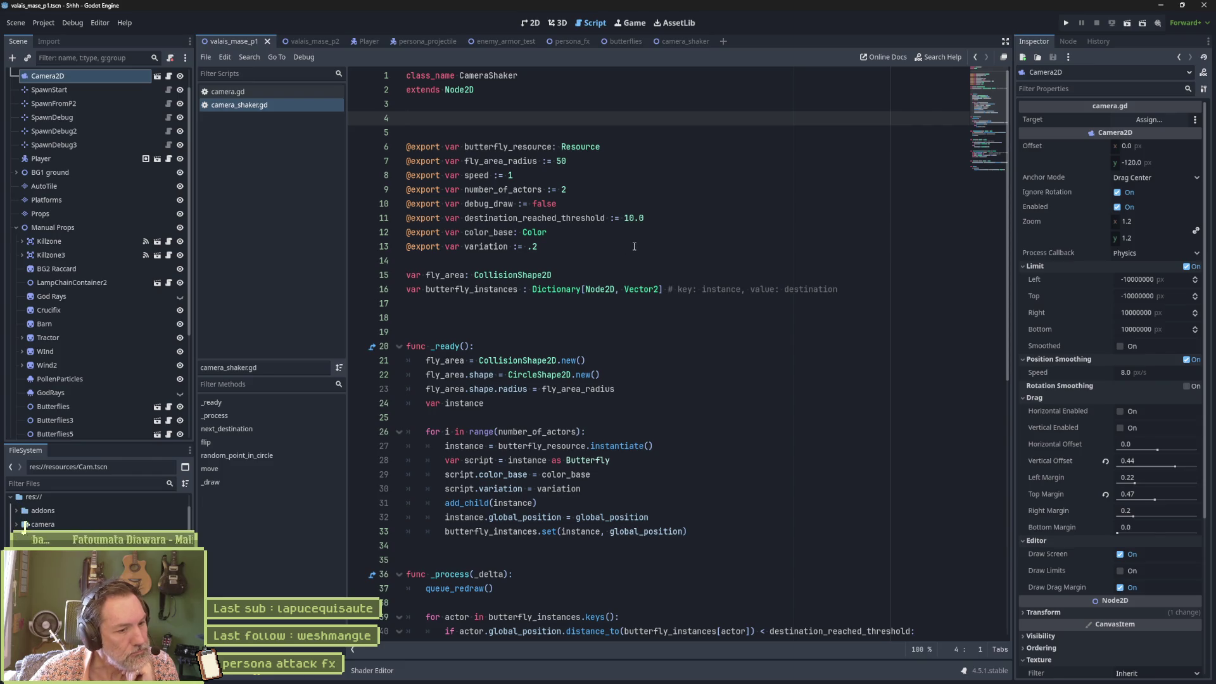
left_click(157, 76)
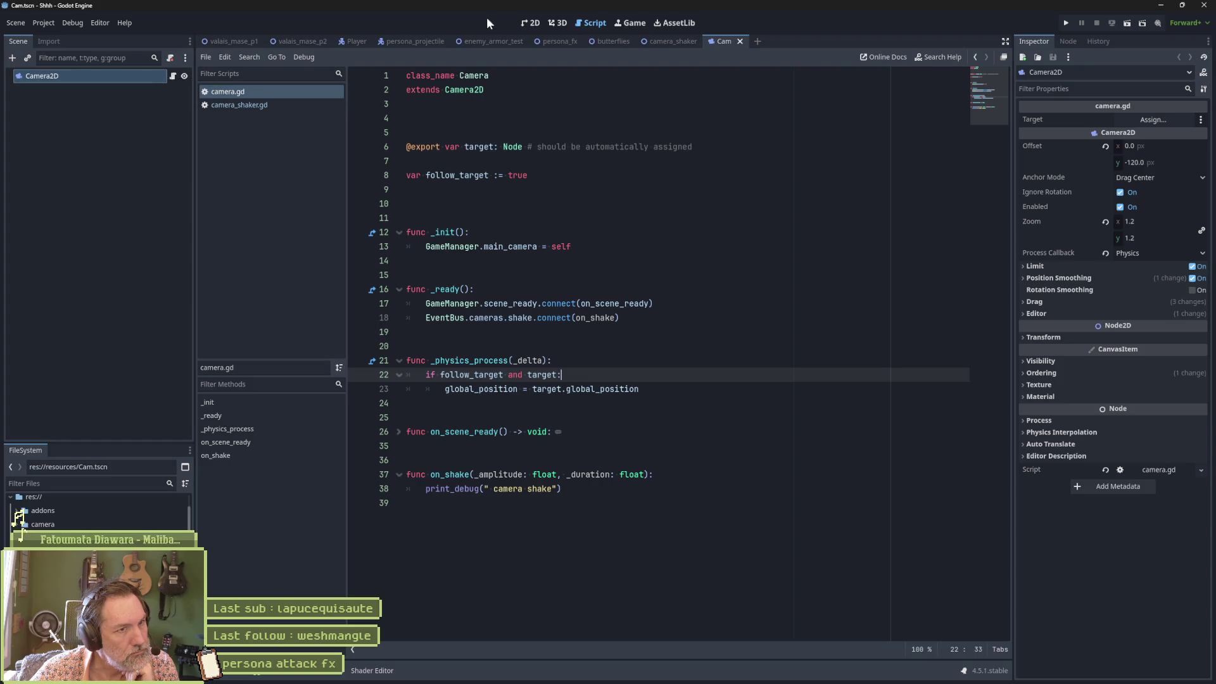
Switch to the 2D view and frame the Cam scene's Camera2D in the viewport
left_click(528, 22)
key("f")
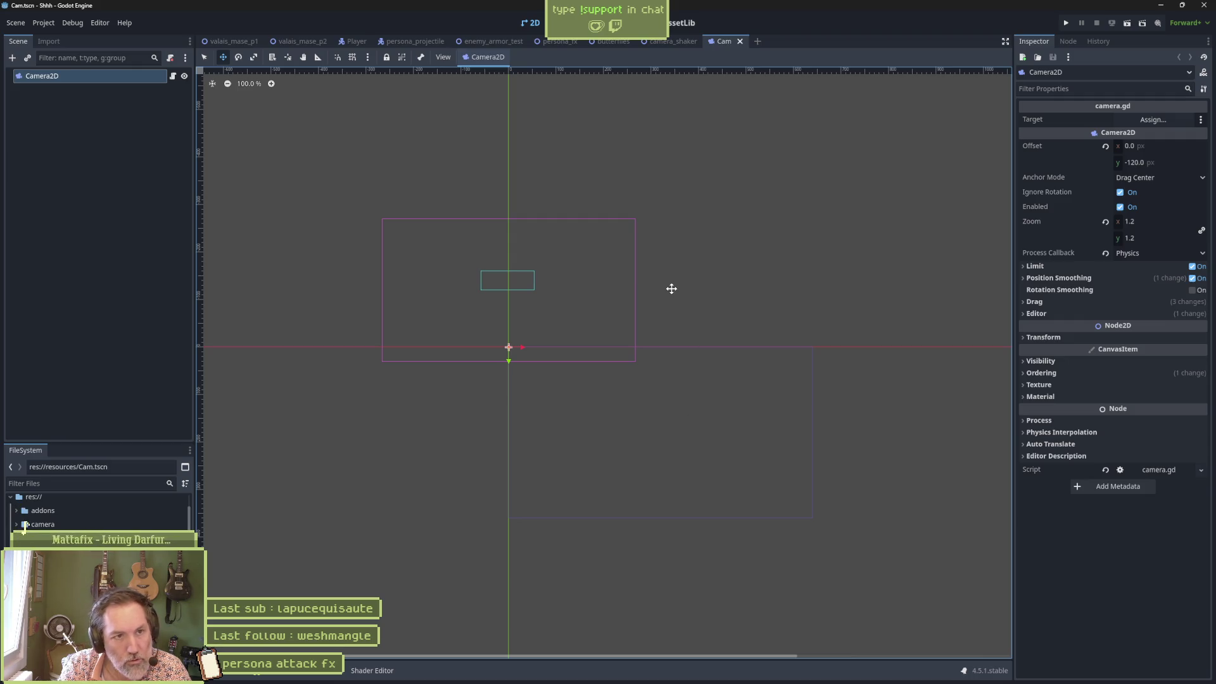
Bring camera.gd back up in the Script workspace
left_click(595, 22)
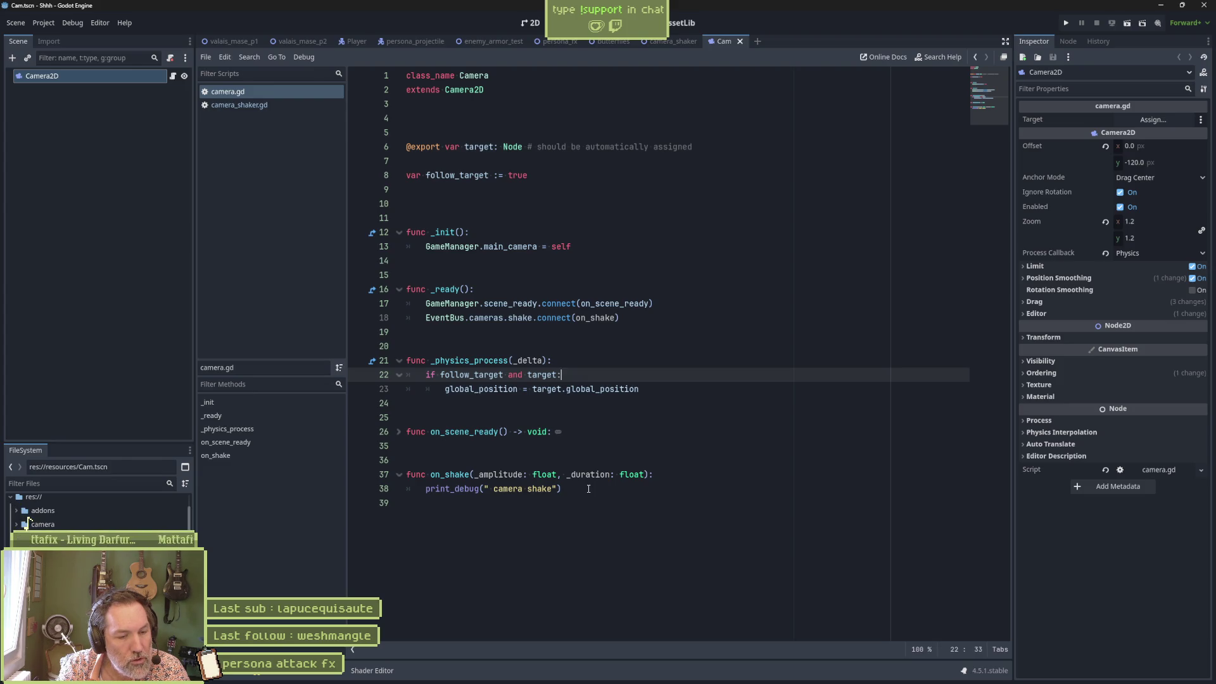
Add 'var shake_origin_global_position: Vector2' on line 9 of camera.gd, below follow_target
left_click(588, 489)
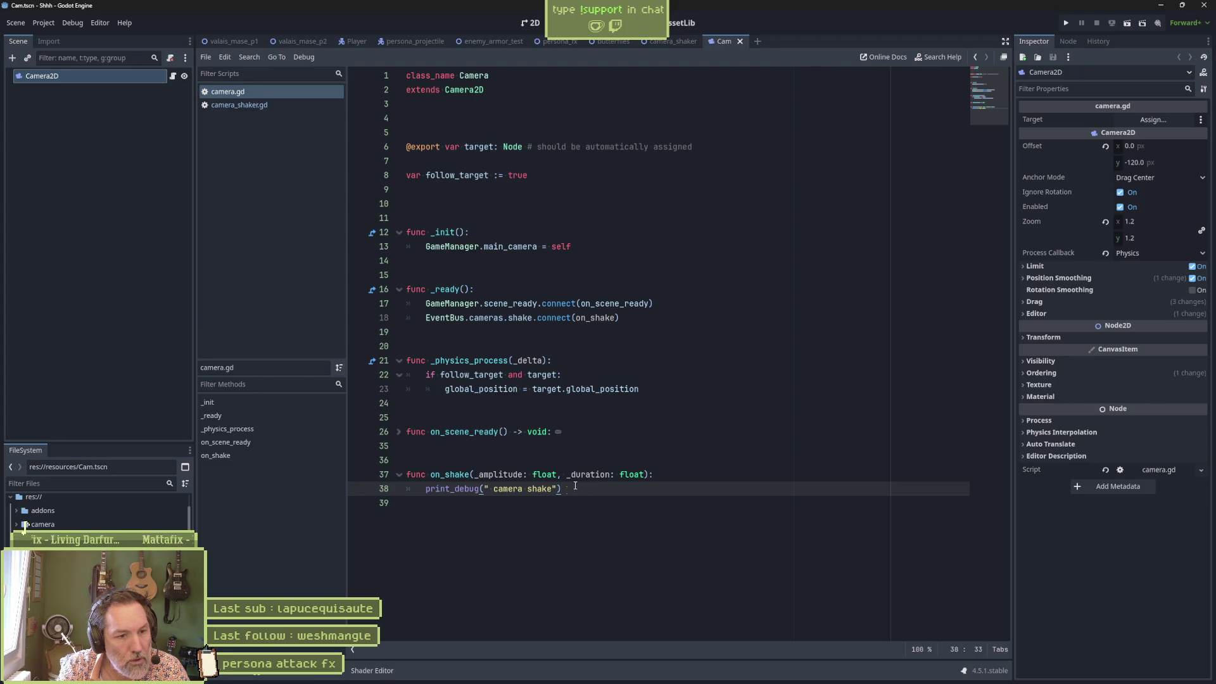
left_click(530, 177)
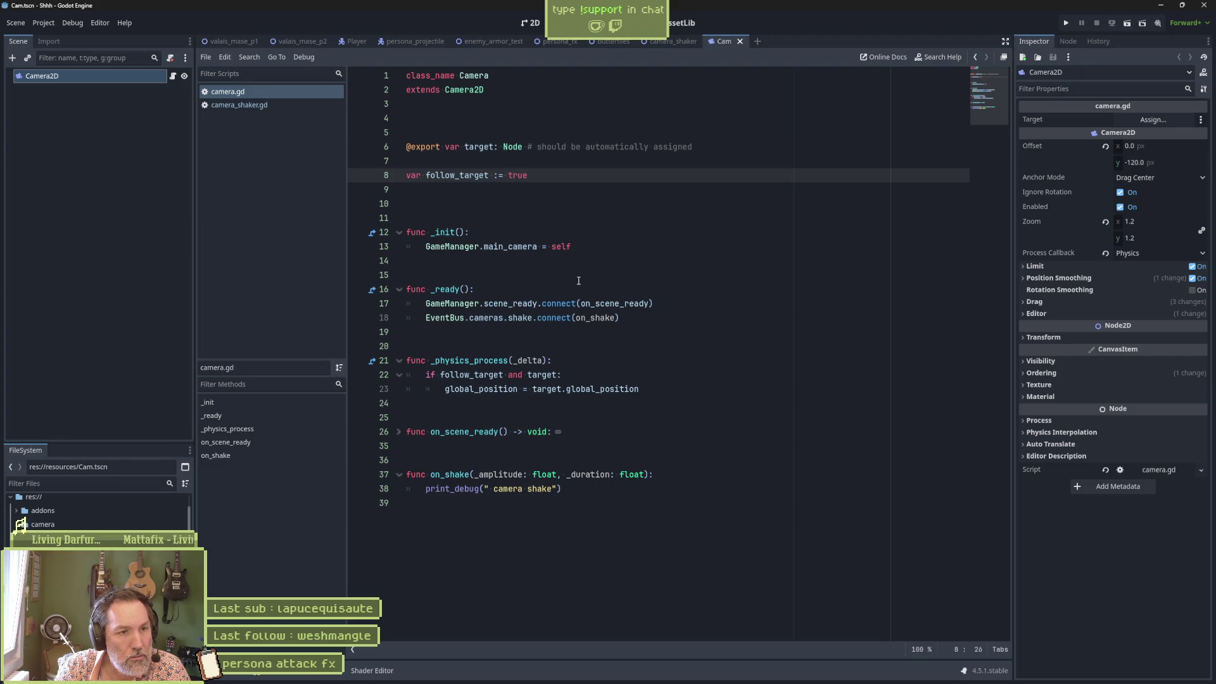
key("Return")
type("var ")
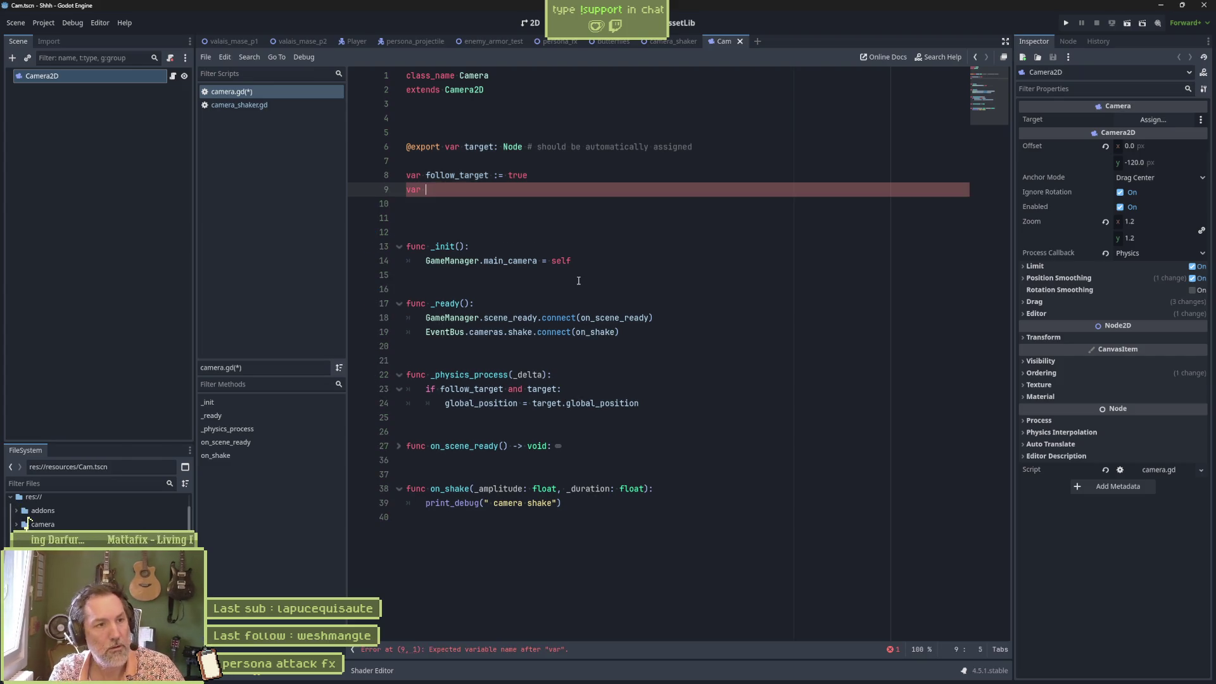
type("shake_start")
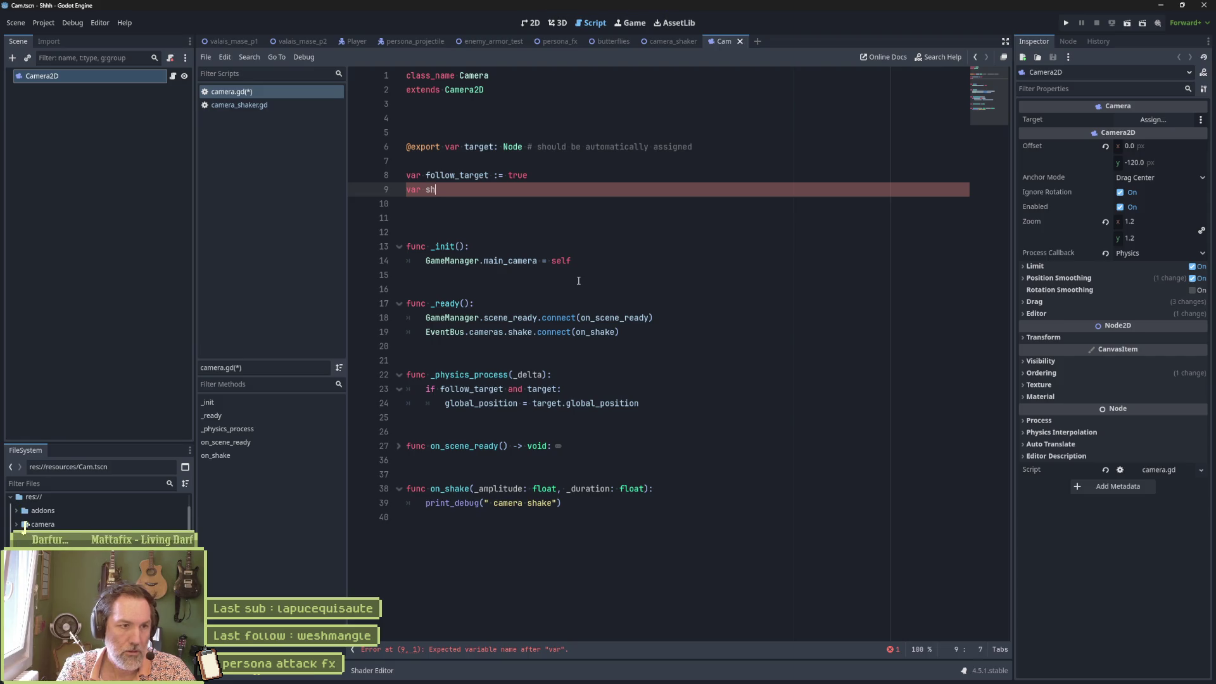
key("BackSpace")
key("BackSpace")
key("BackSpace")
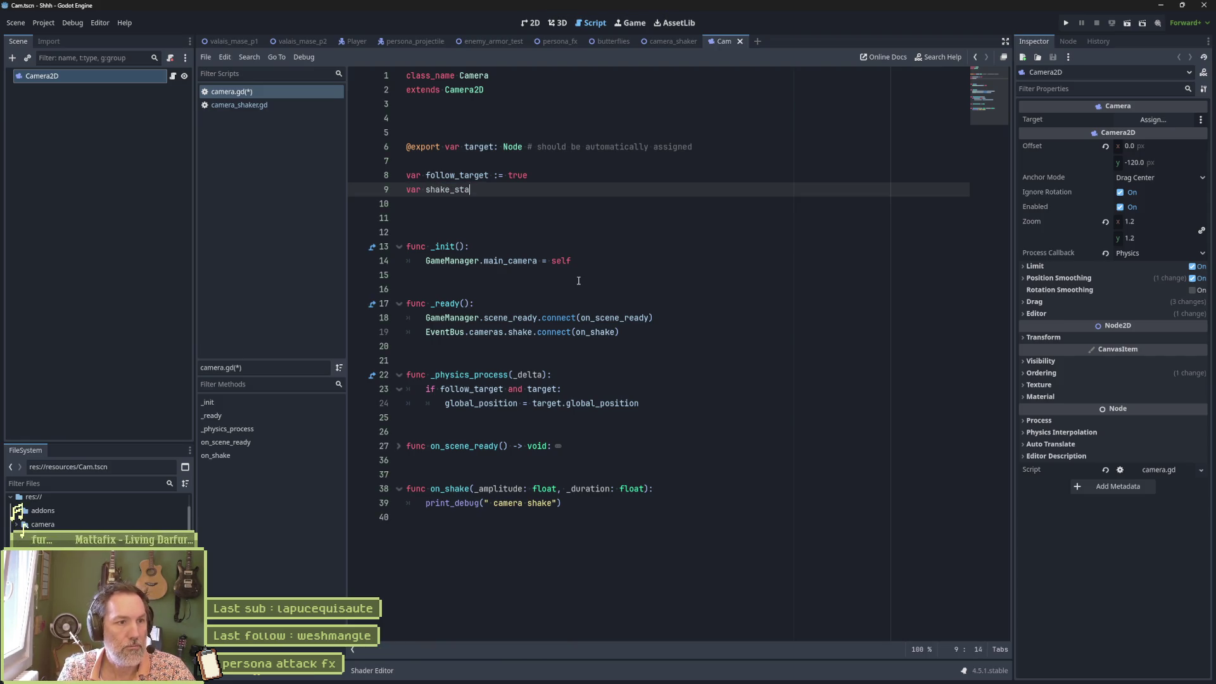
type("oni")
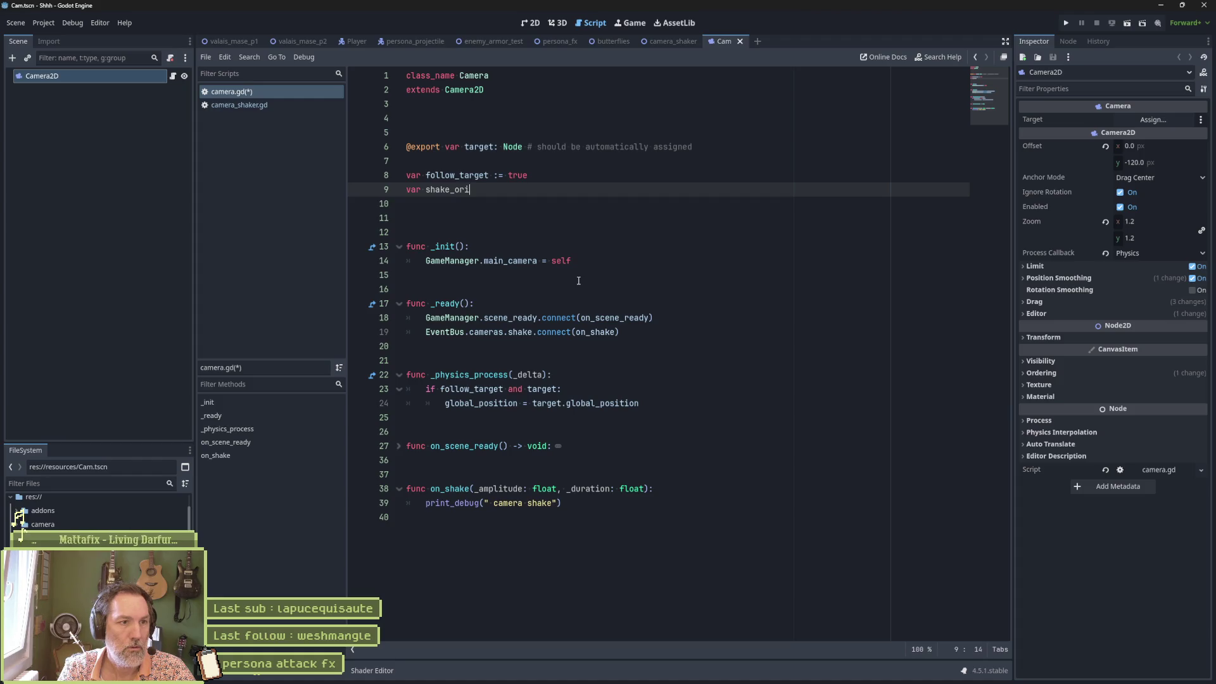
key("BackSpace")
key("BackSpace")
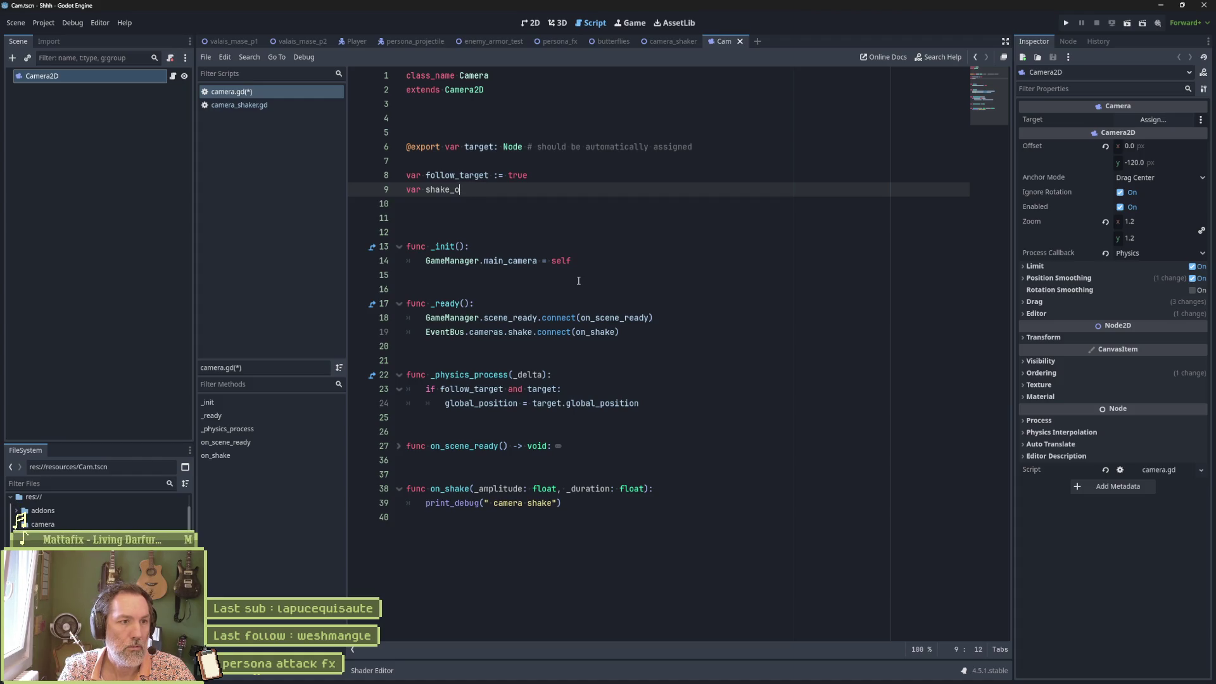
type("rigin_position")
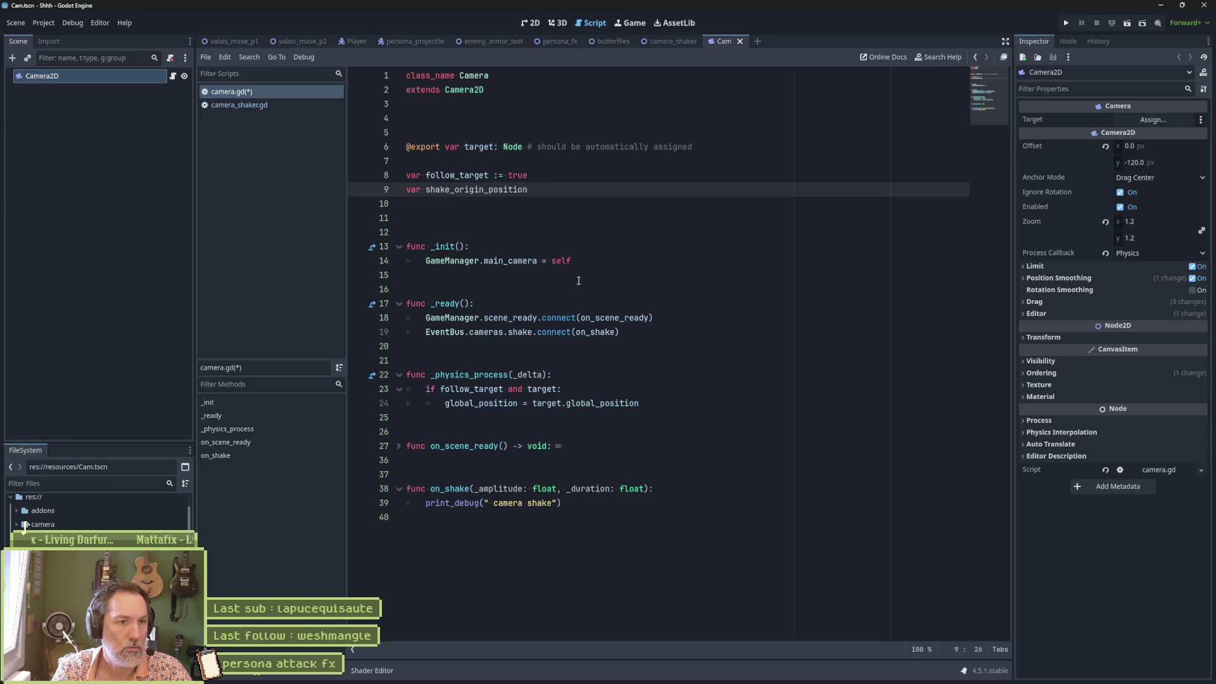
key("BackSpace")
key("BackSpace")
key("BackSpace")
key("BackSpace")
key("BackSpace")
key("BackSpace")
key("BackSpace")
key("BackSpace")
type("global_position")
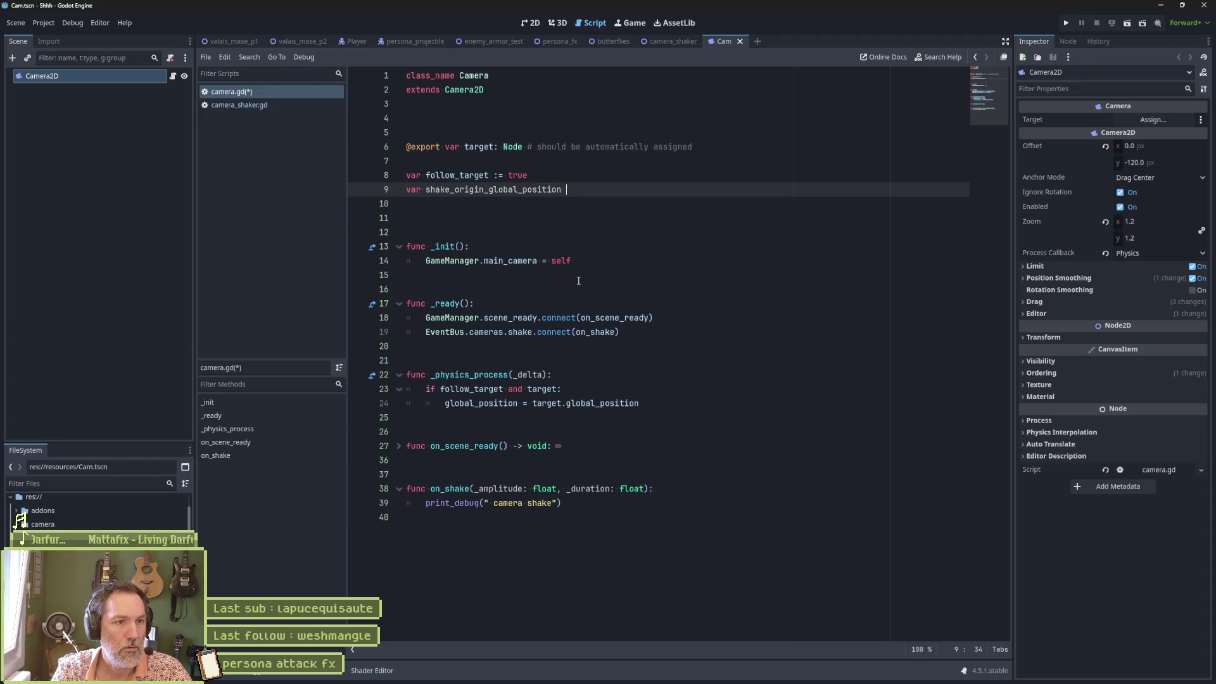
key("BackSpace")
type(": Vec")
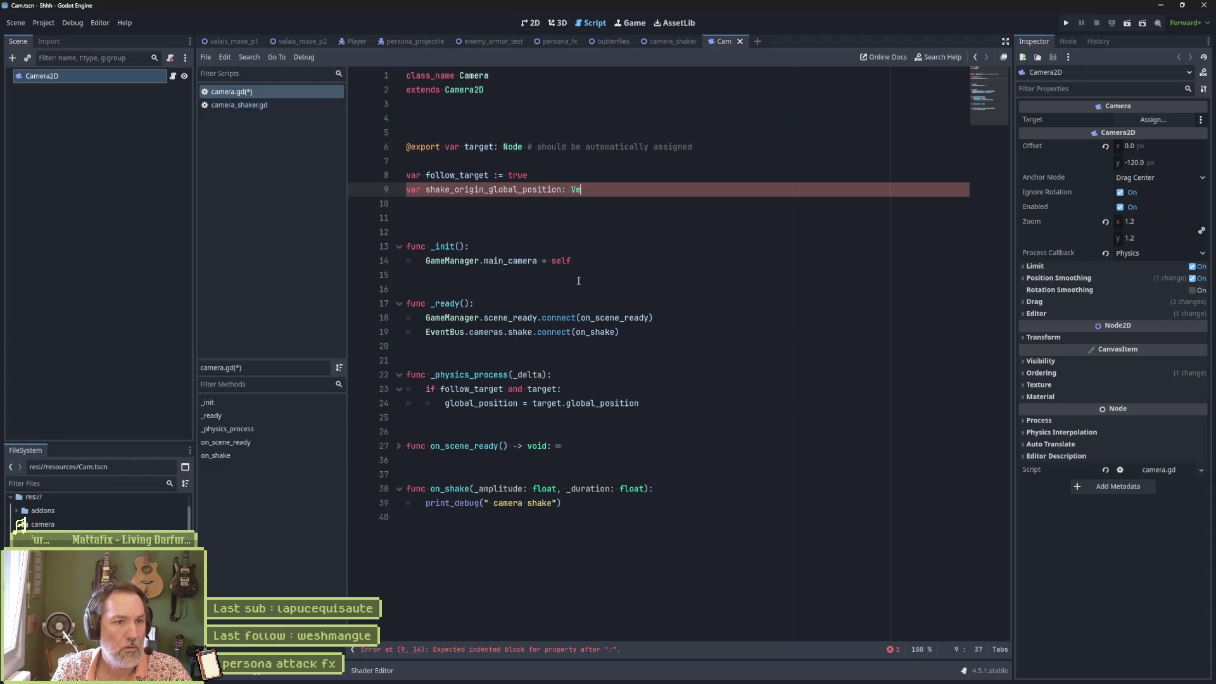
key("Return")
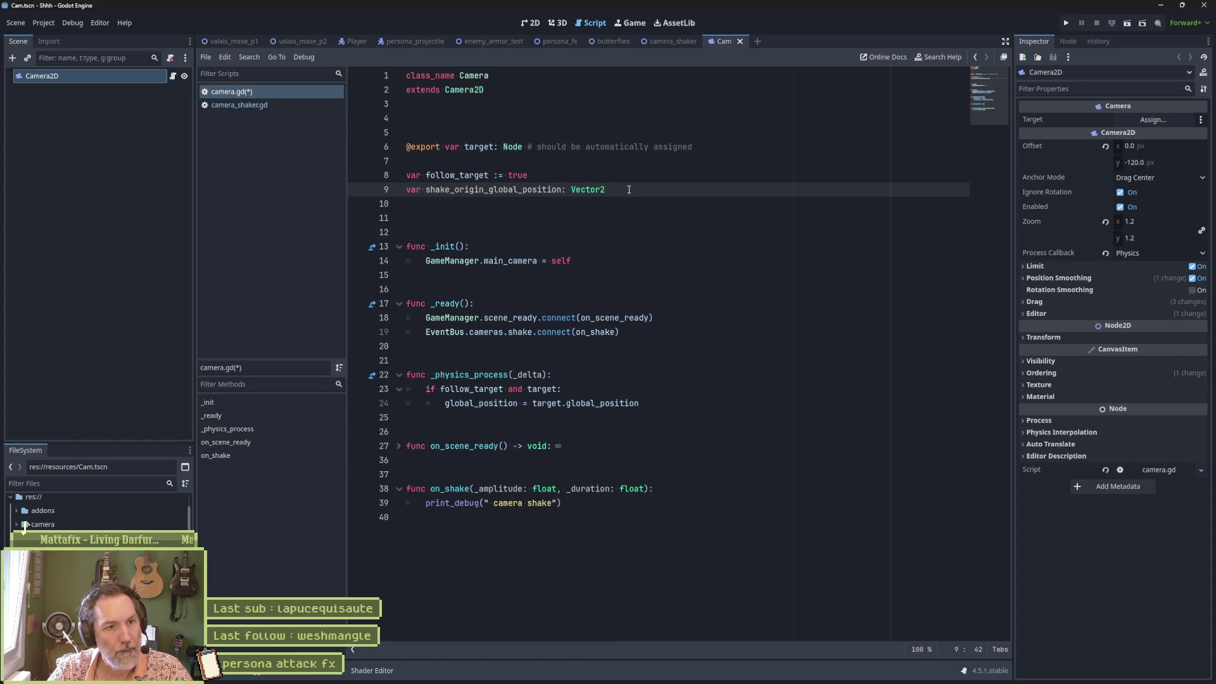
key("Up")
key("Up")
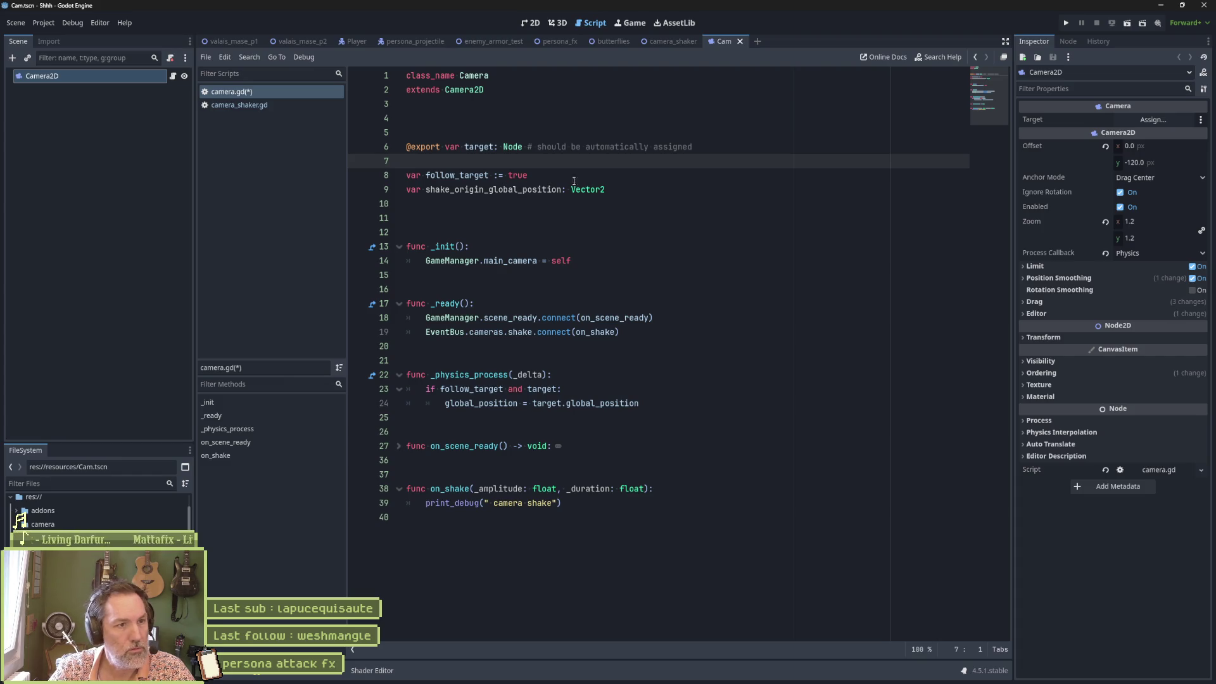
double_click(556, 190)
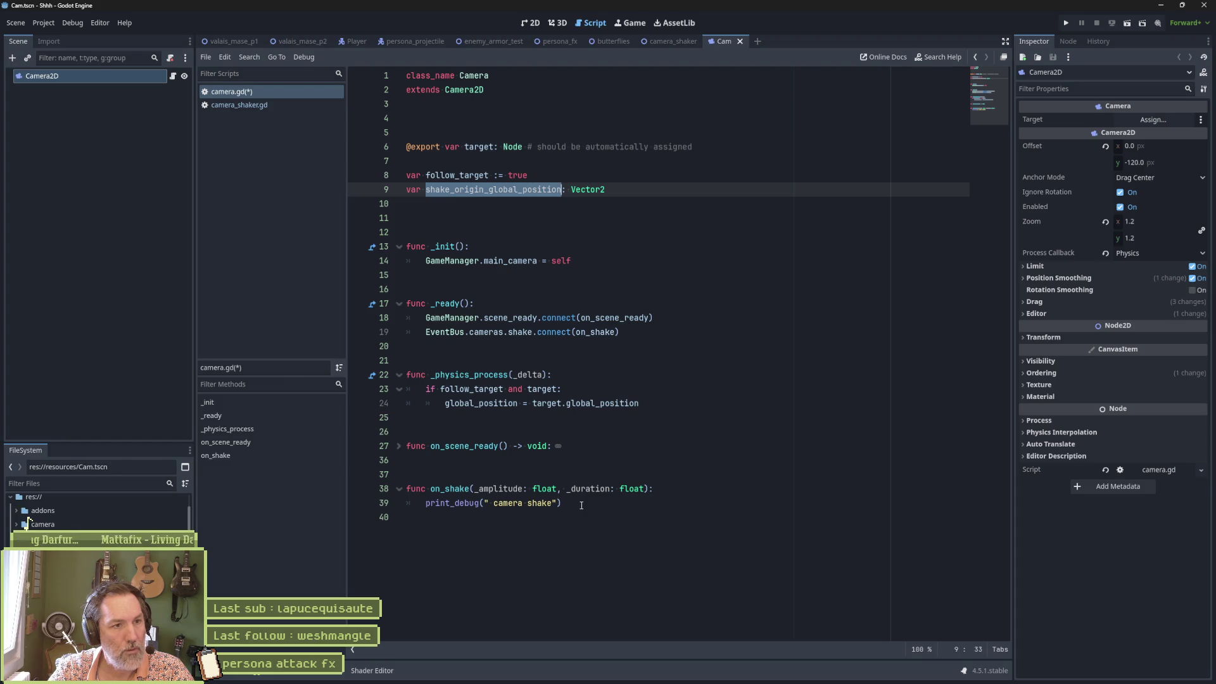
In on_shake, add 'shake_origin_global_position = global_position'
left_click(581, 505)
key("Return")
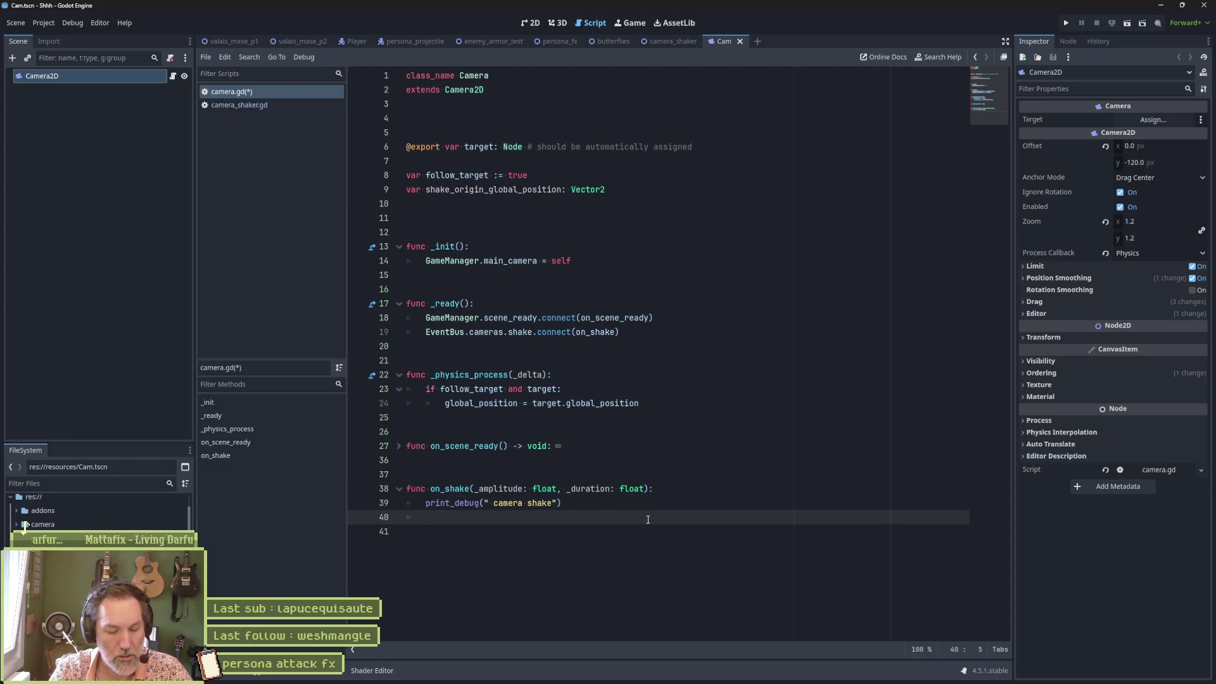
type("shake_origin_global_position ")
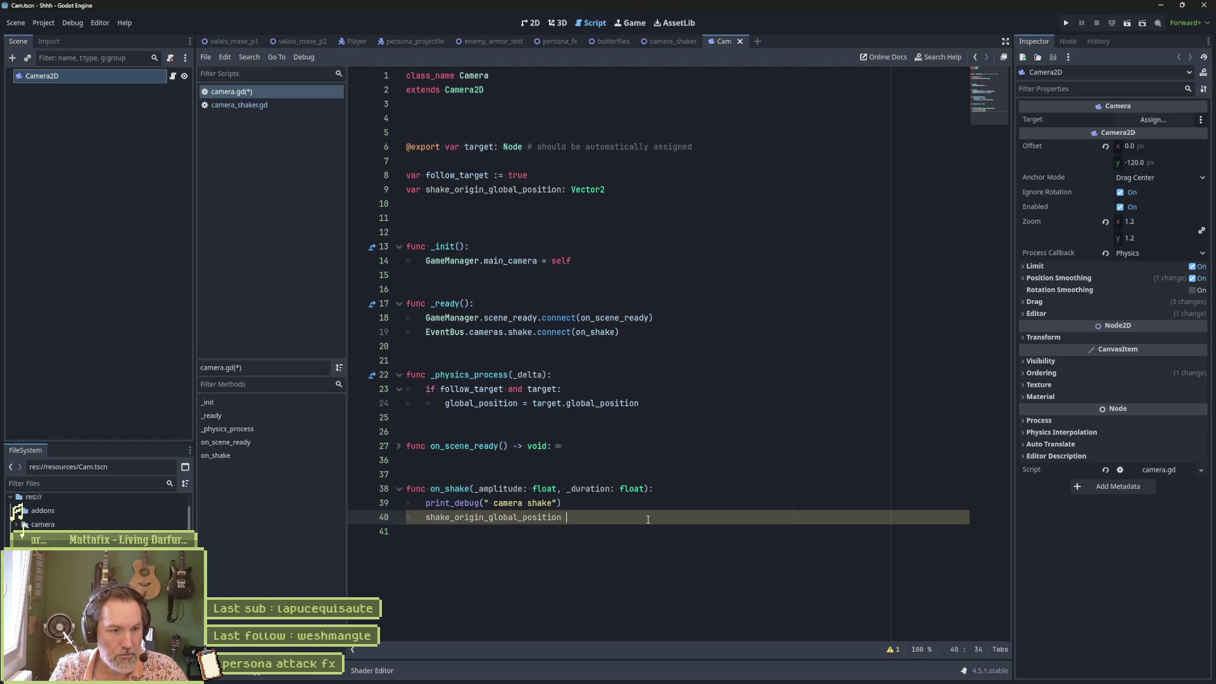
type("= glo")
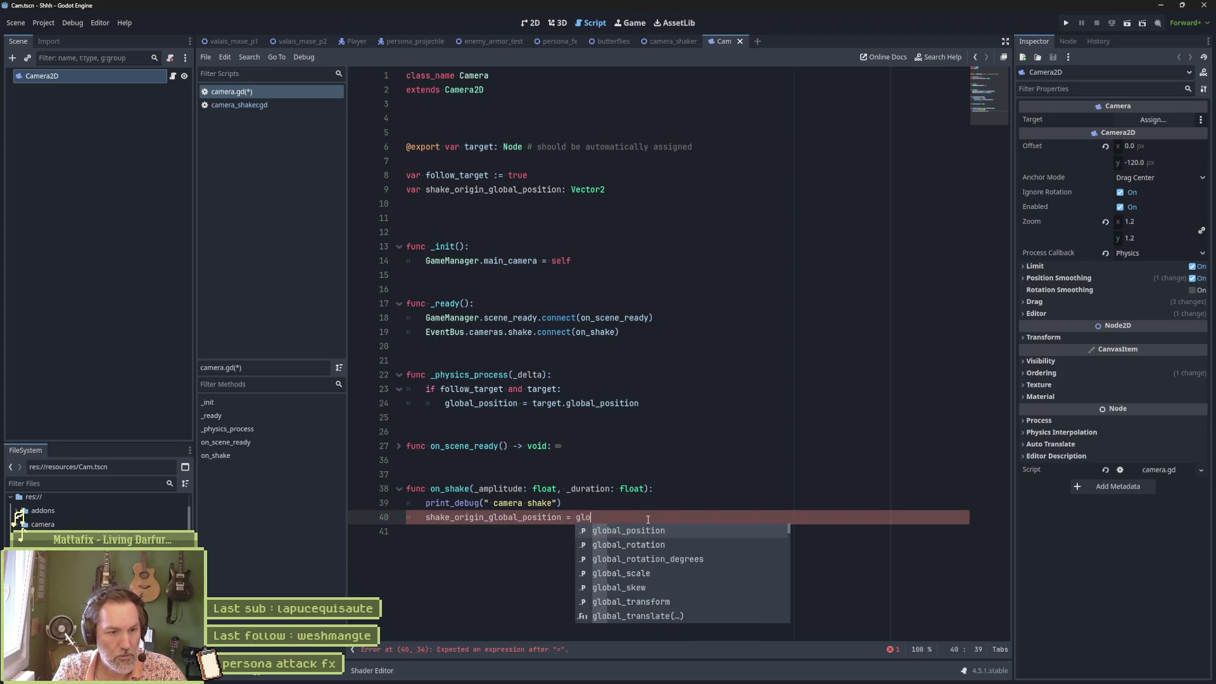
key("Return")
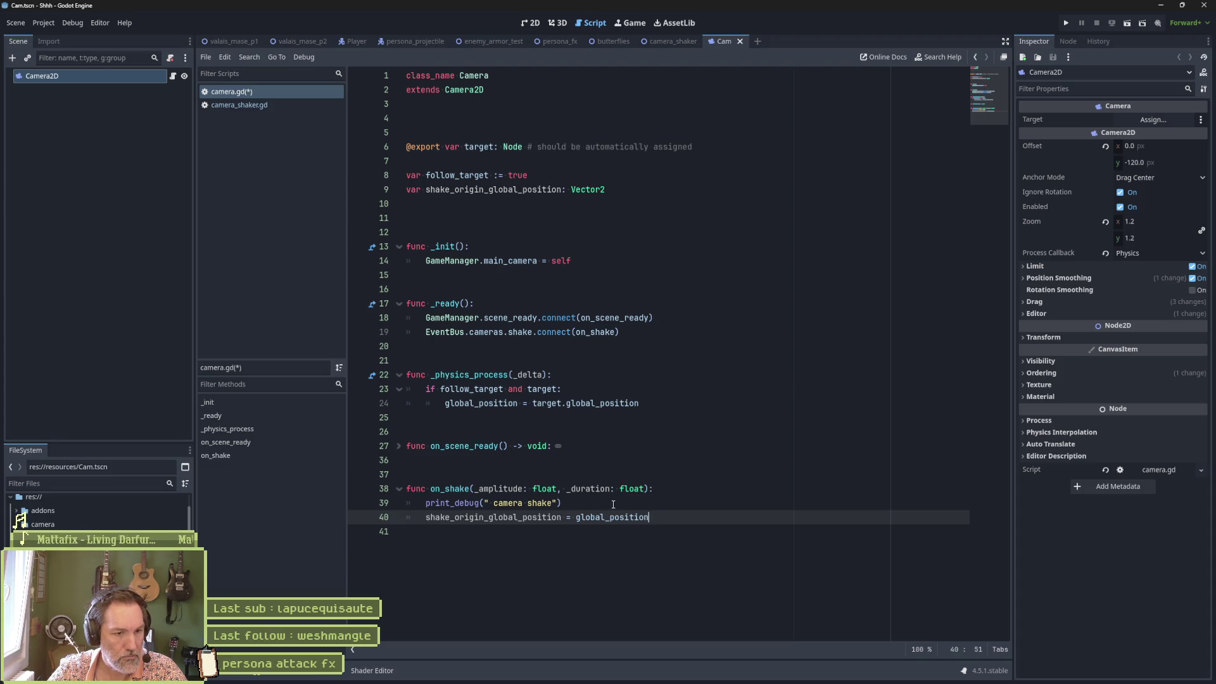
Declare 'var is_shaking := false' below the shake origin variable
left_click(627, 188)
key("Return")
type("var ")
type("sha")
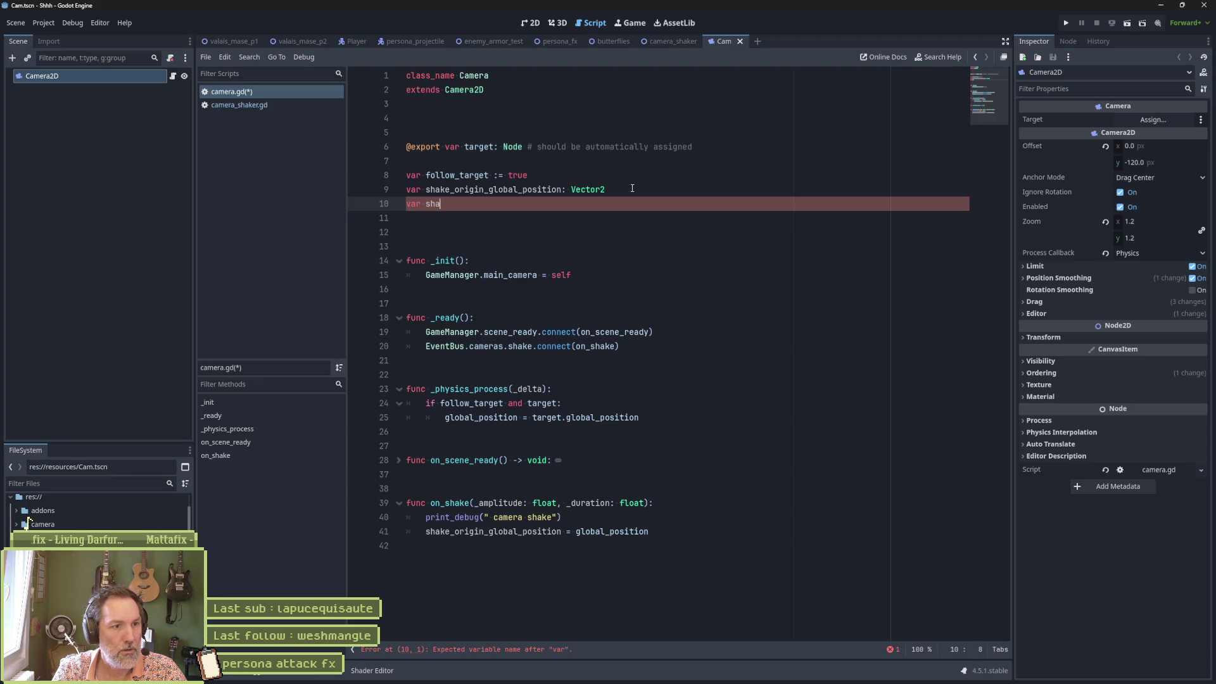
key("BackSpace")
key("BackSpace")
key("BackSpace")
type("is_shaki")
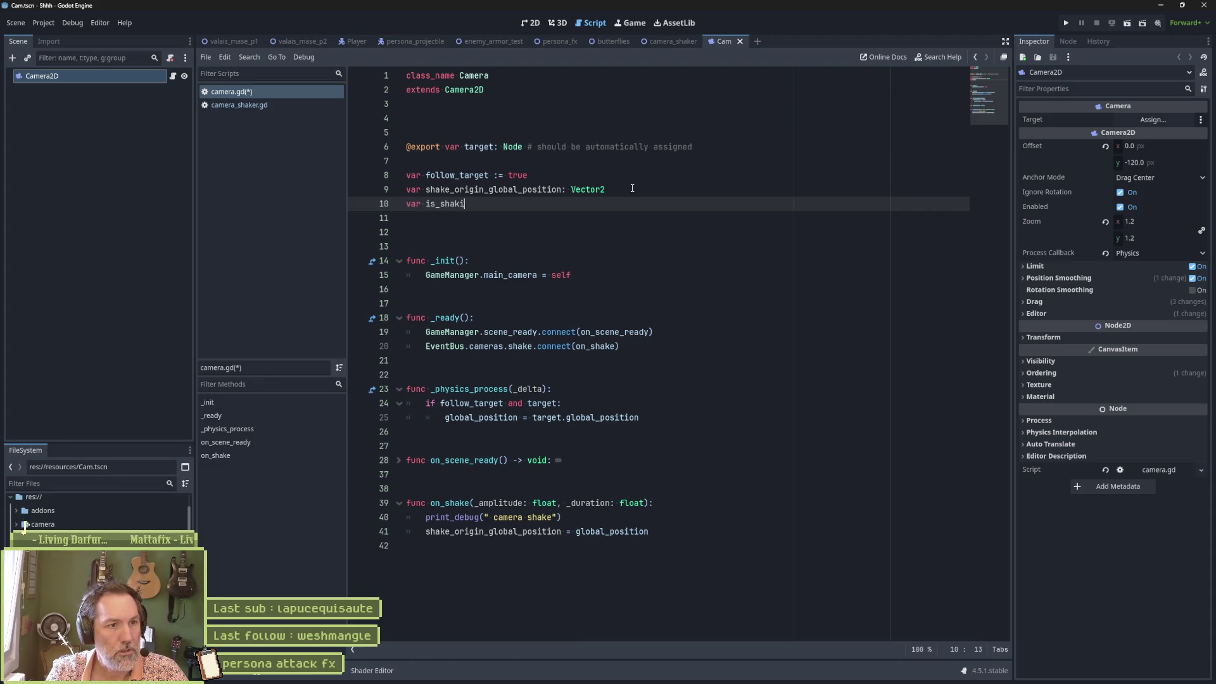
type("ng := false")
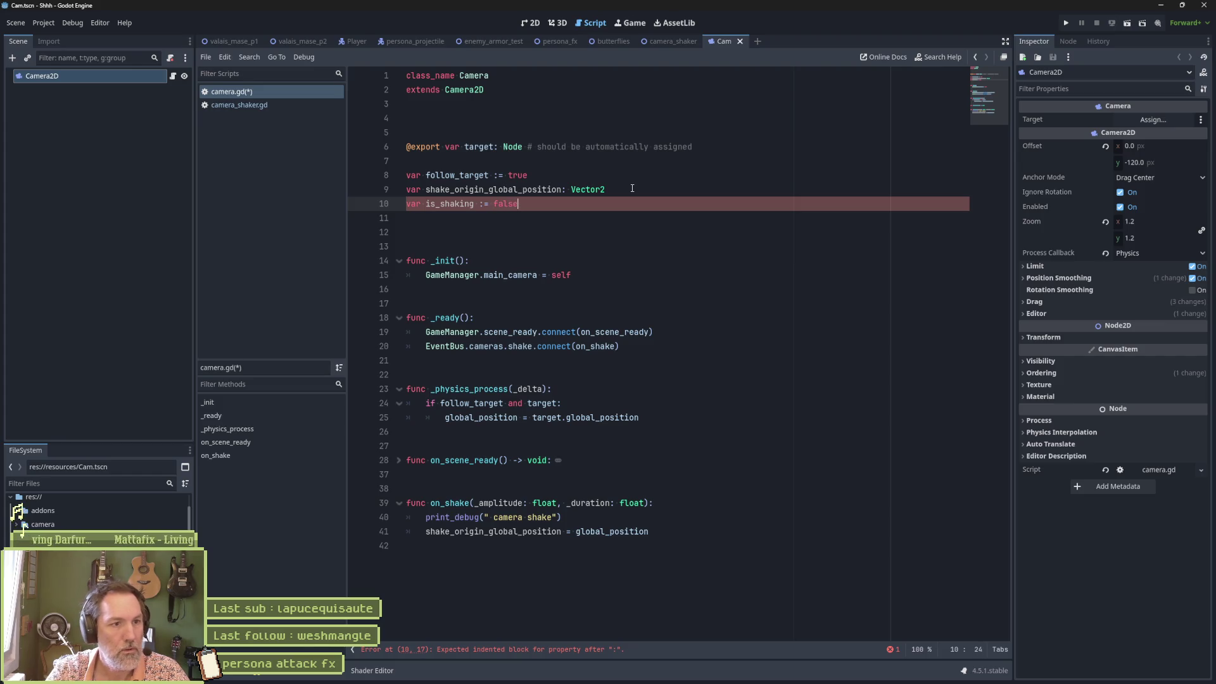
In _physics_process, add 'if is_shaking:' calling do_shake()
left_click(654, 417)
key("Return")
key("BackSpace")
key("Return")
type("if is_shaki")
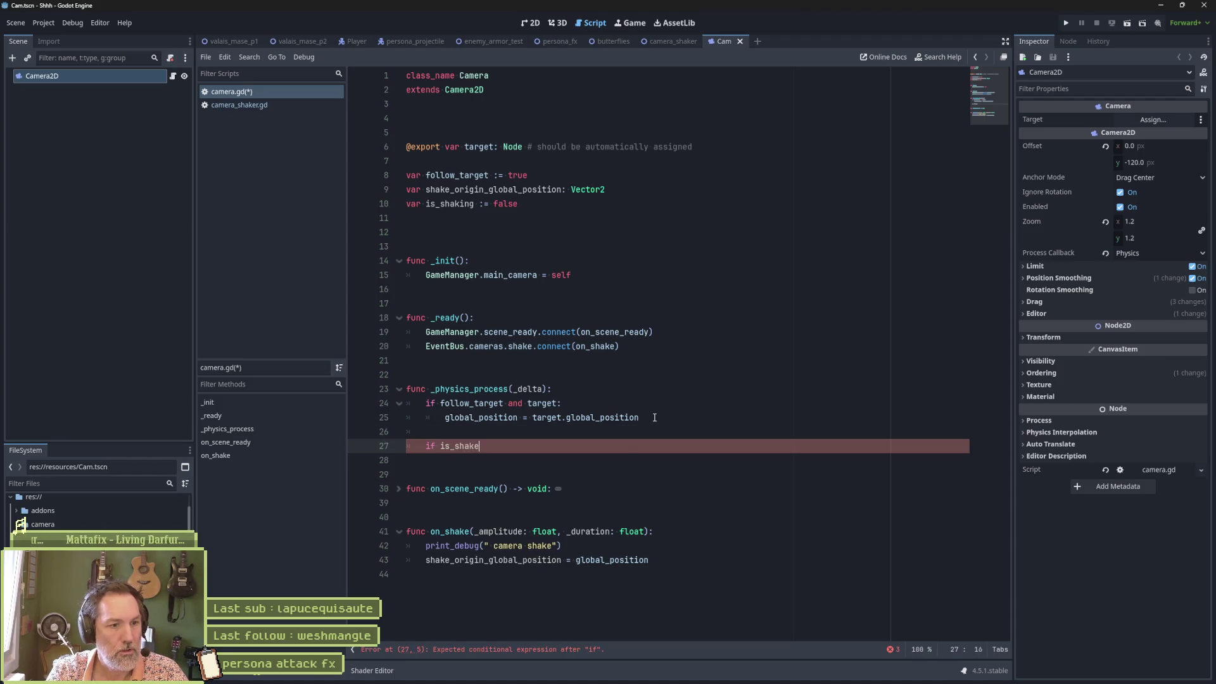
key("Return")
type(":")
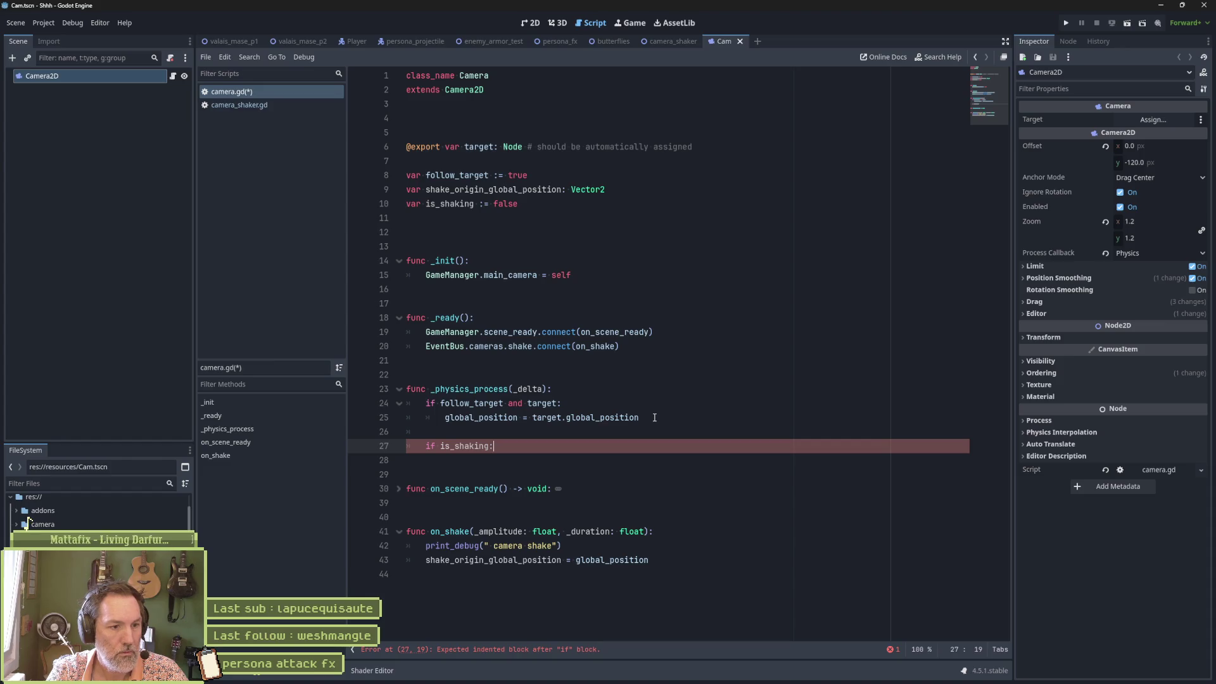
key("Return")
type("do_shake()")
Add an empty 'func do_shake() -> void:' with pass above on_scene_ready
left_click(600, 606)
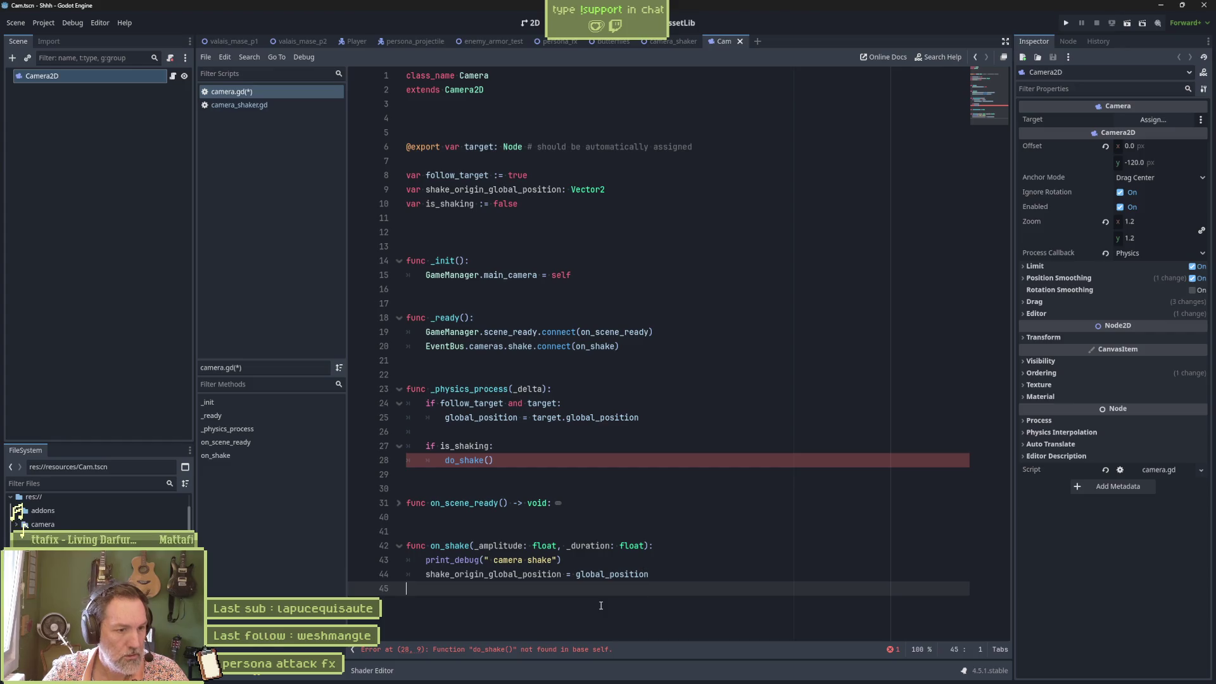
key("Up")
key("Up")
key("Up")
key("Return")
key("Return")
key("Return")
key("Up")
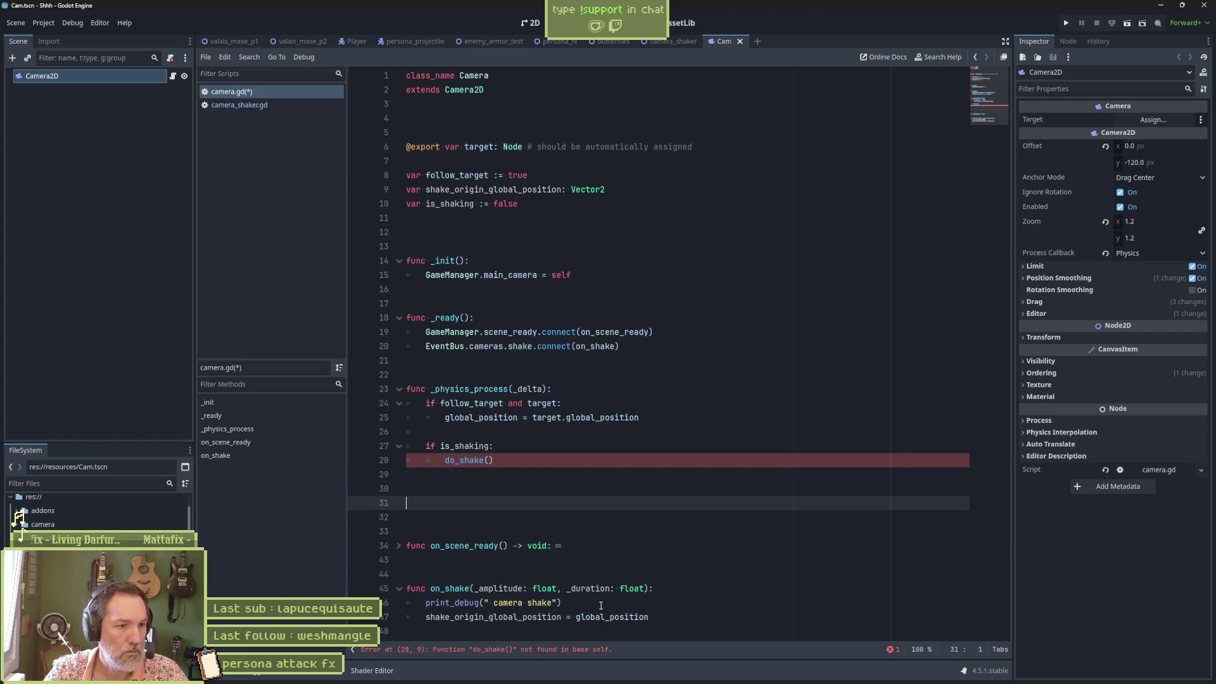
type("func d")
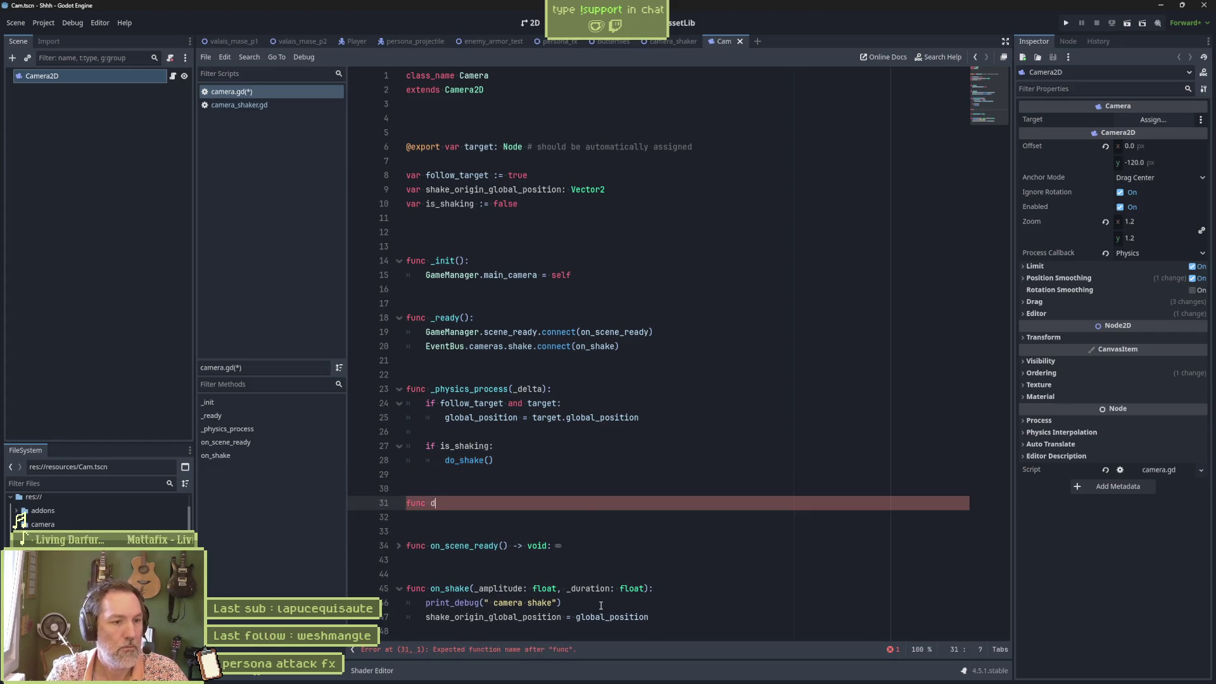
type("o_shake")
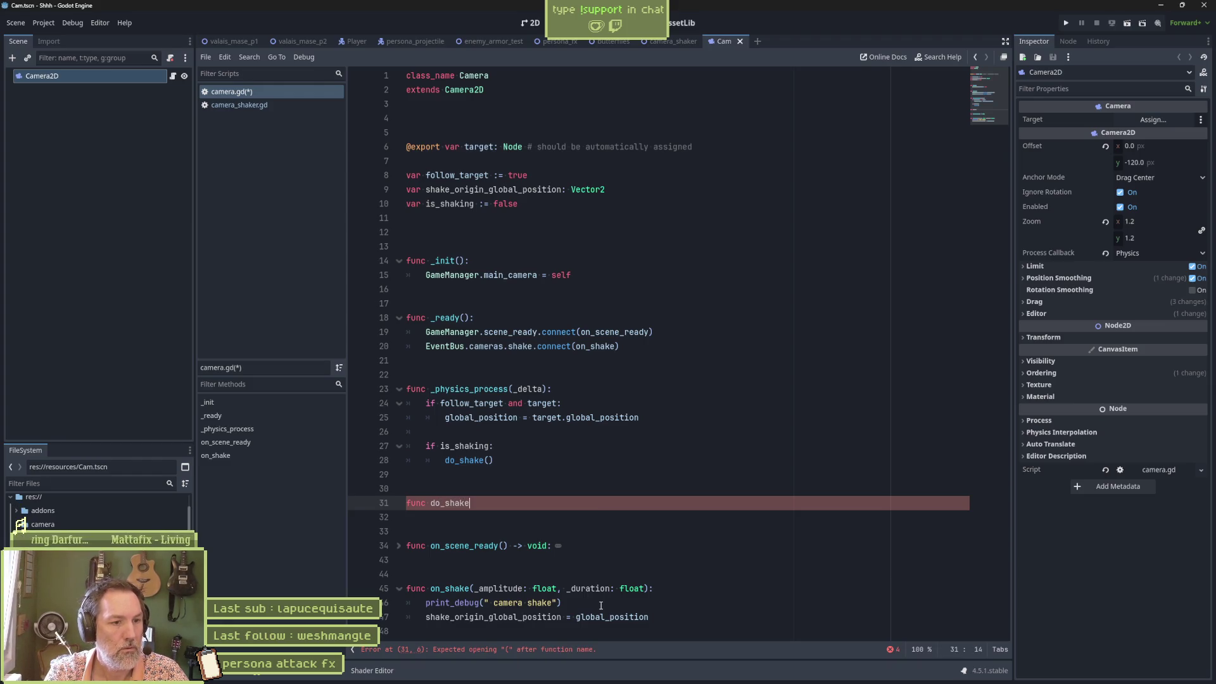
type("() -> void")
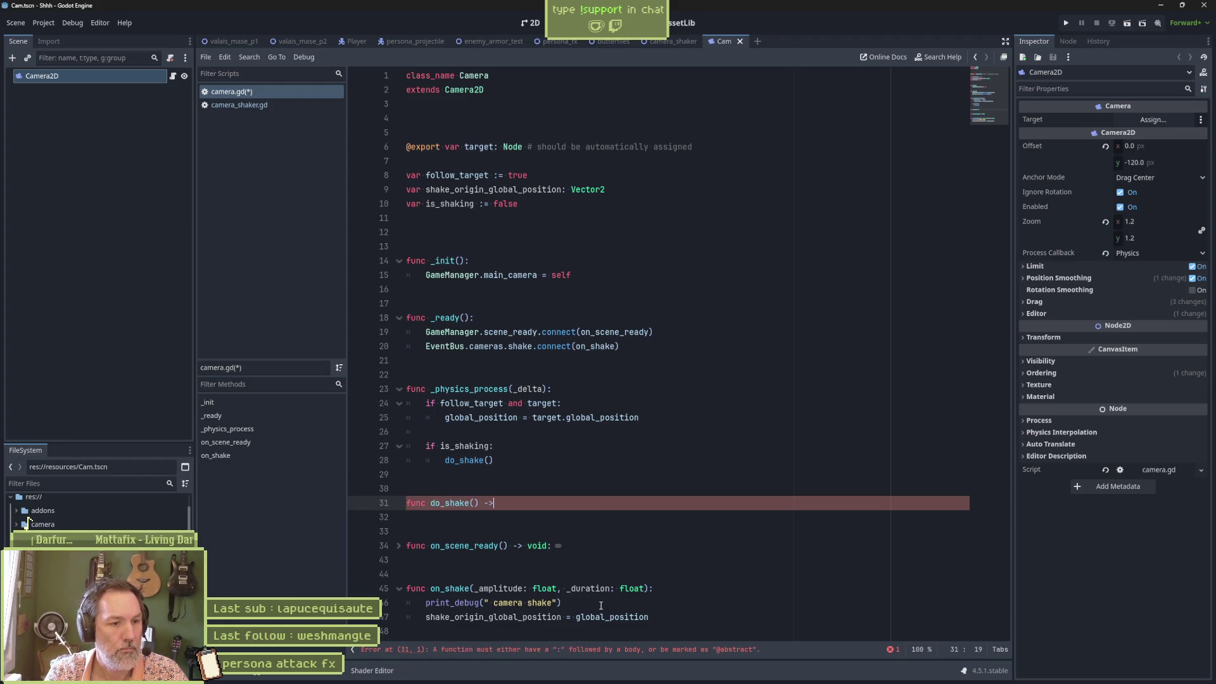
type(":")
key("Return")
type("pass")
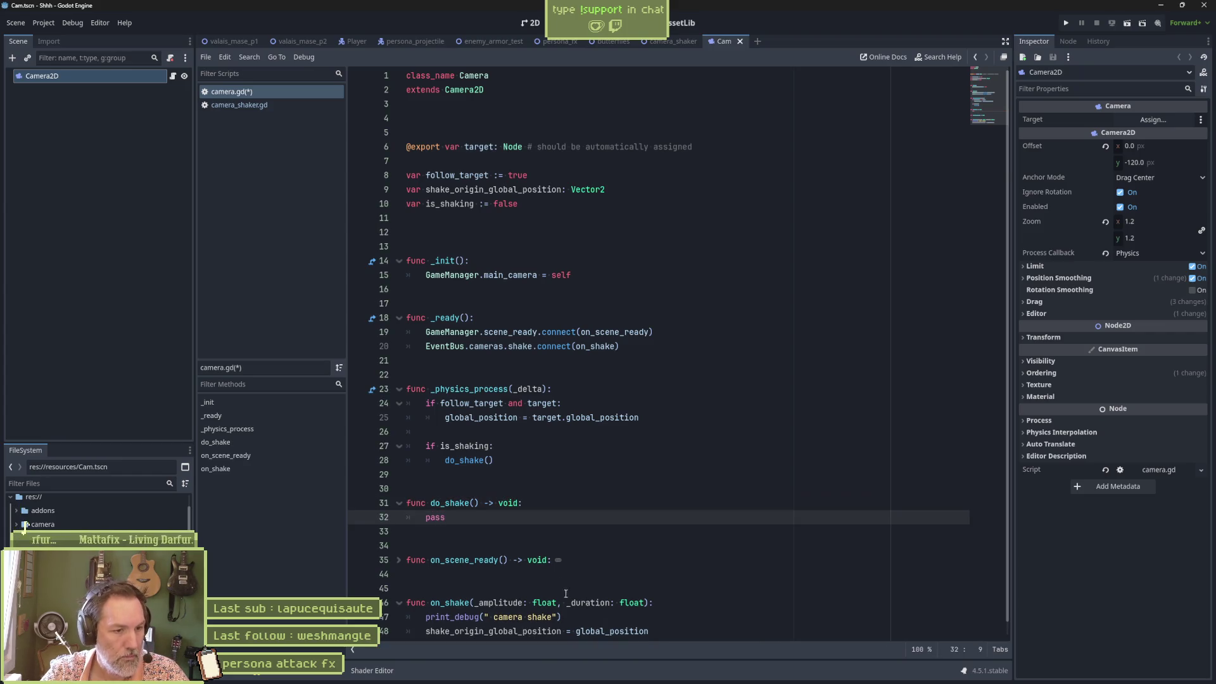
Replace pass with the copied print_debug line printing "shaking" and save camera.gd
left_click_drag(666, 616, 425, 616)
key("ctrl+c")
double_click(436, 518)
key("ctrl+v")
left_click_drag(495, 517, 552, 518)
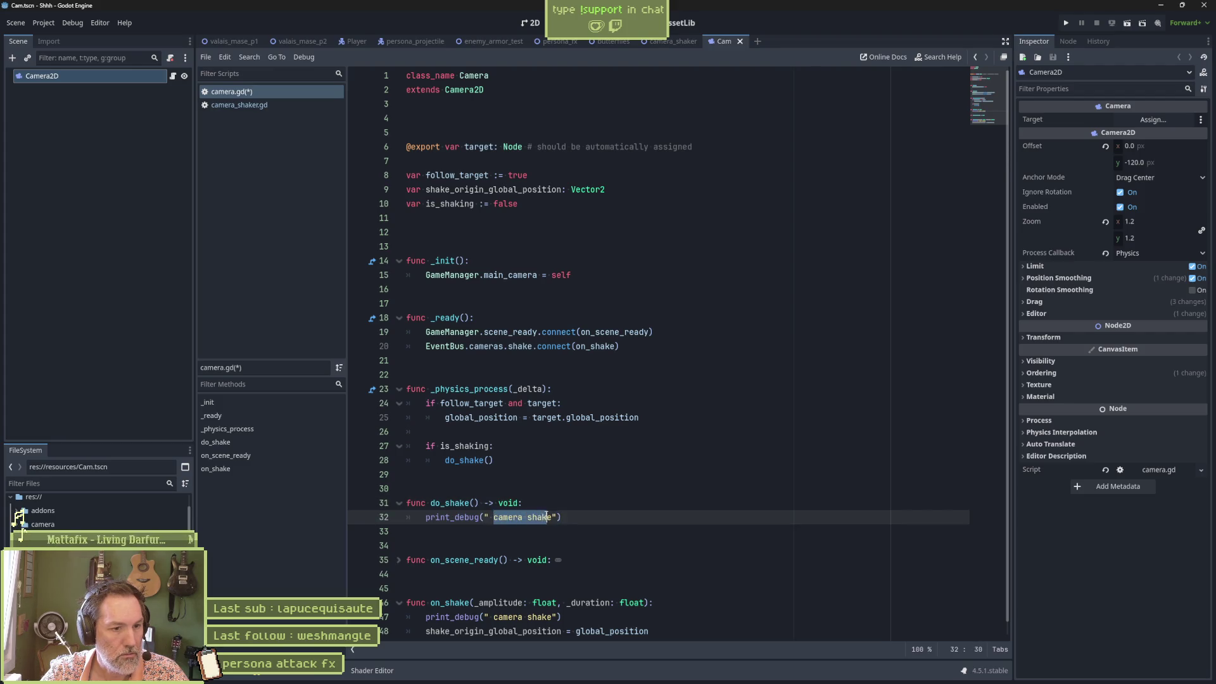
type("shakin")
type("g")
key("ctrl+s")
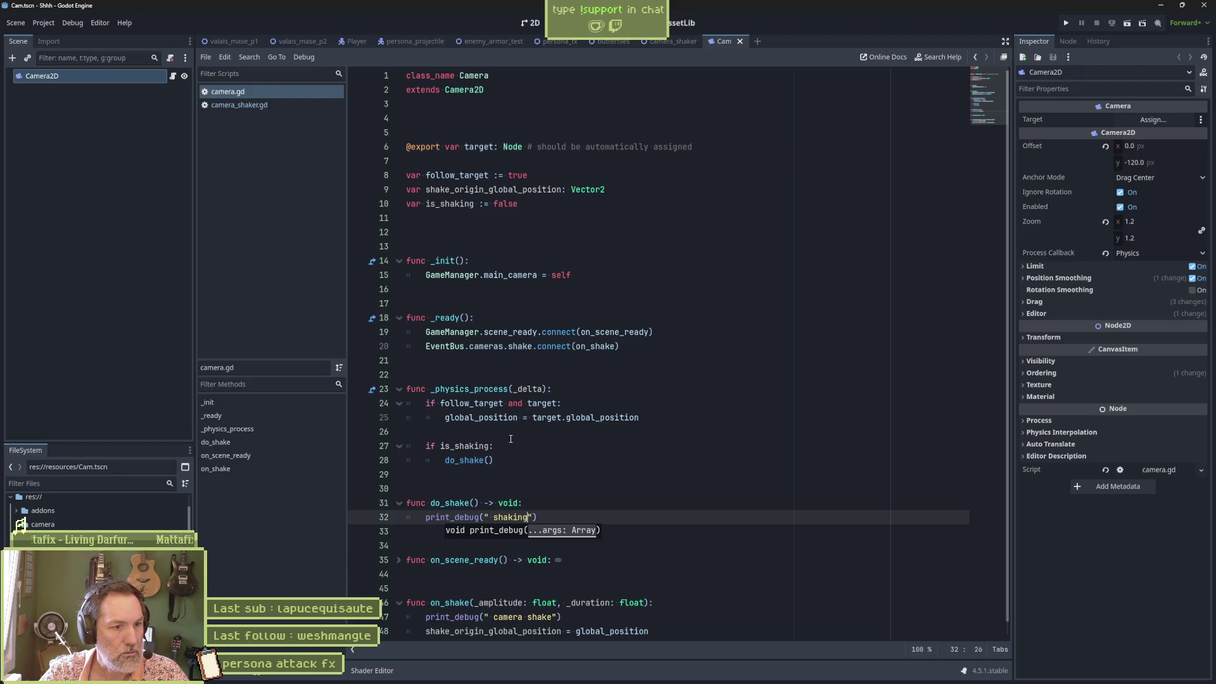
left_click(492, 447)
left_click(532, 462)
key("Up")
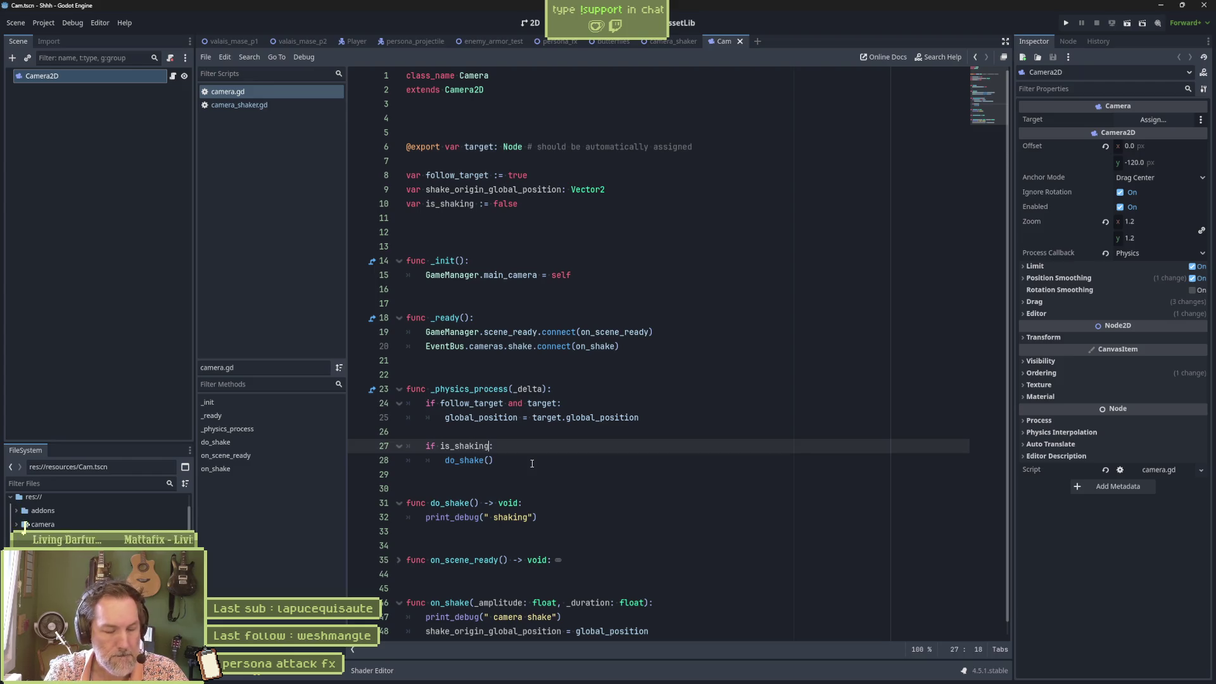
Begin extending the is_shaking condition with a timeout check and declare 'var shake_timeout: int'
type("and ")
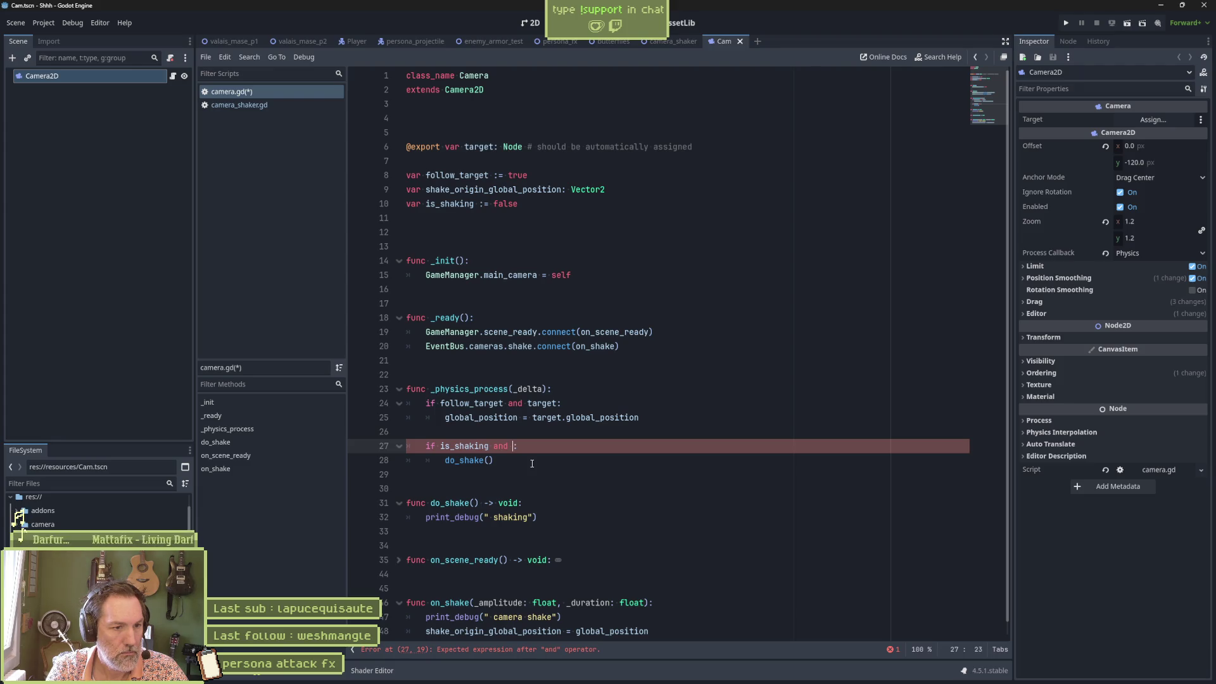
type("shake_time")
type("out")
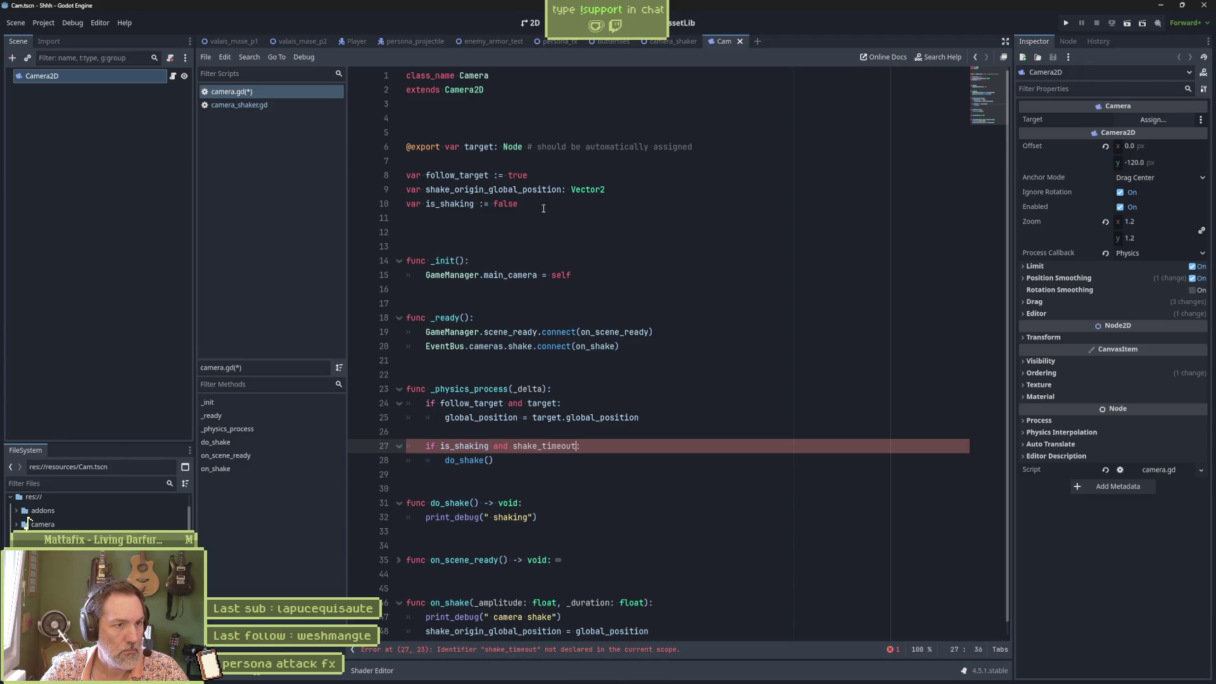
scroll(529, 590, "down", 1)
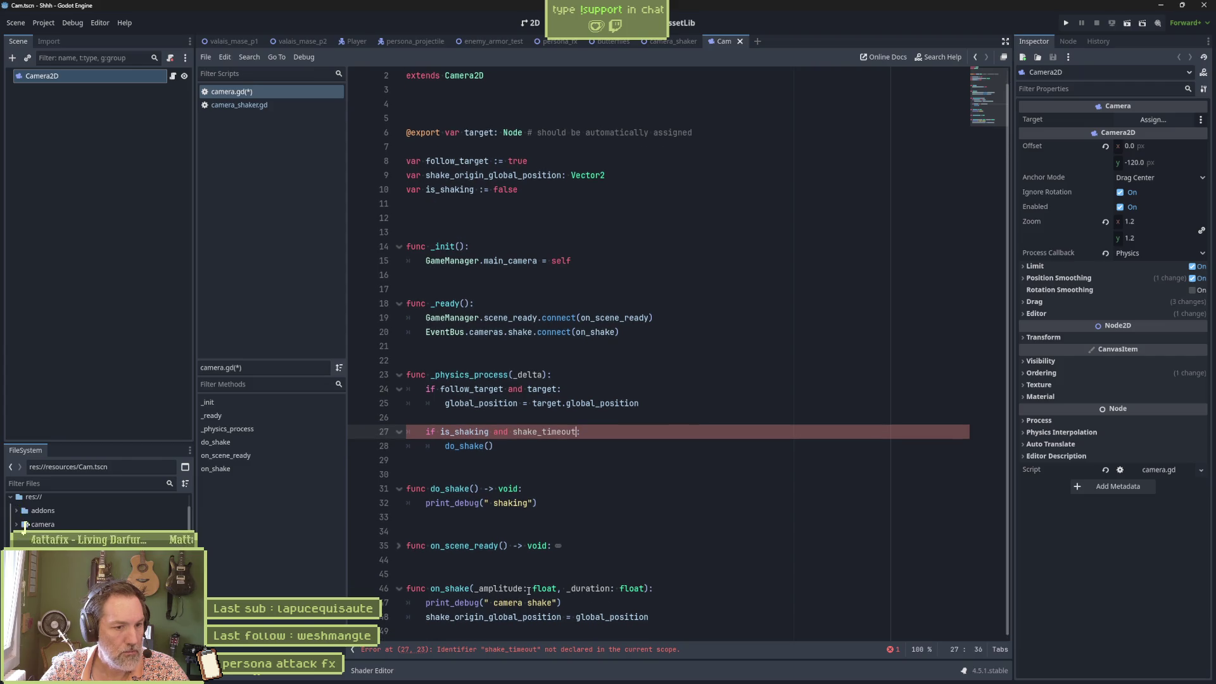
left_click(559, 189)
key("Return")
type("var ")
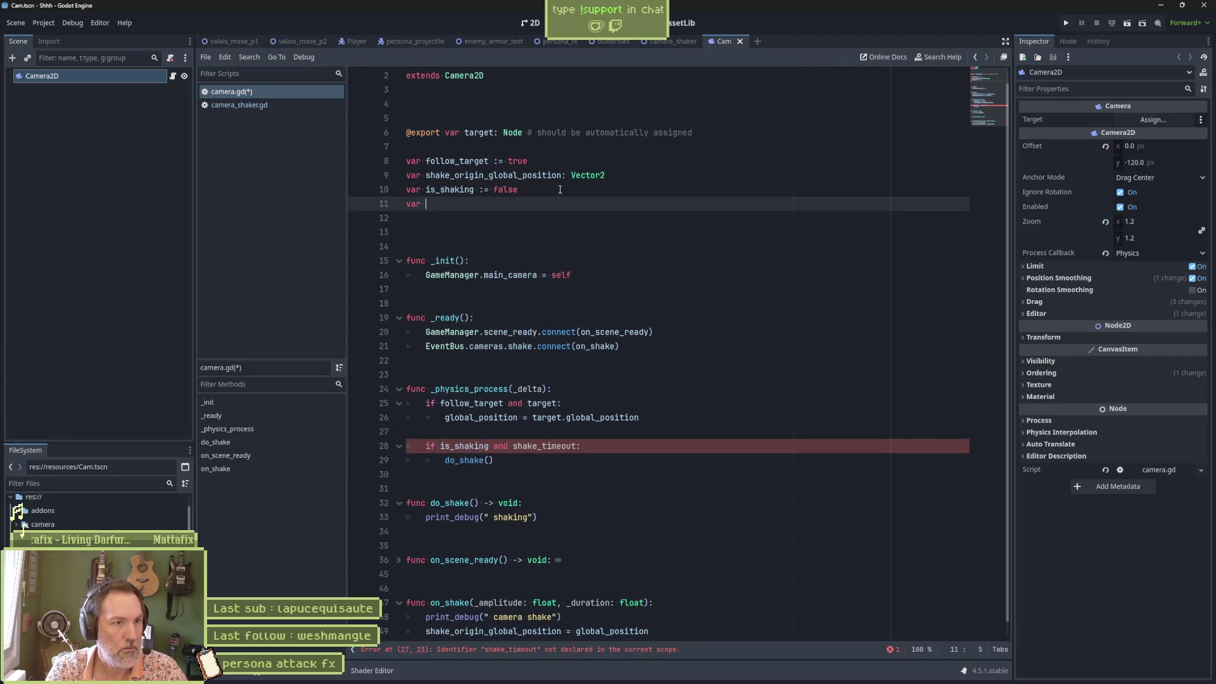
type("shake_timeout :=")
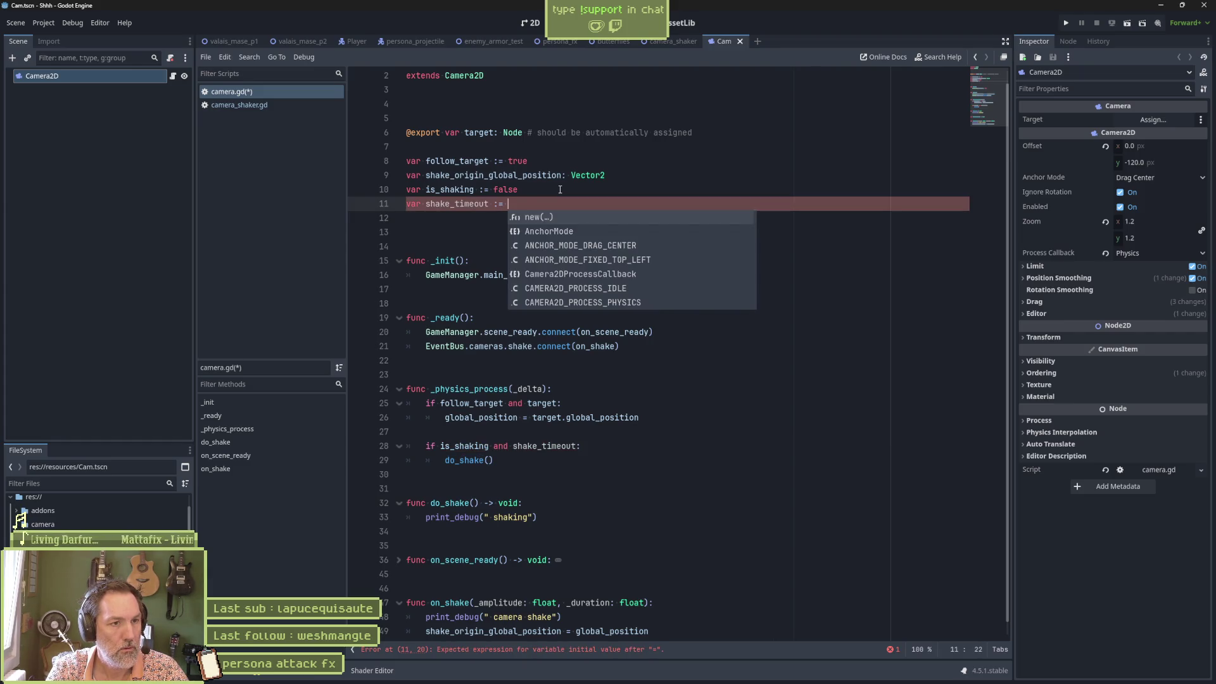
key("BackSpace")
key("BackSpace")
key("BackSpace")
type(": int")
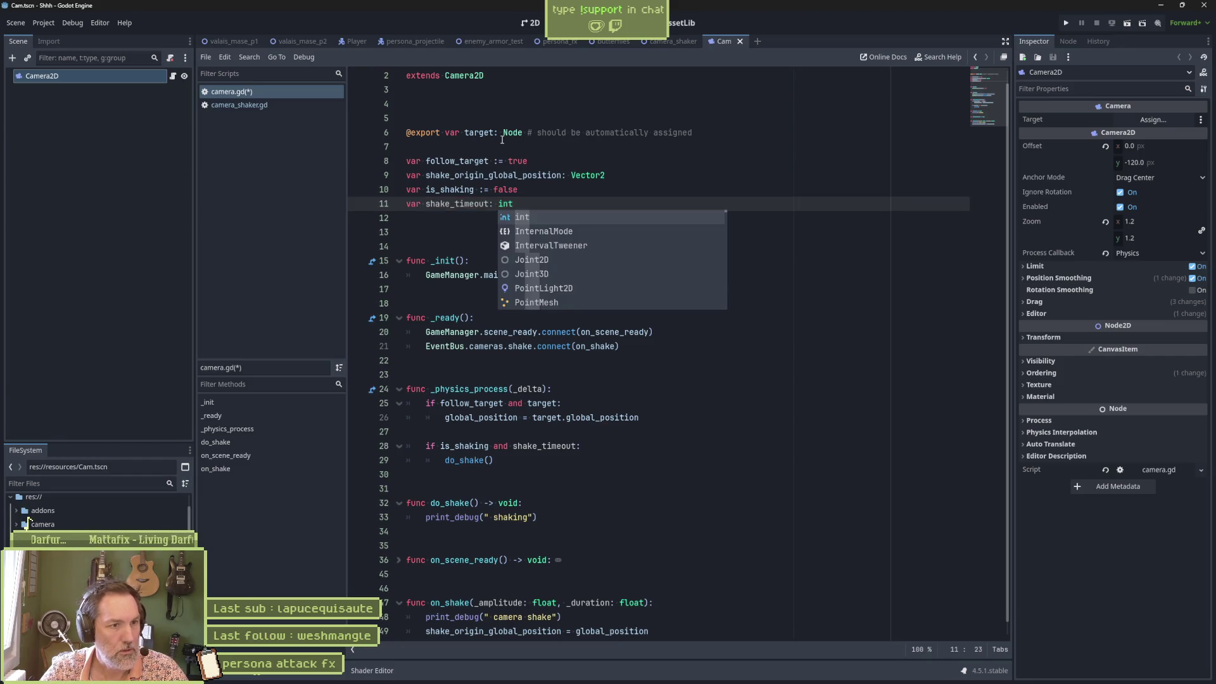
In on_shake, set shake_timeout to Time.get_ticks_msec() plus _duration
scroll(475, 570, "down", 1)
left_click(678, 618)
key("Return")
type("shake_timeout = ")
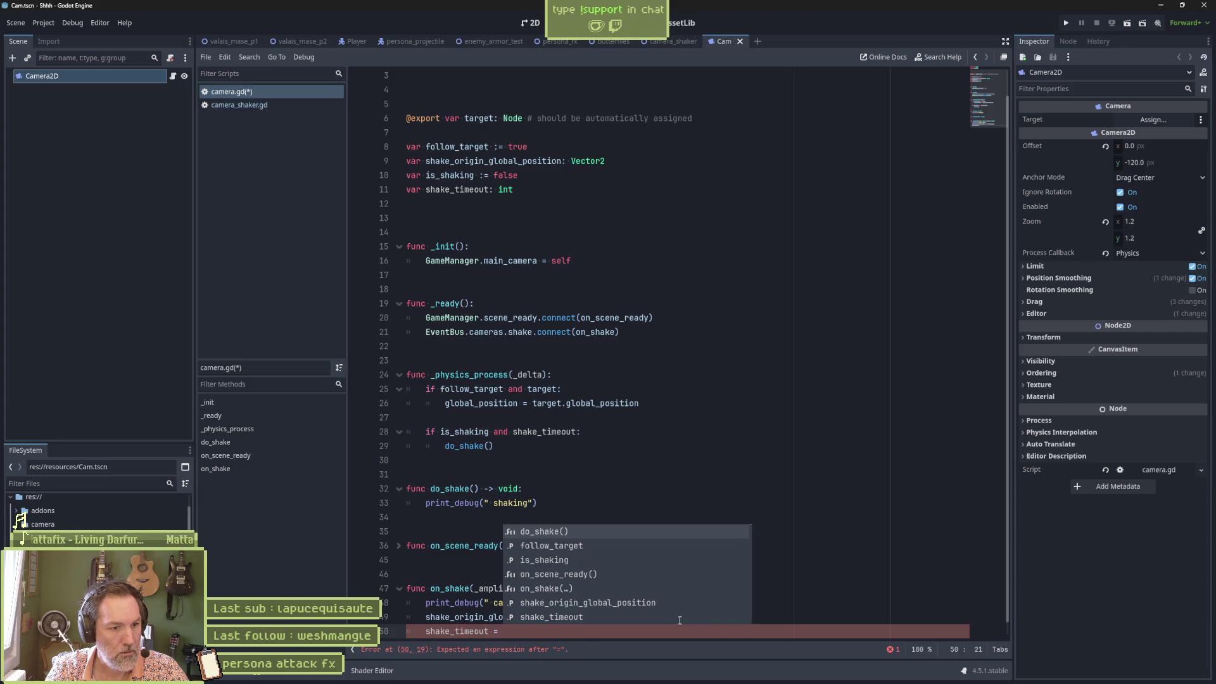
type("Time")
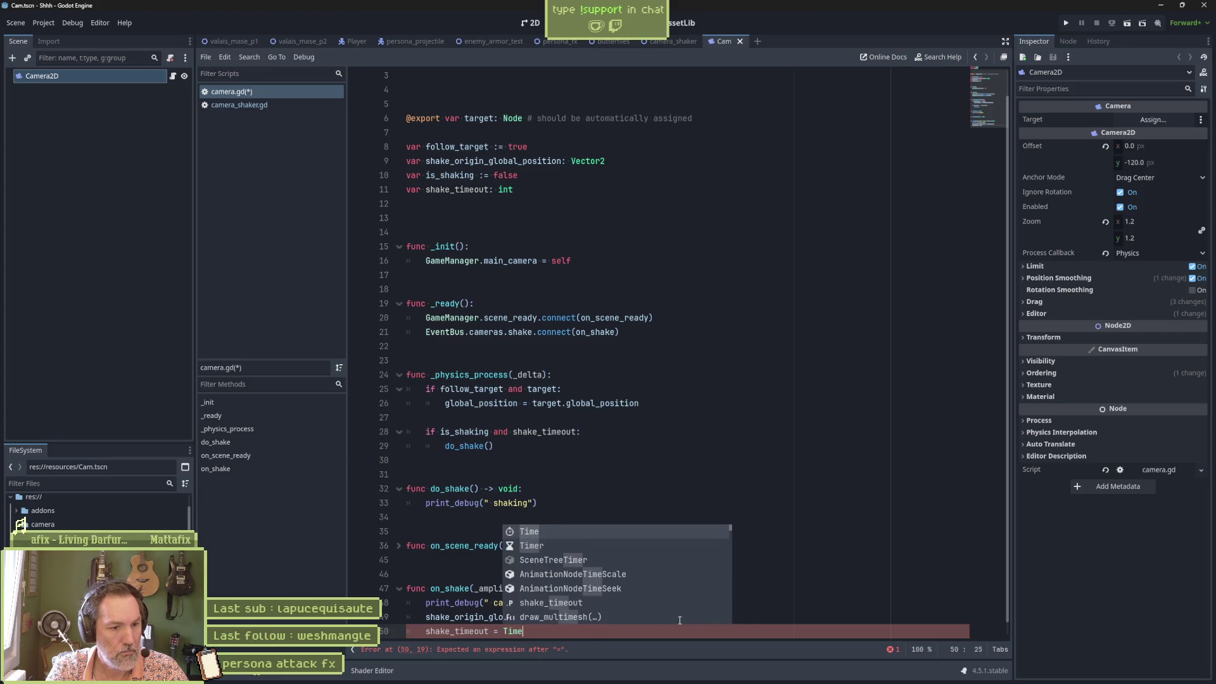
type(".get_ticks_ms")
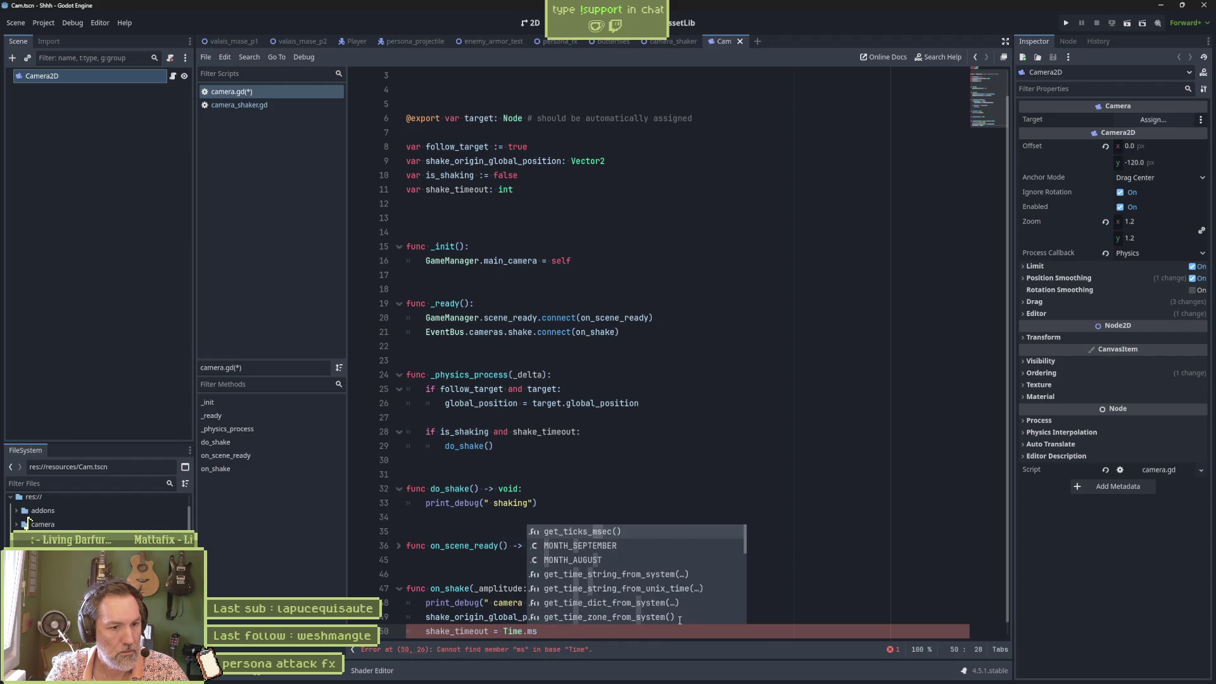
key("Return")
type("!")
type("+")
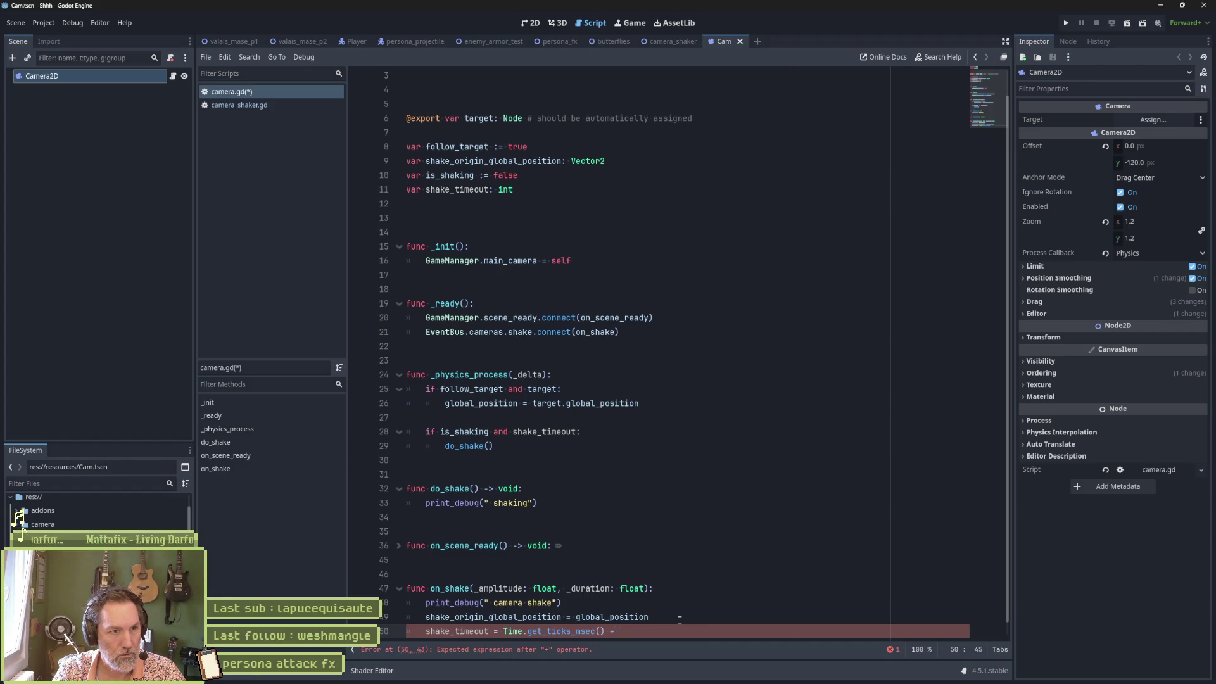
type("_duration")
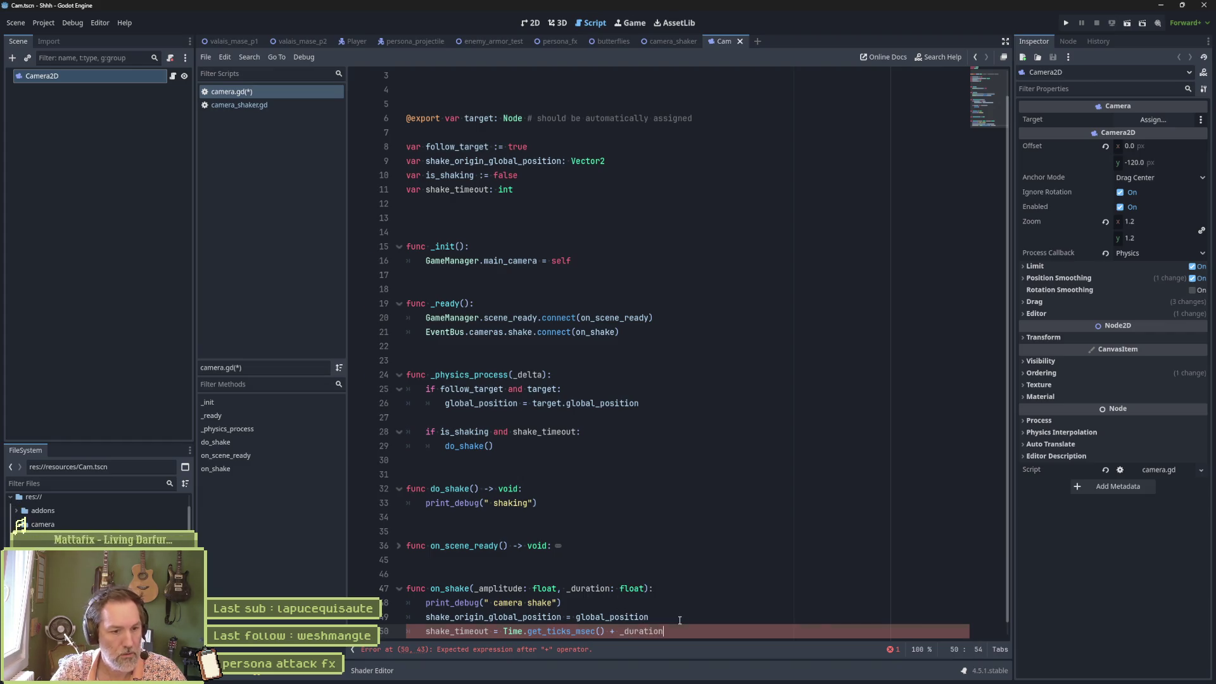
Rename the _duration parameter to _duration_msec on lines 47 and 50
left_click(610, 589)
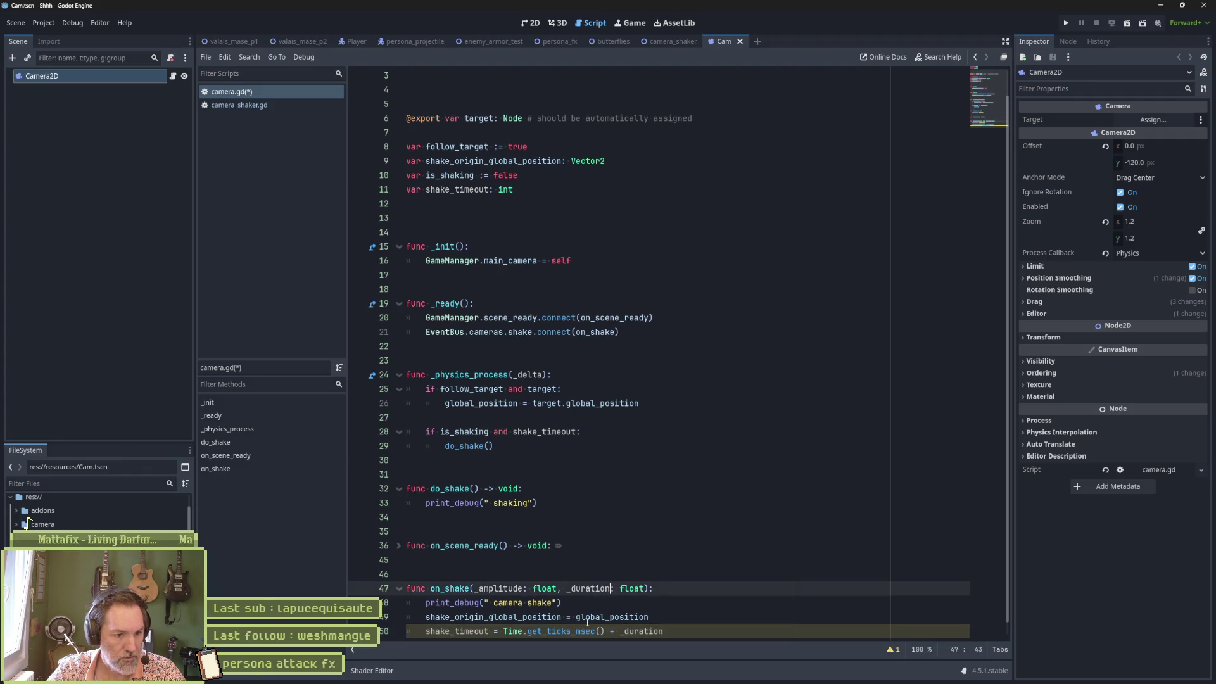
type("_ms")
type("ec")
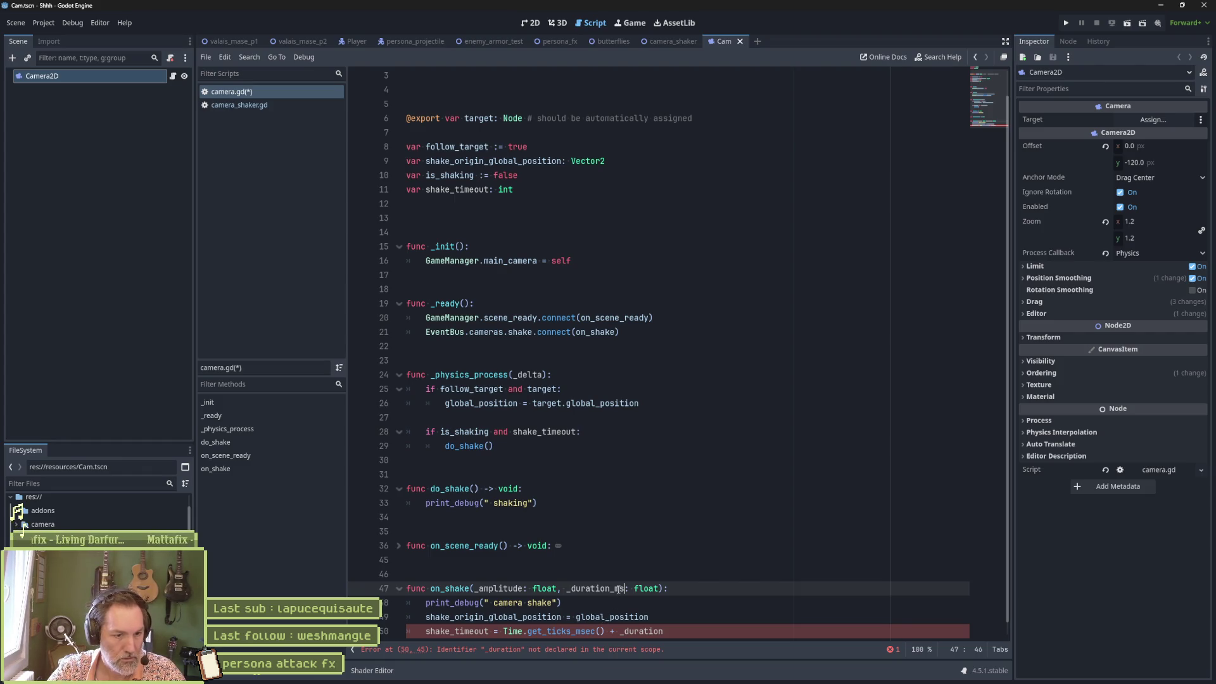
double_click(592, 589)
key("ctrl+c")
double_click(641, 630)
key("ctrl+v")
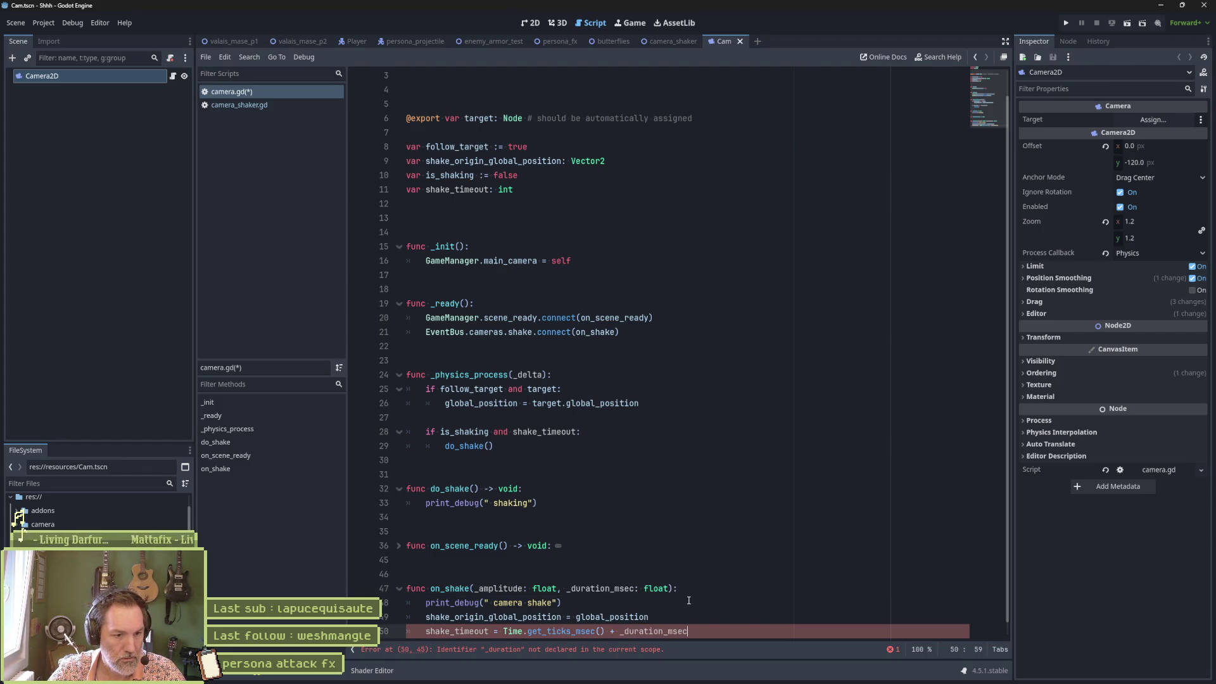
left_click(492, 190)
Rename shake_timeout to shake_timeout_msec in its declaration and on lines 28 and 50
type("_msec")
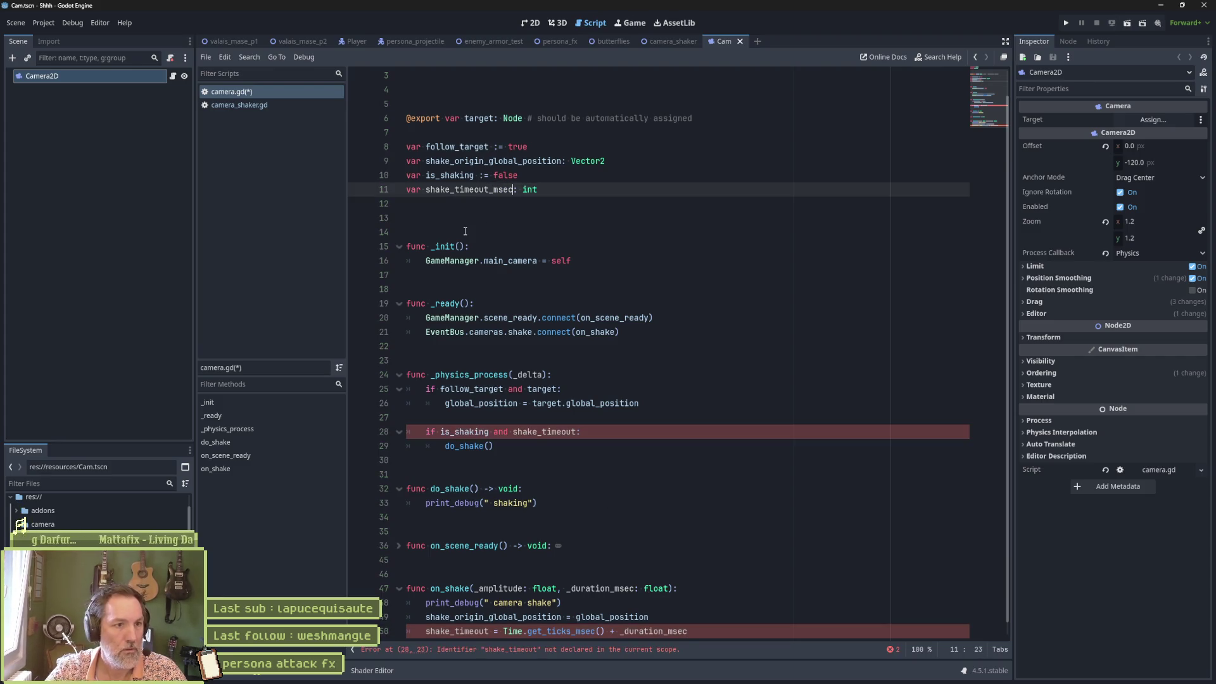
double_click(468, 190)
key("ctrl+c")
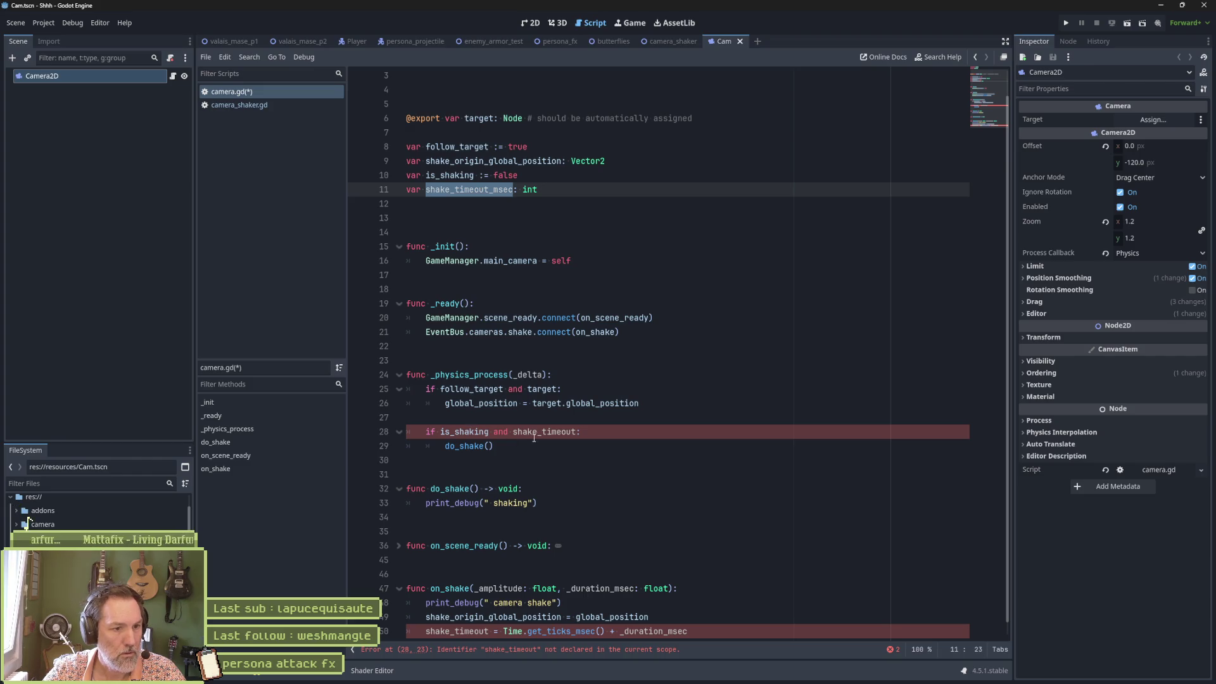
double_click(543, 432)
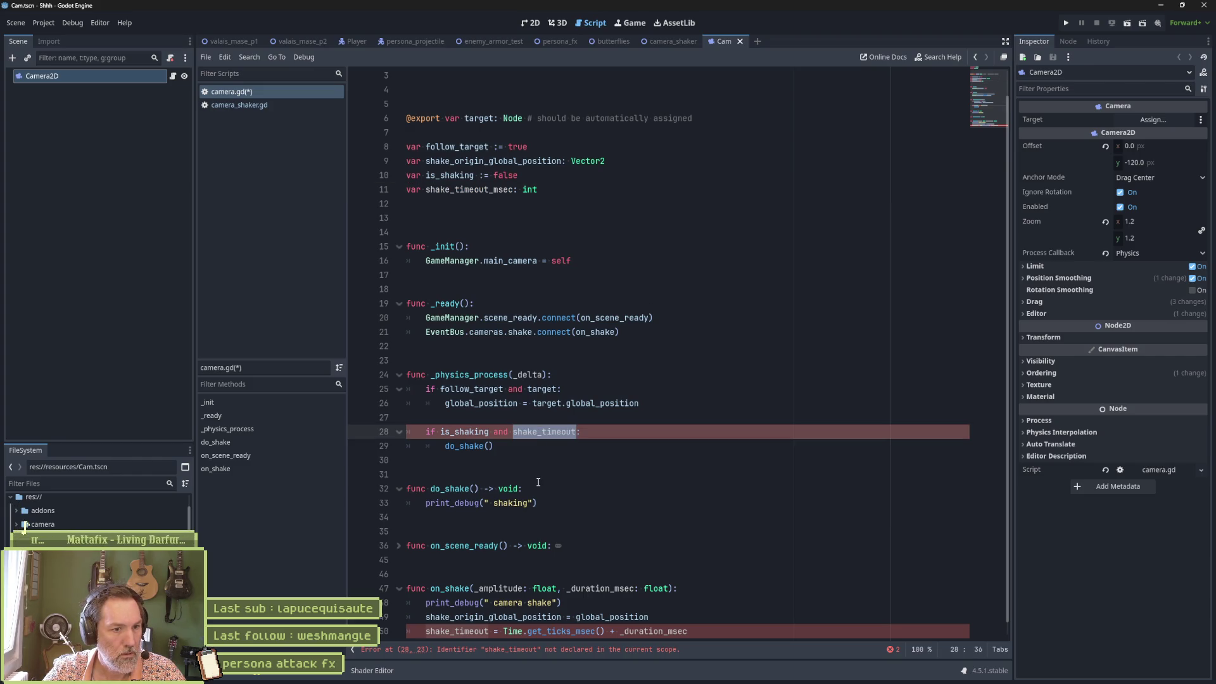
key("ctrl+v")
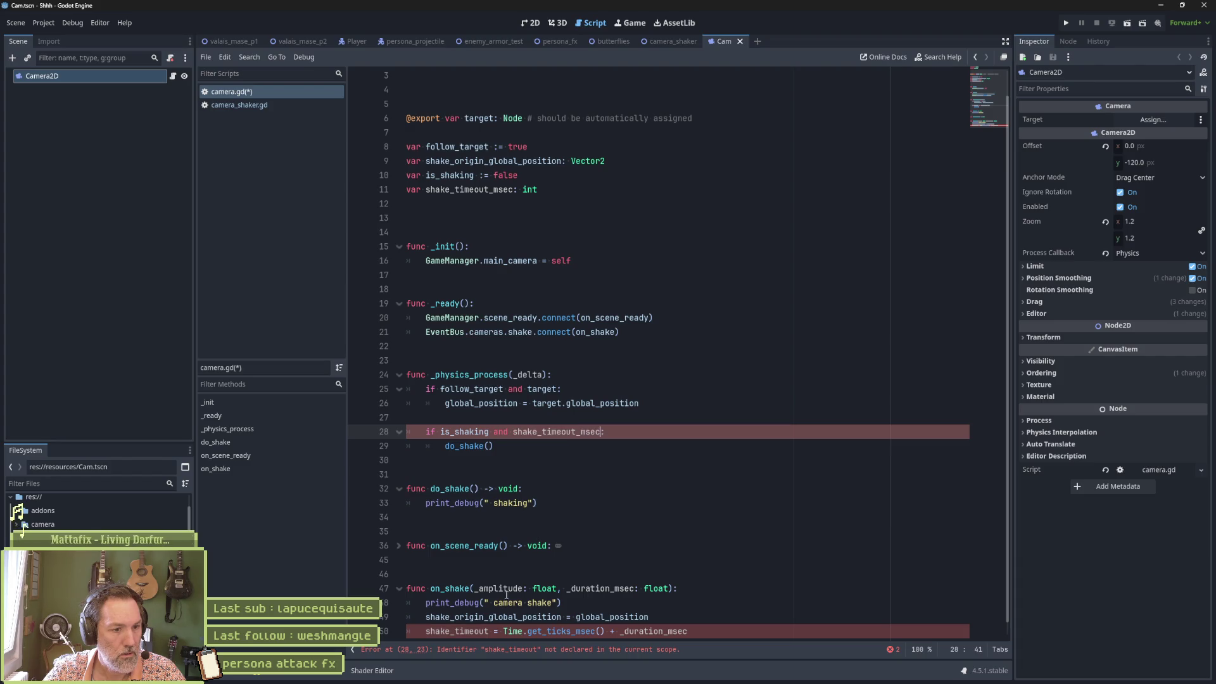
double_click(456, 631)
key("ctrl+v")
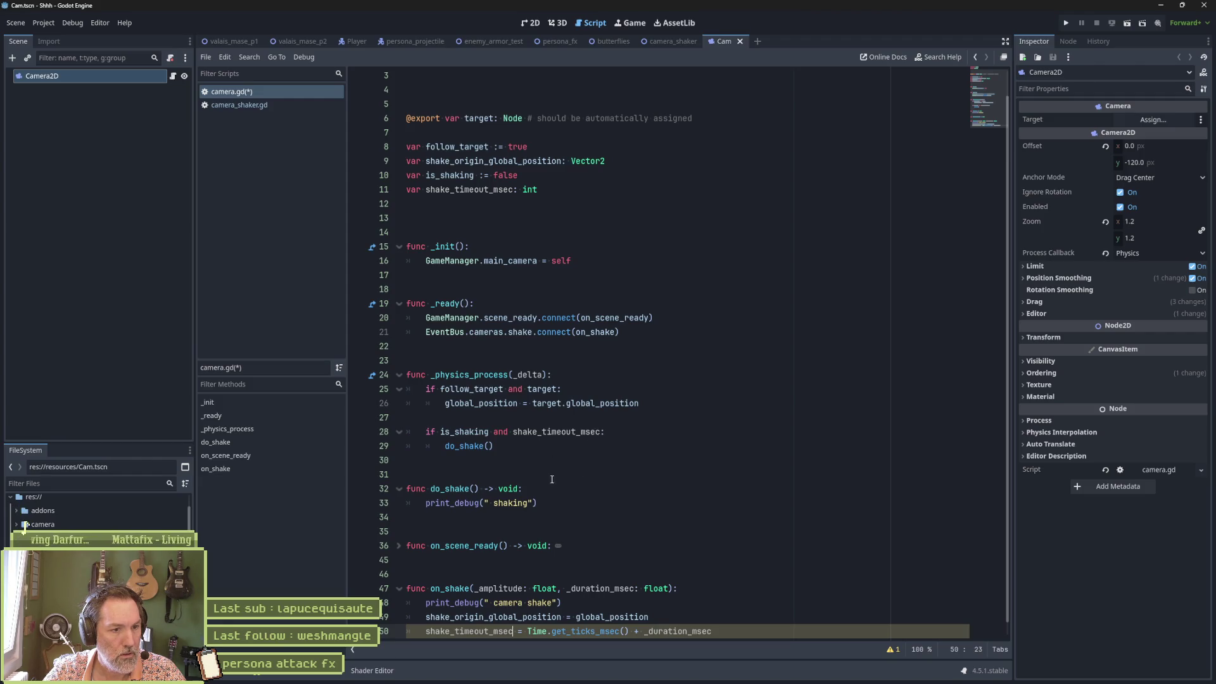
Make line 28 read 'is_shaking and Time.get_ticks_msec() < shake_timeout_msec' and save camera.gd
left_click(613, 504)
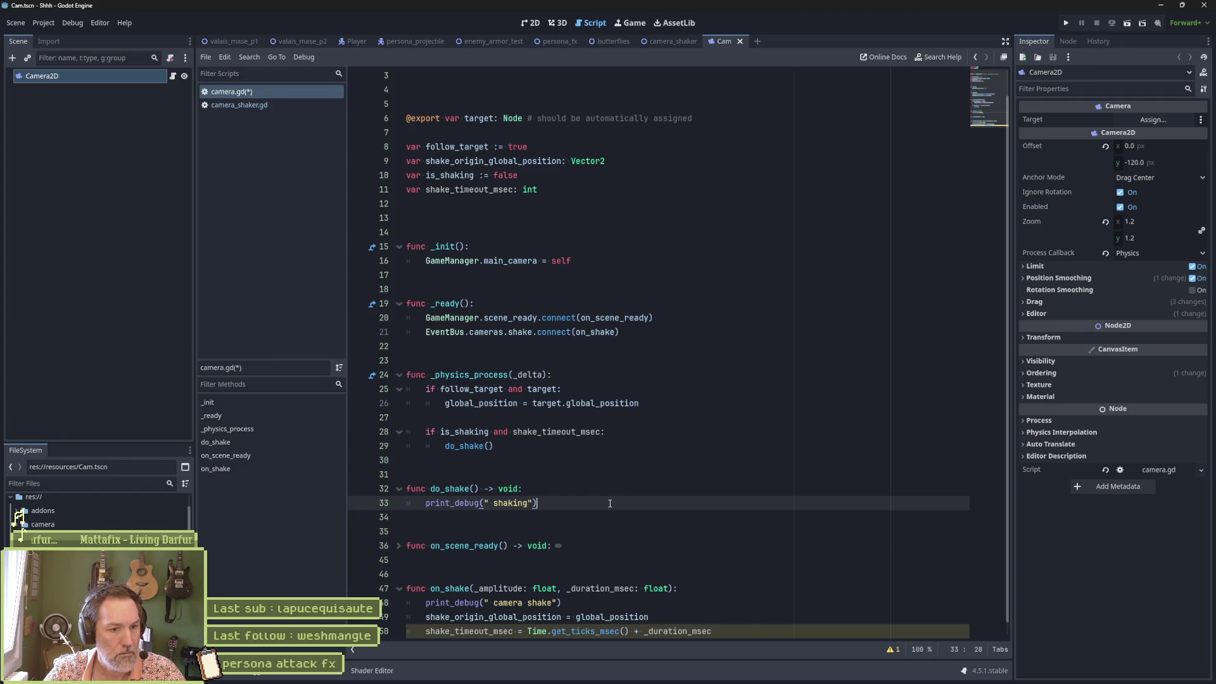
left_click(572, 433)
key("ctrl+d")
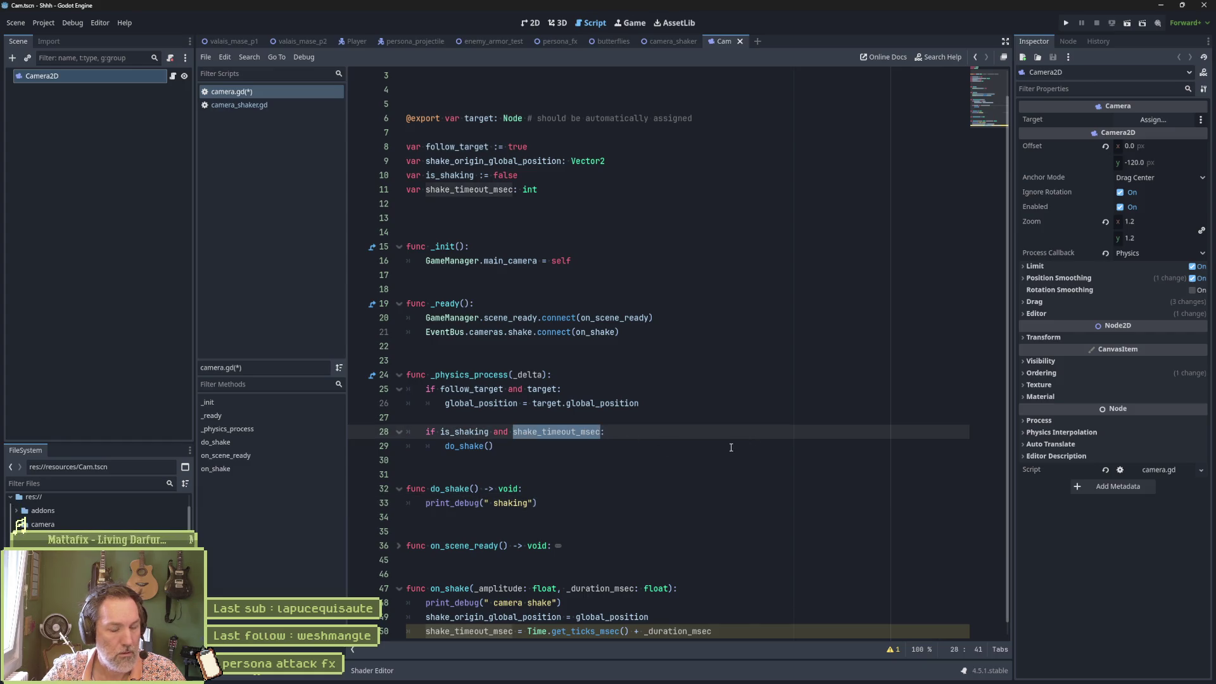
type("Time.ge")
key("Return")
type(",")
key("BackSpace")
type("<")
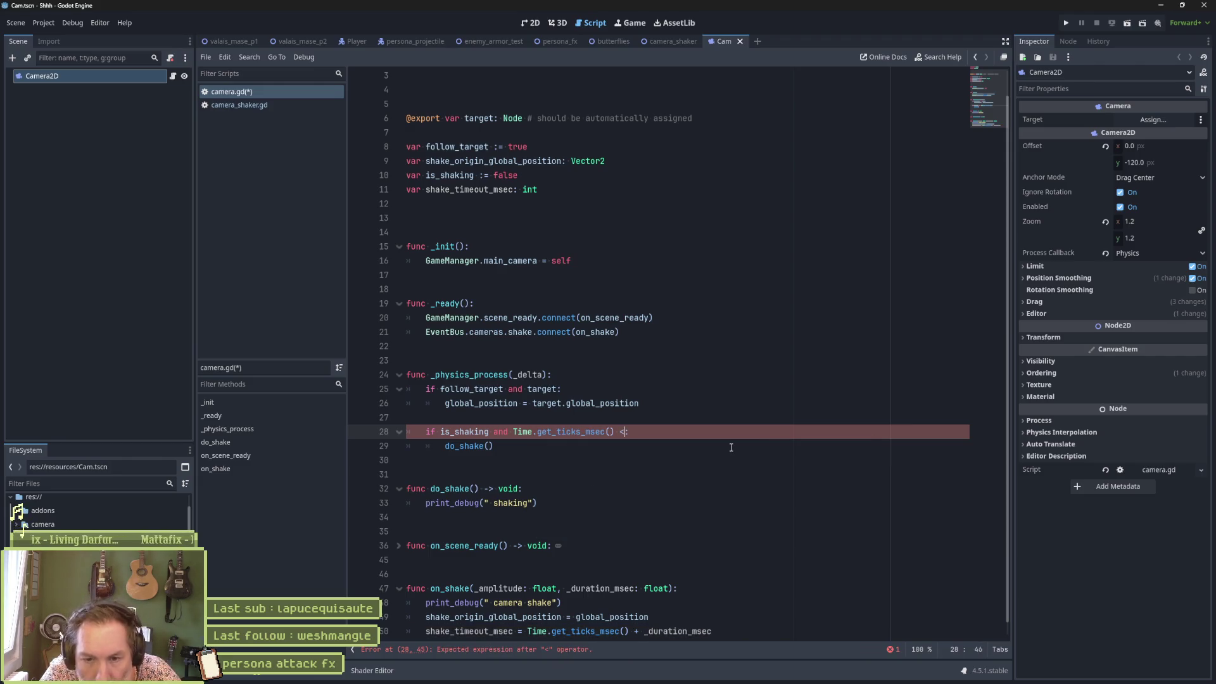
key("ctrl+v")
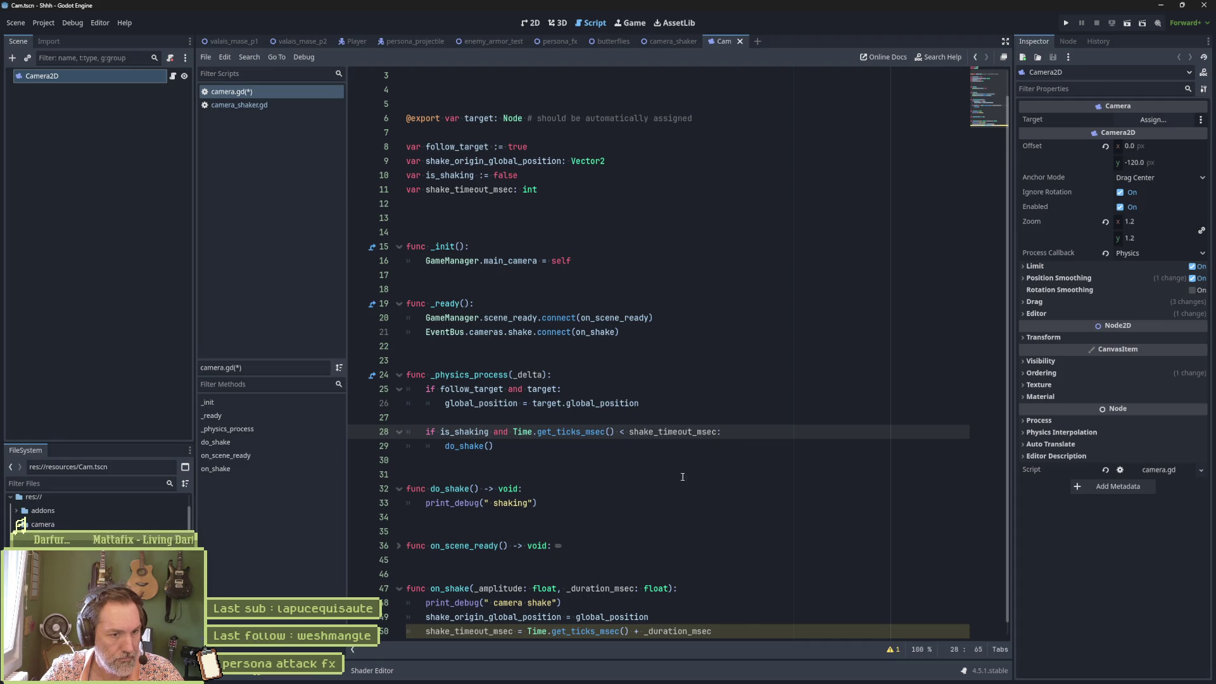
key("ctrl+s")
left_click(889, 649)
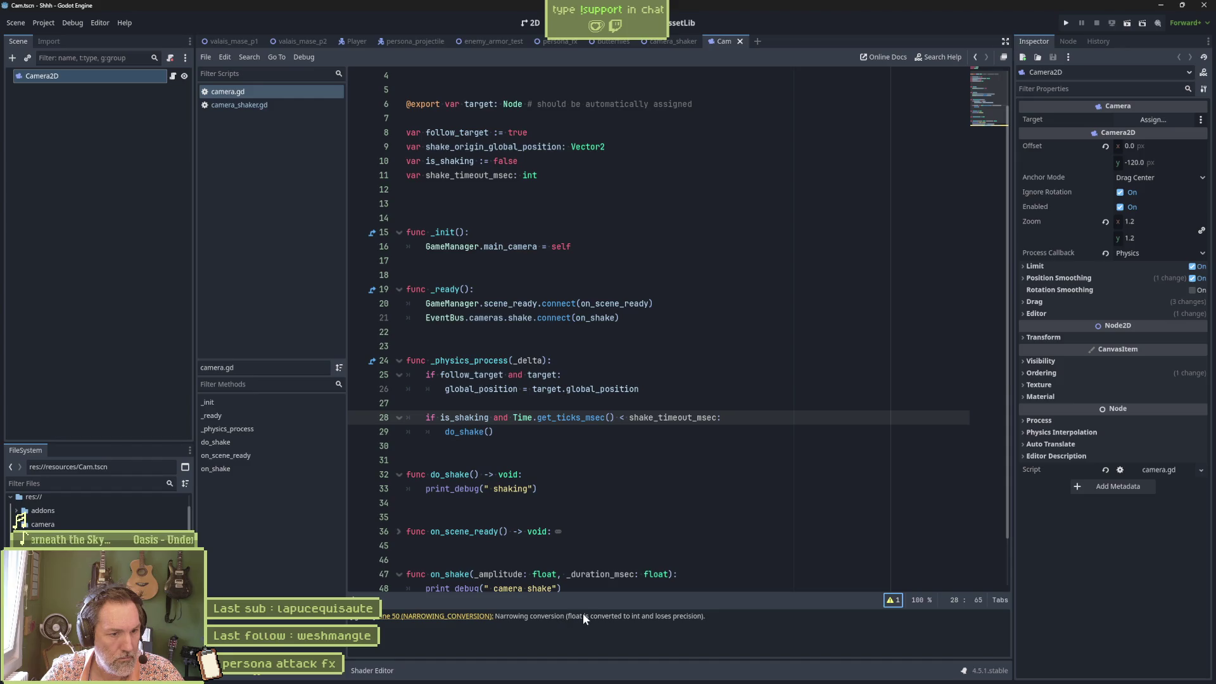
Change the _duration_msec type on line 47 from float to int
left_click(658, 573)
double_click(663, 574)
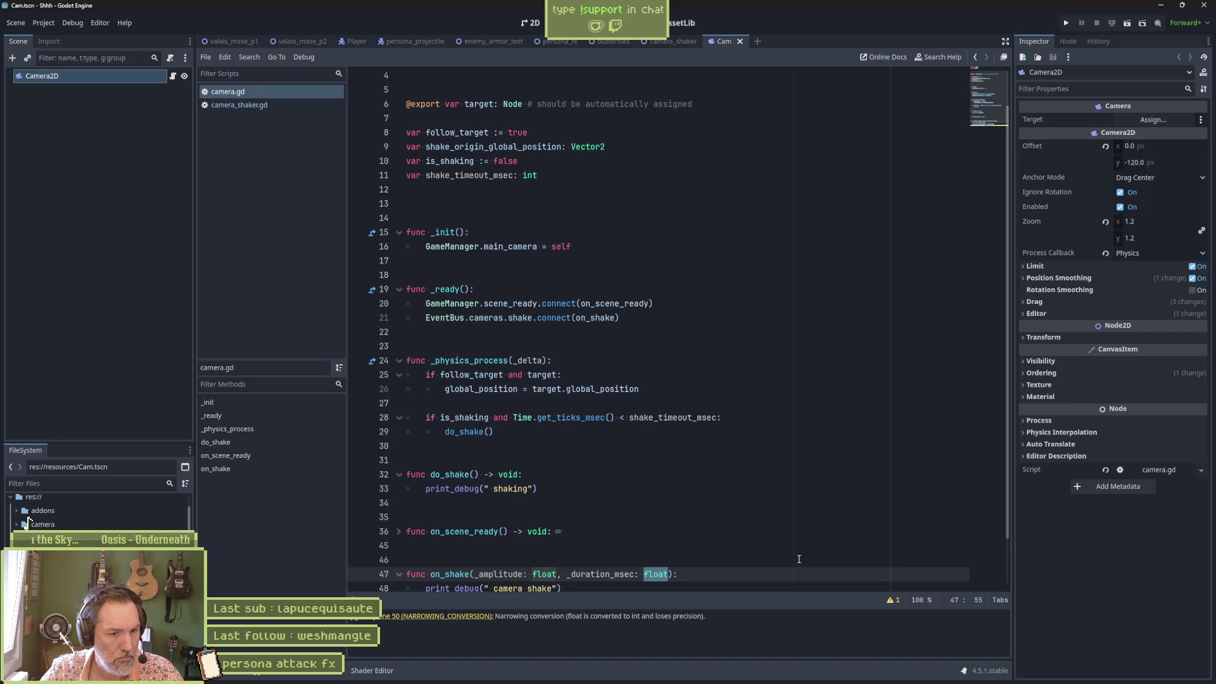
type("int")
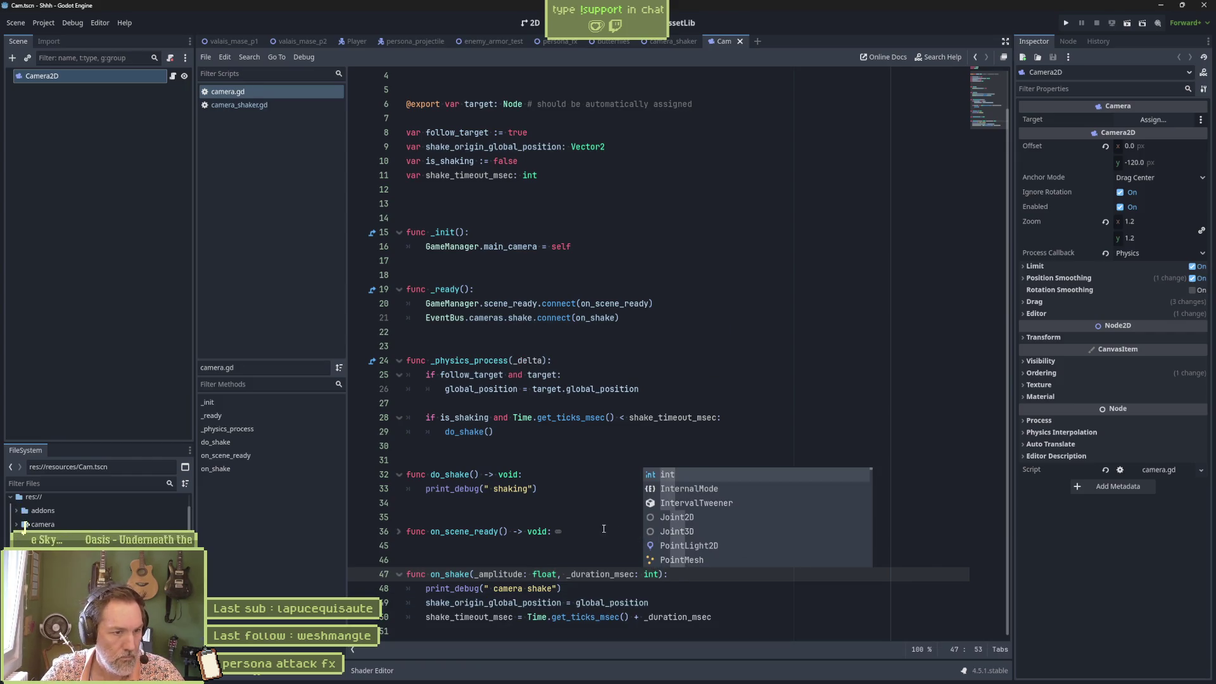
left_click(605, 530)
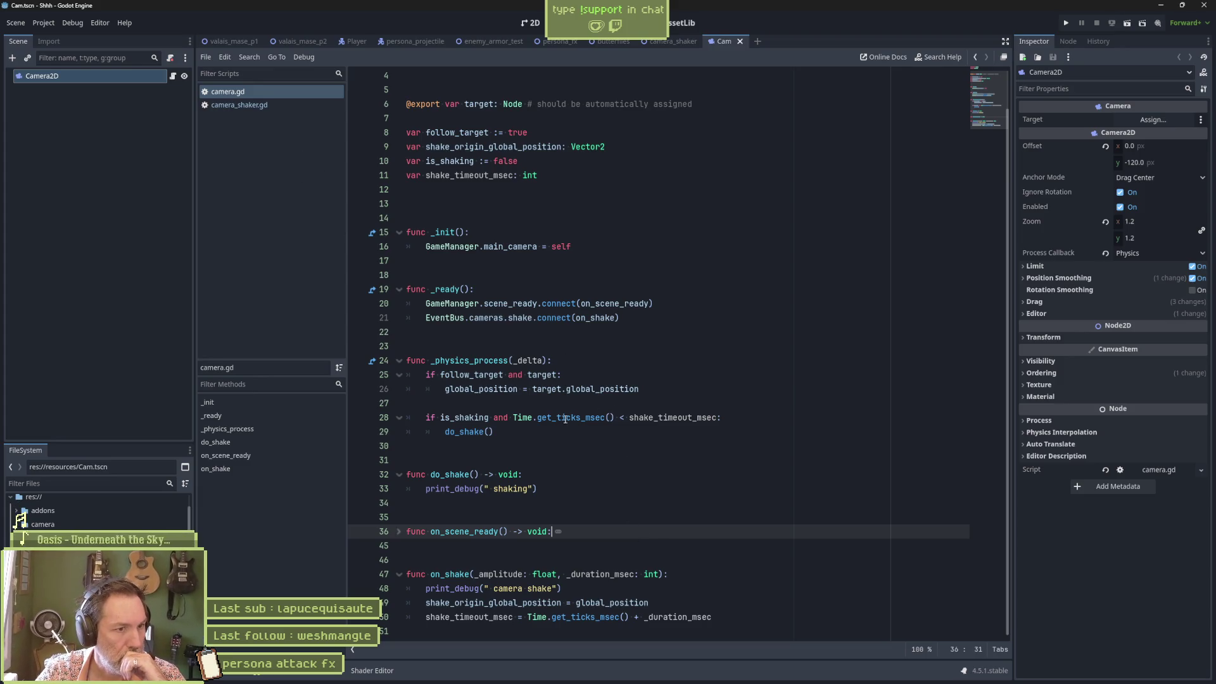
Append 'is_shaking = true' as the last line of on_shake and save camera.gd
mouse_move(570, 420)
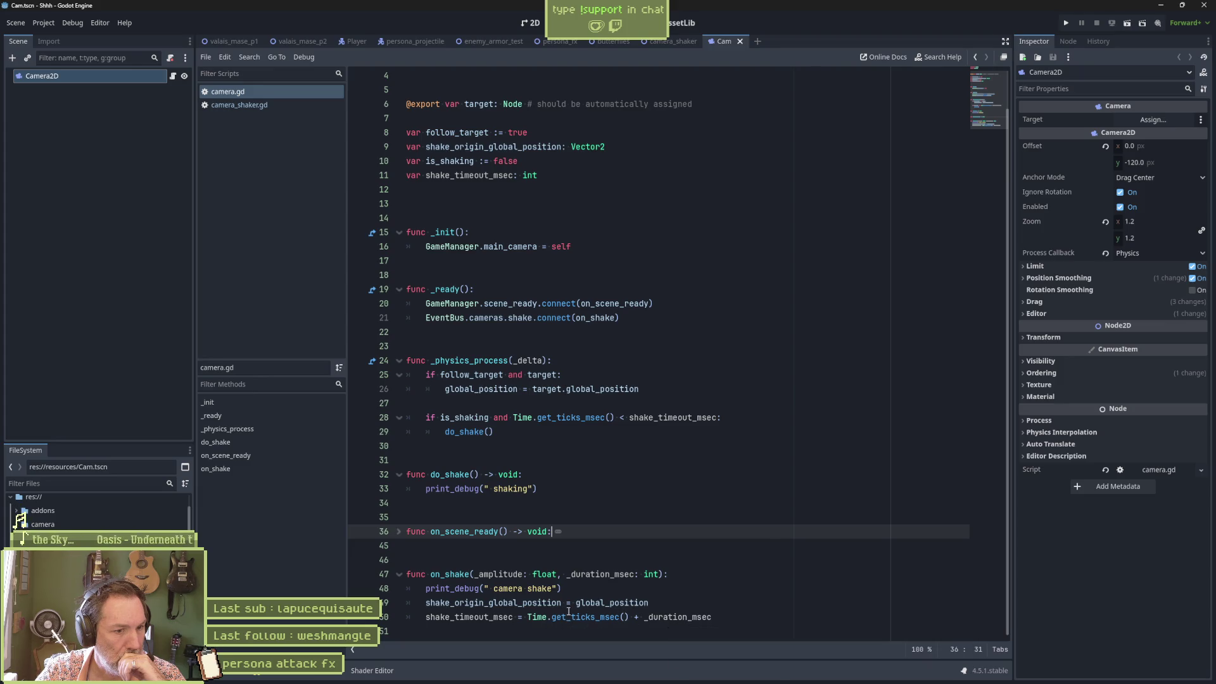
double_click(464, 417)
key("ctrl+c")
left_click(725, 617)
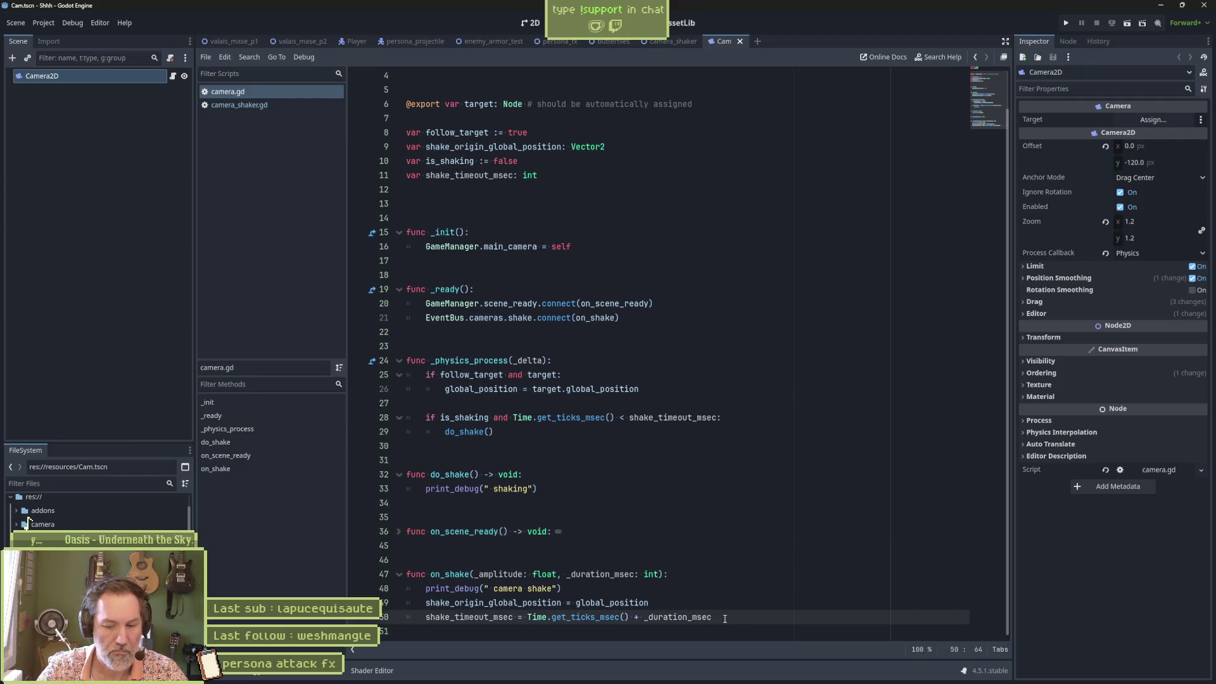
key("Return")
key("ctrl+v")
type("= true")
key("ctrl+s")
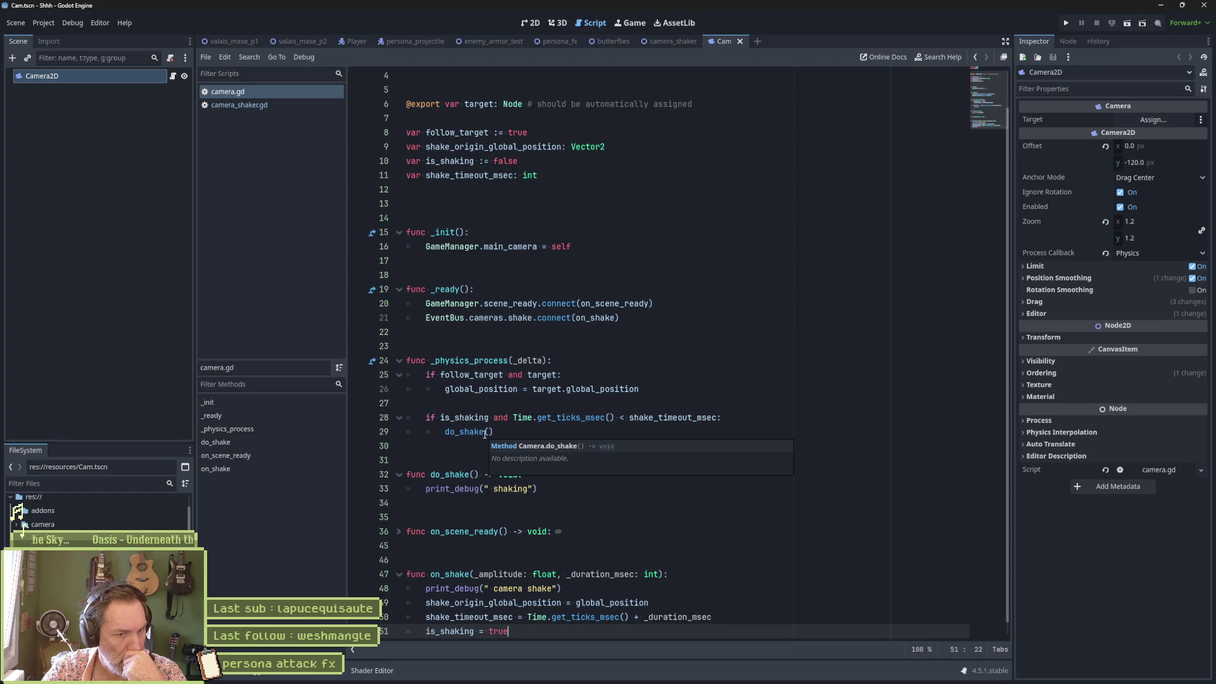
left_click(488, 417)
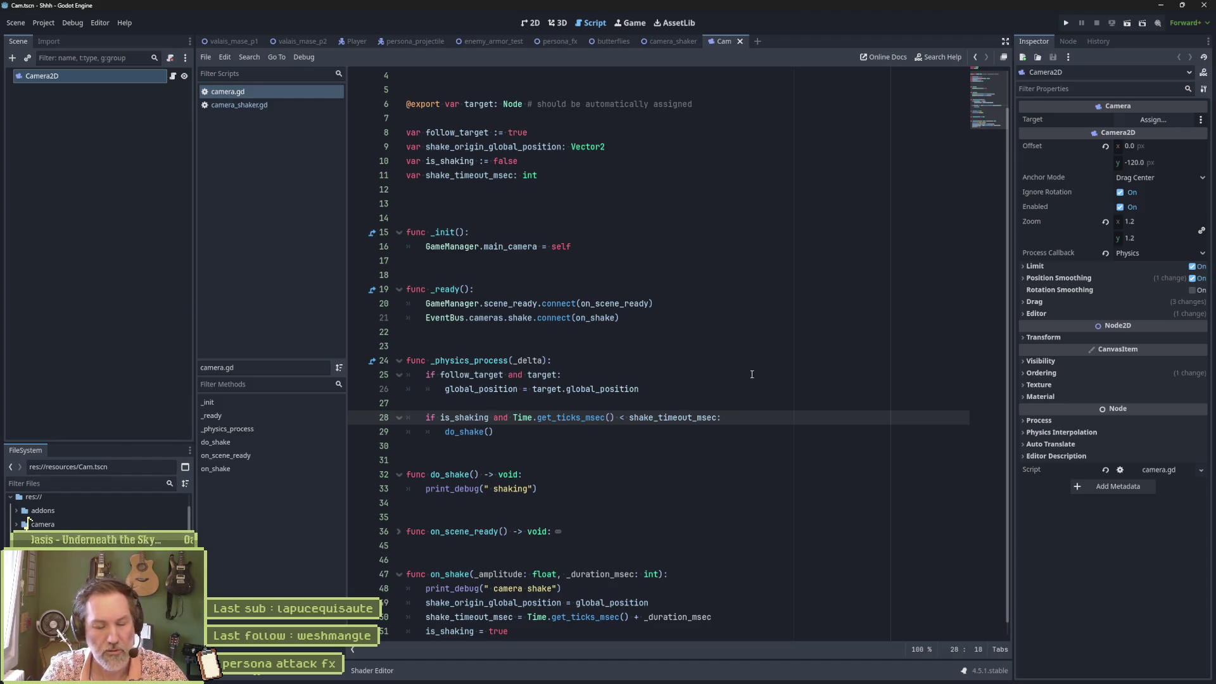
Split line 28 into 'if is_shaking:' with a nested timeout 'if' that calls do_shake()
type("\\")
key("Return")
key("Delete")
key("Delete")
key("Delete")
type("if")
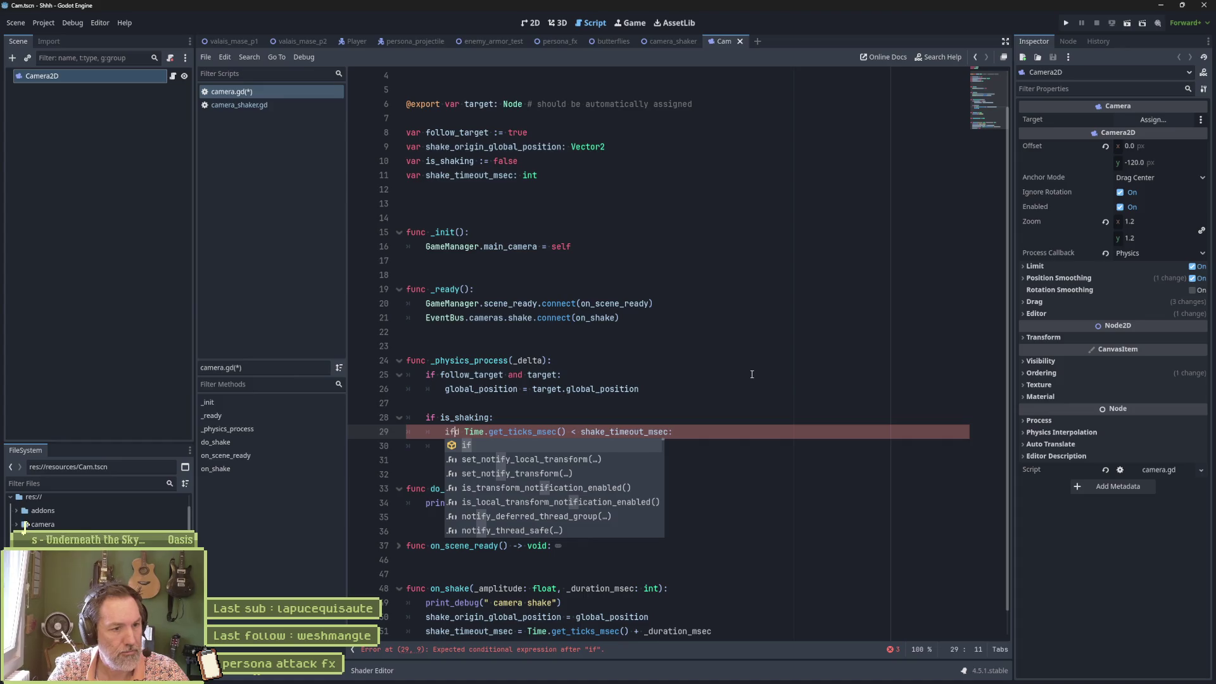
type("do_shake()")
left_click(446, 451)
key("Tab")
Add an 'else: is_shaking = false' branch after the time check and save camera.gd
left_click(536, 446)
key("Return")
key("BackSpace")
type("else:")
key("Return")
type("is_shaking = false")
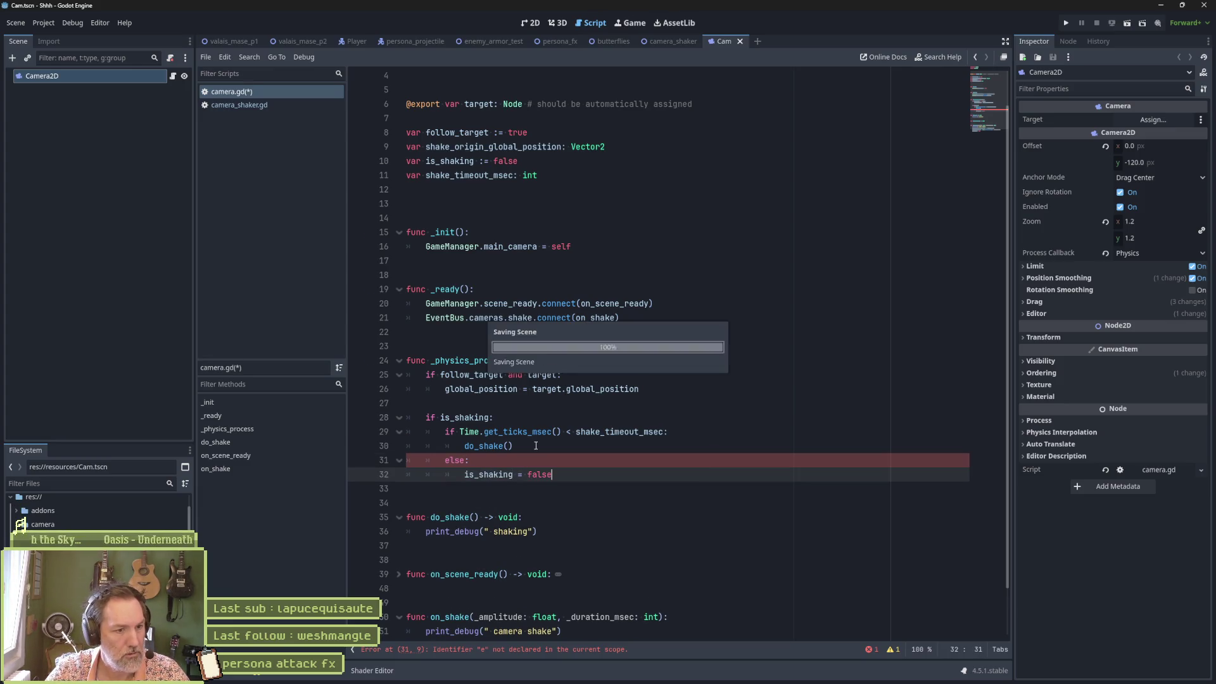
key("ctrl+s")
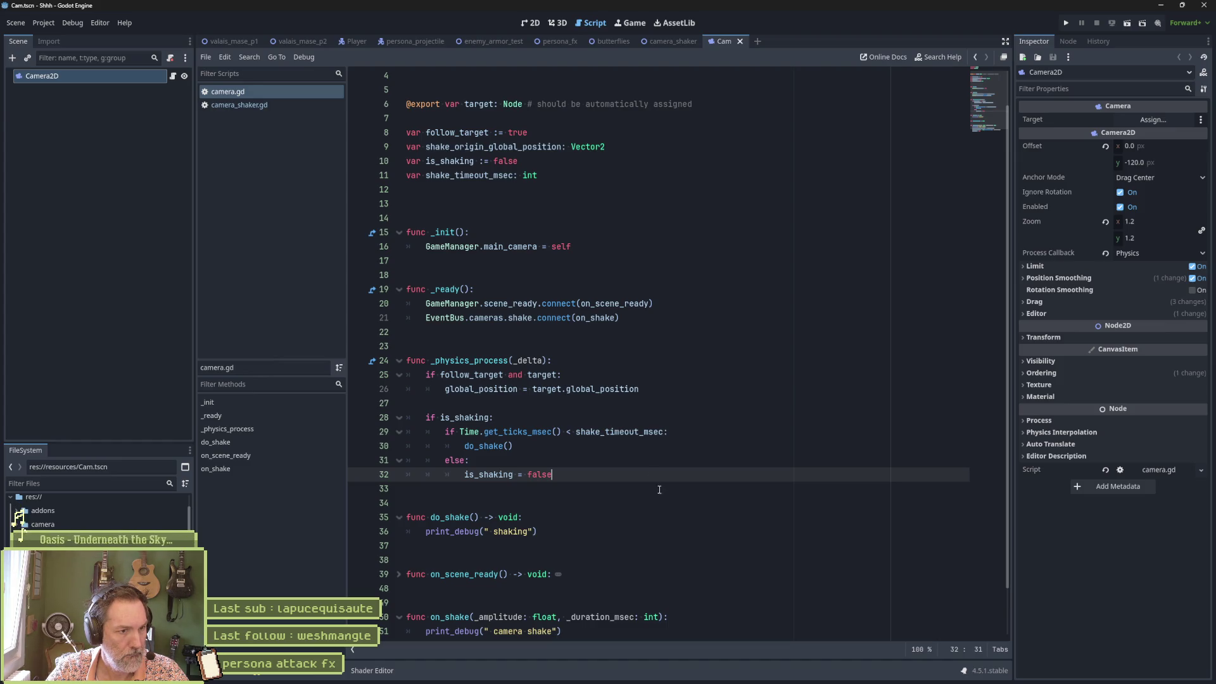
Review the code by highlighting the on_shake connection, timeout and is_shaking assignments, and nested check
double_click(595, 317)
scroll(587, 491, "down", 2)
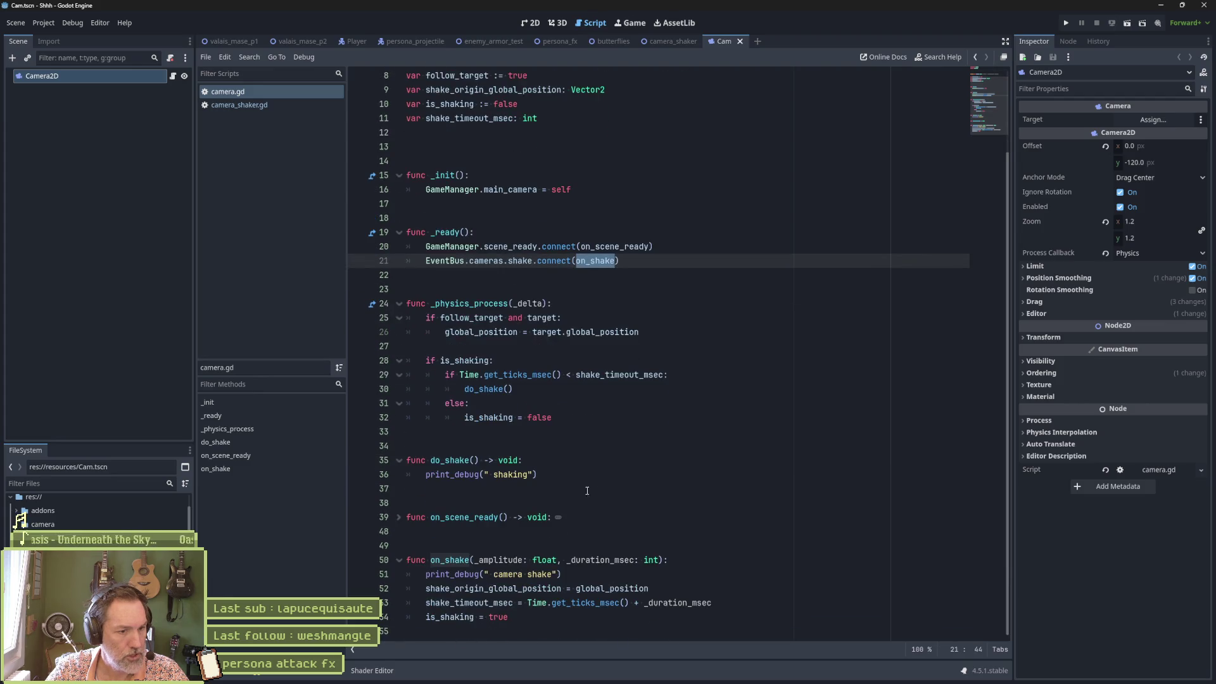
double_click(609, 590)
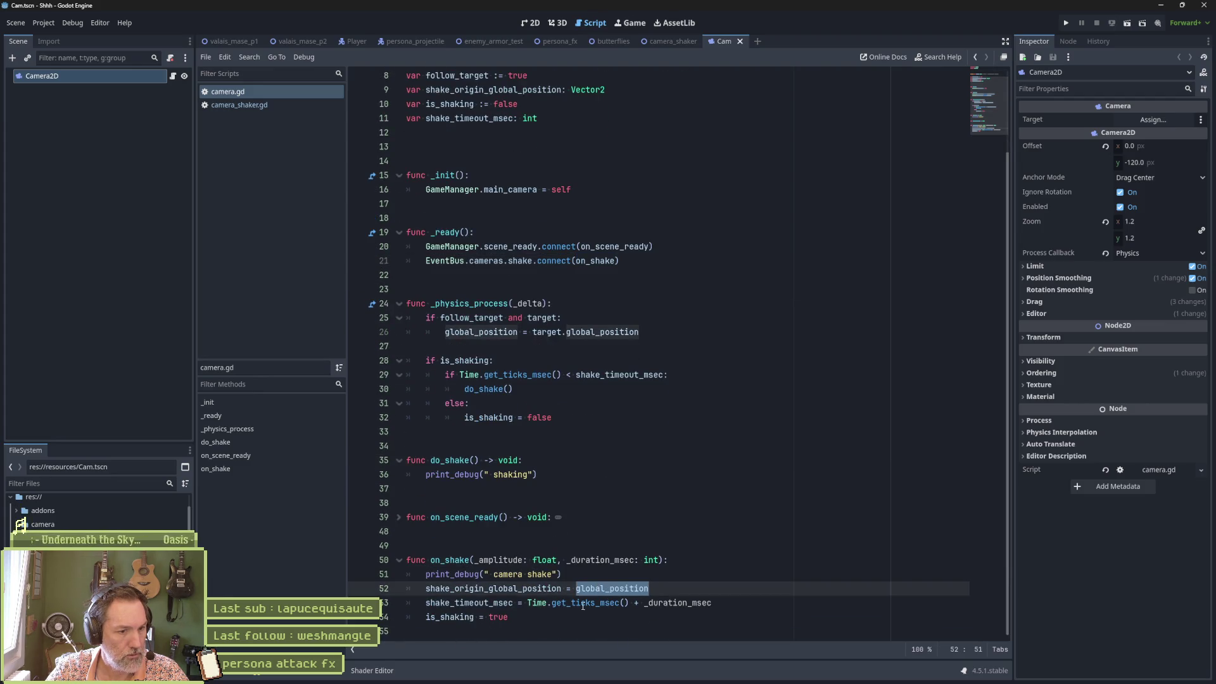
left_click_drag(705, 607, 425, 602)
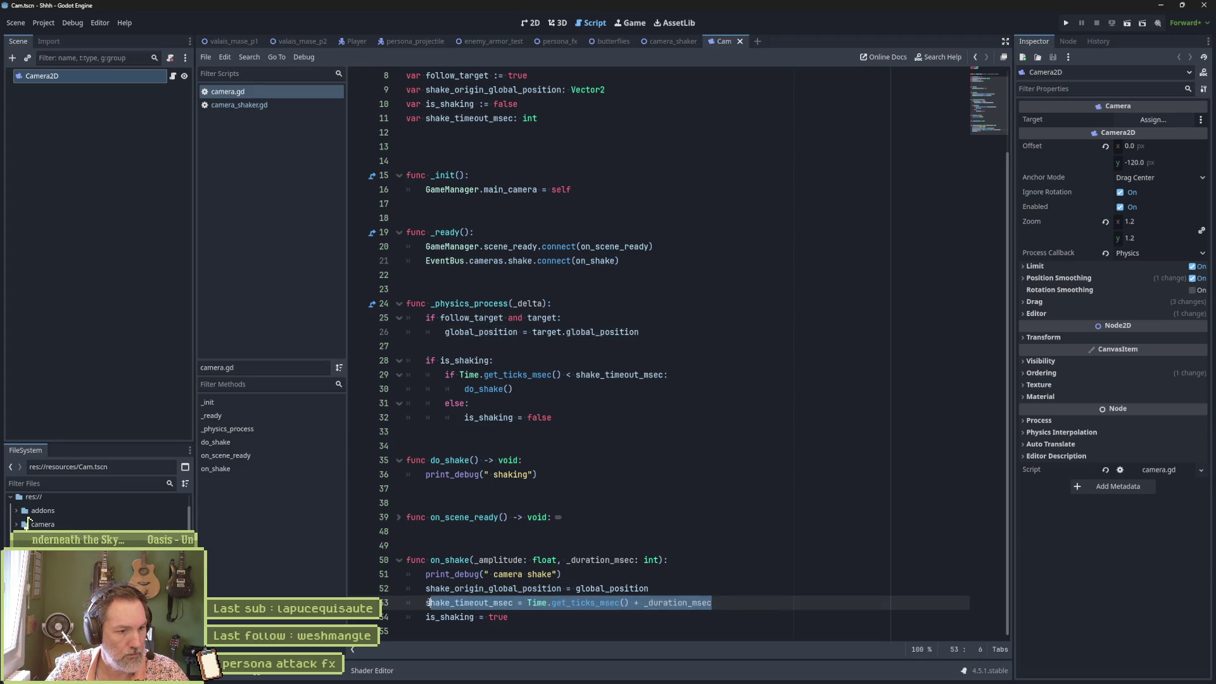
left_click(506, 619)
left_click_drag(506, 619, 435, 617)
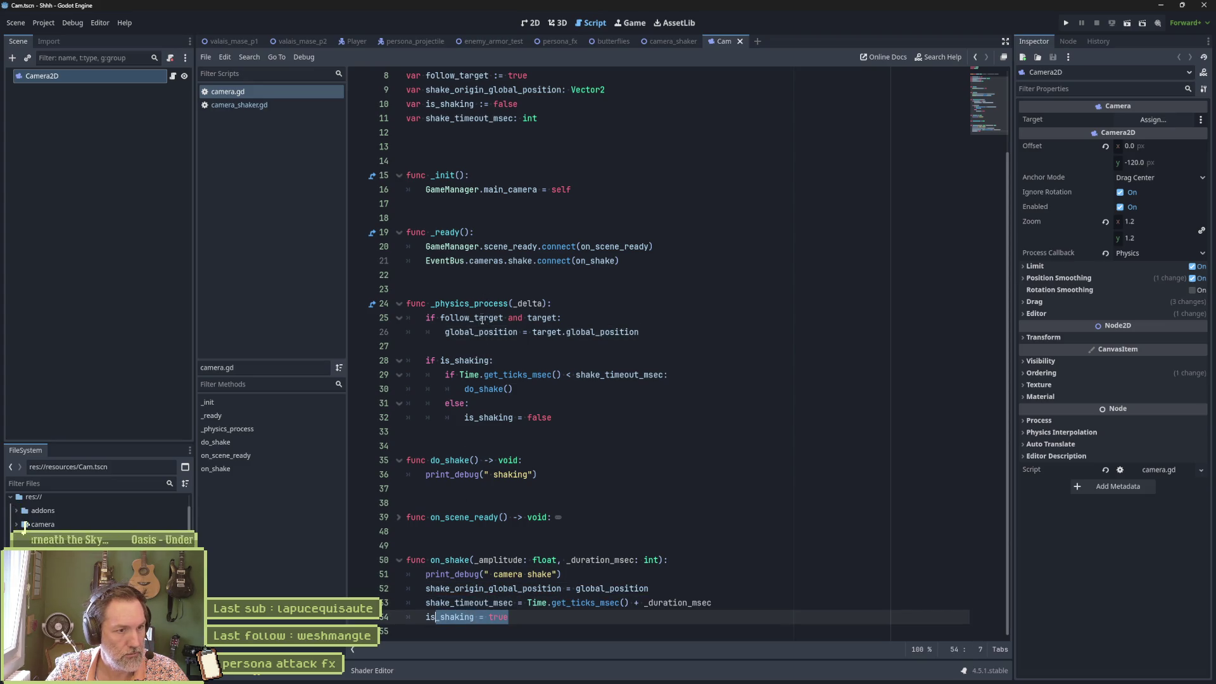
left_click_drag(439, 363, 529, 375)
left_click(565, 388)
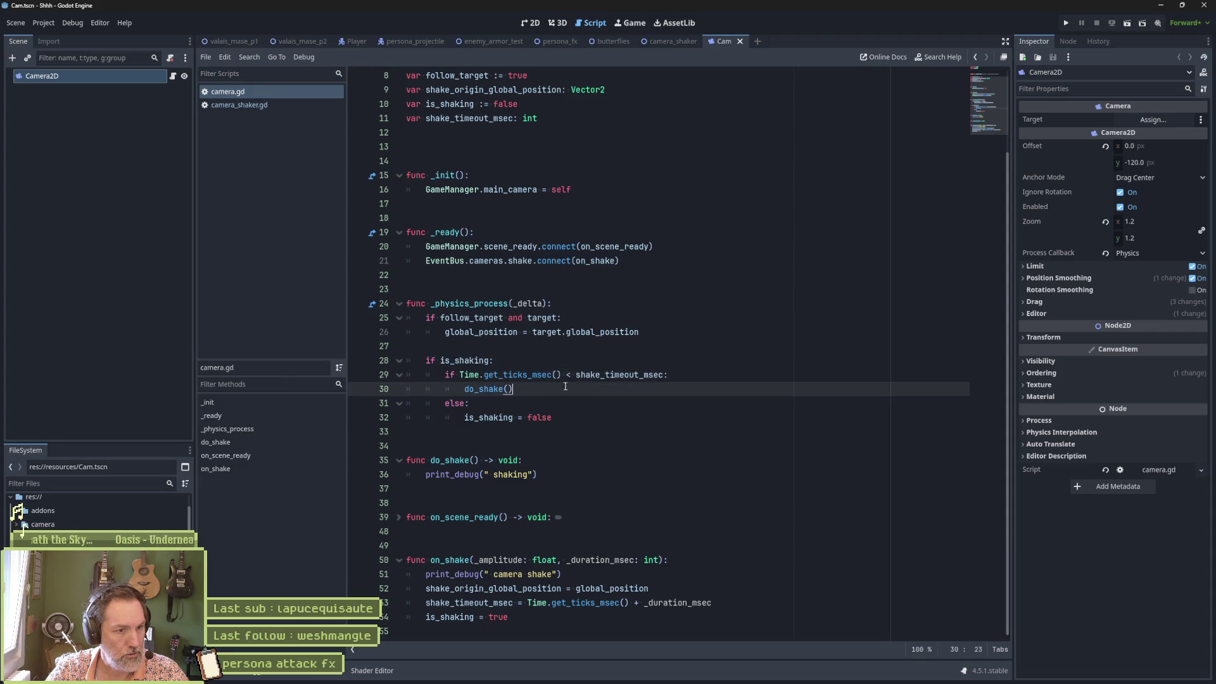
left_click_drag(442, 374, 672, 375)
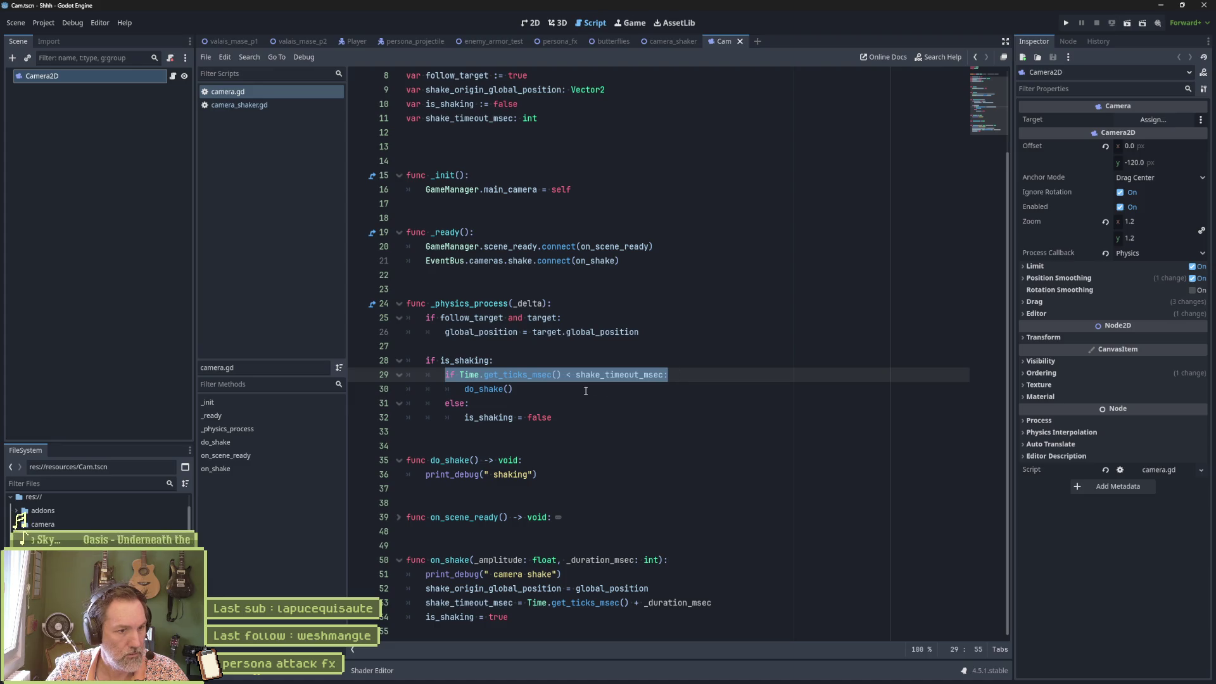
left_click_drag(465, 388, 514, 389)
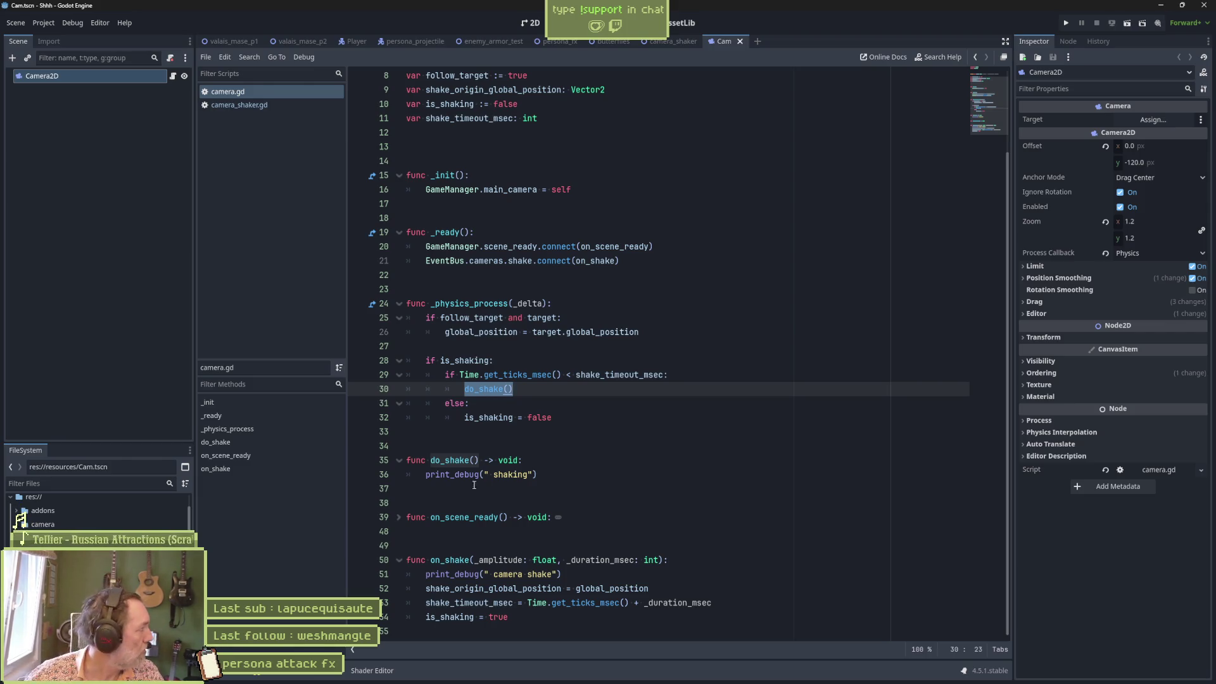
left_click(574, 498)
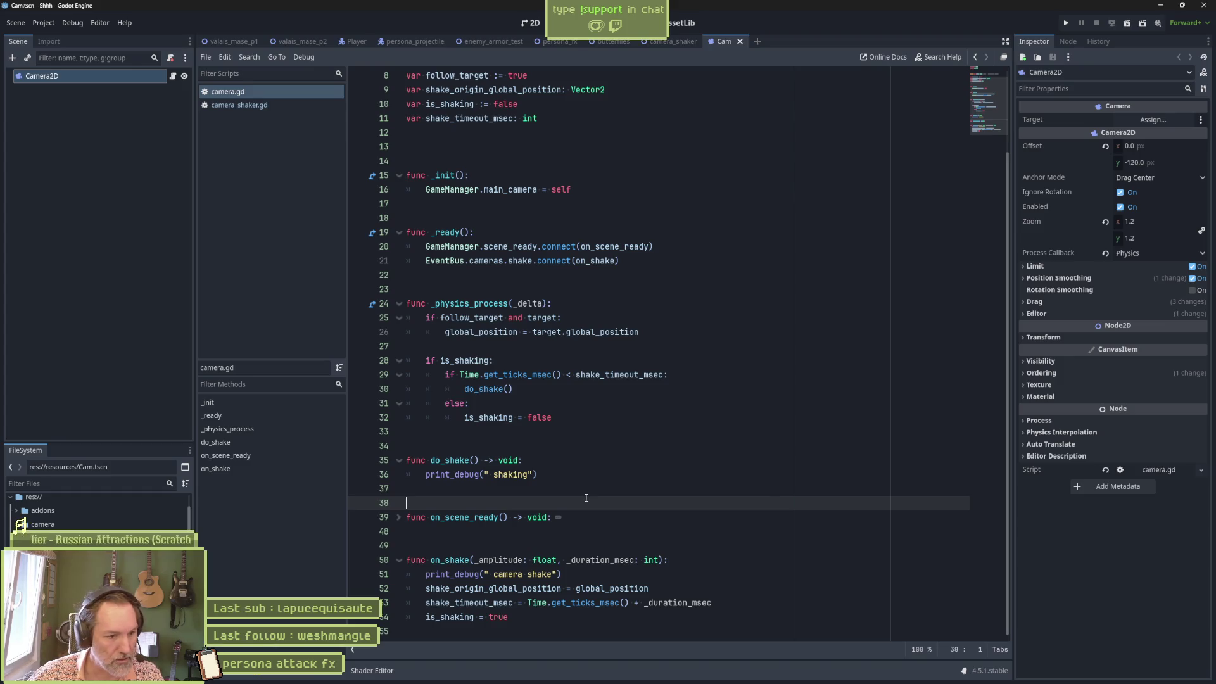
Test-run the enemy_armor_test scene, then stop the game
key("F5")
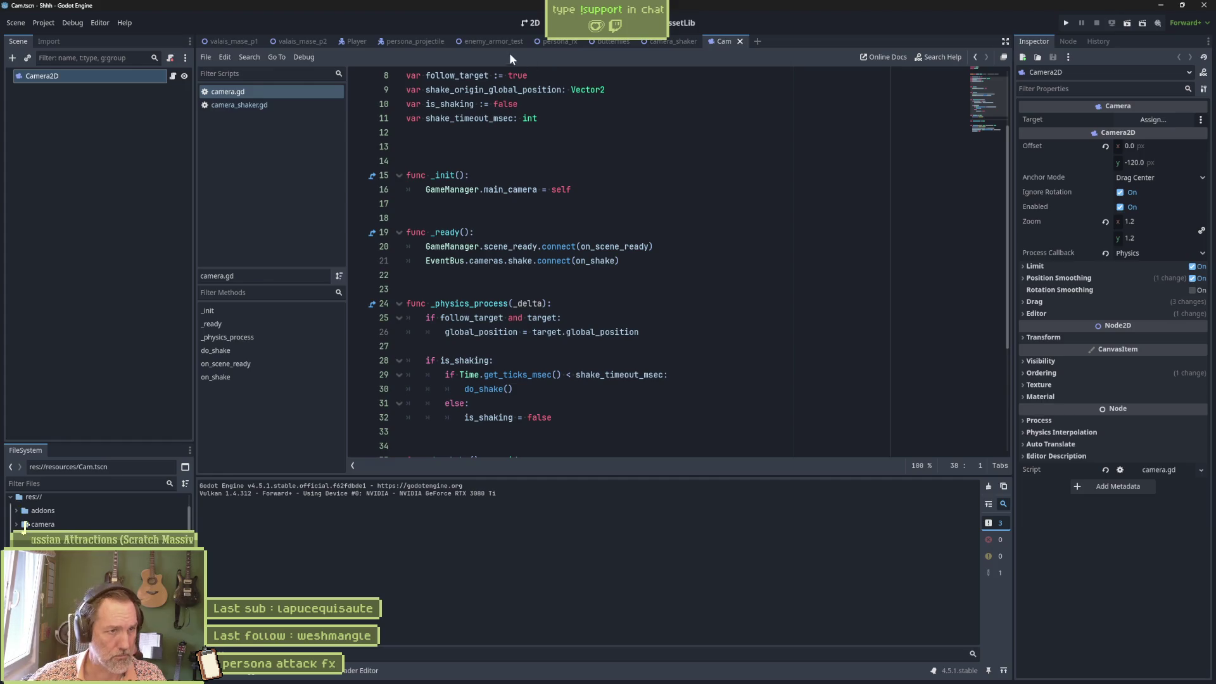
left_click(497, 42)
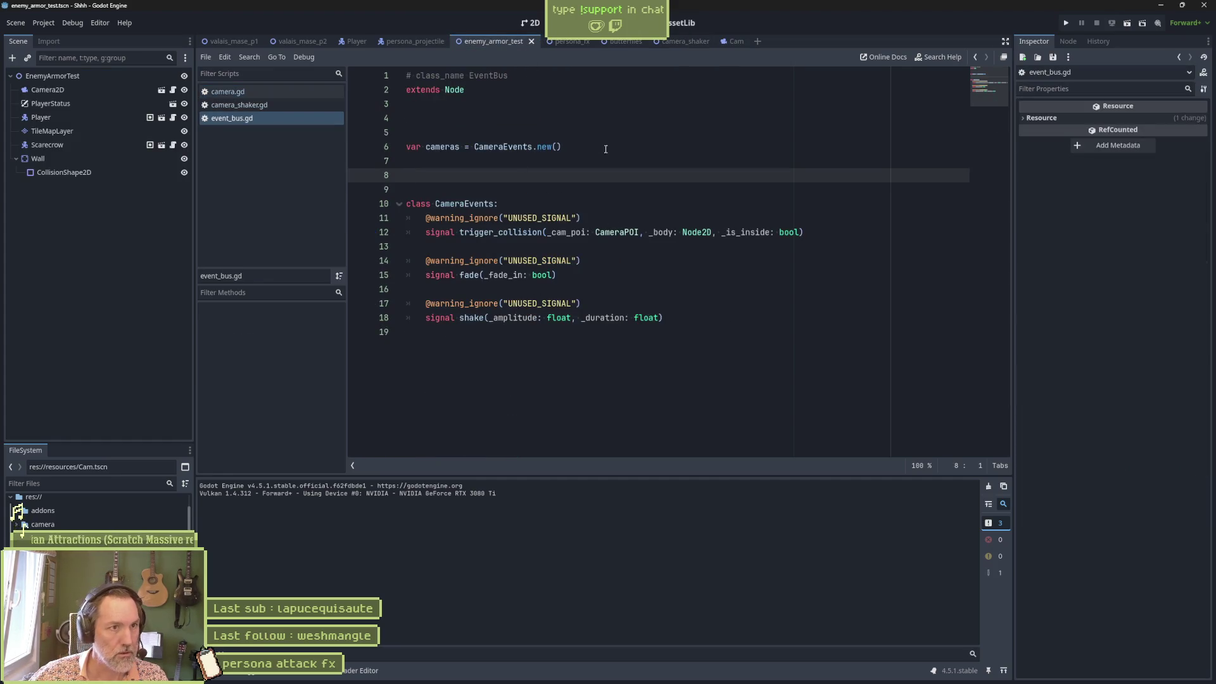
key("F5")
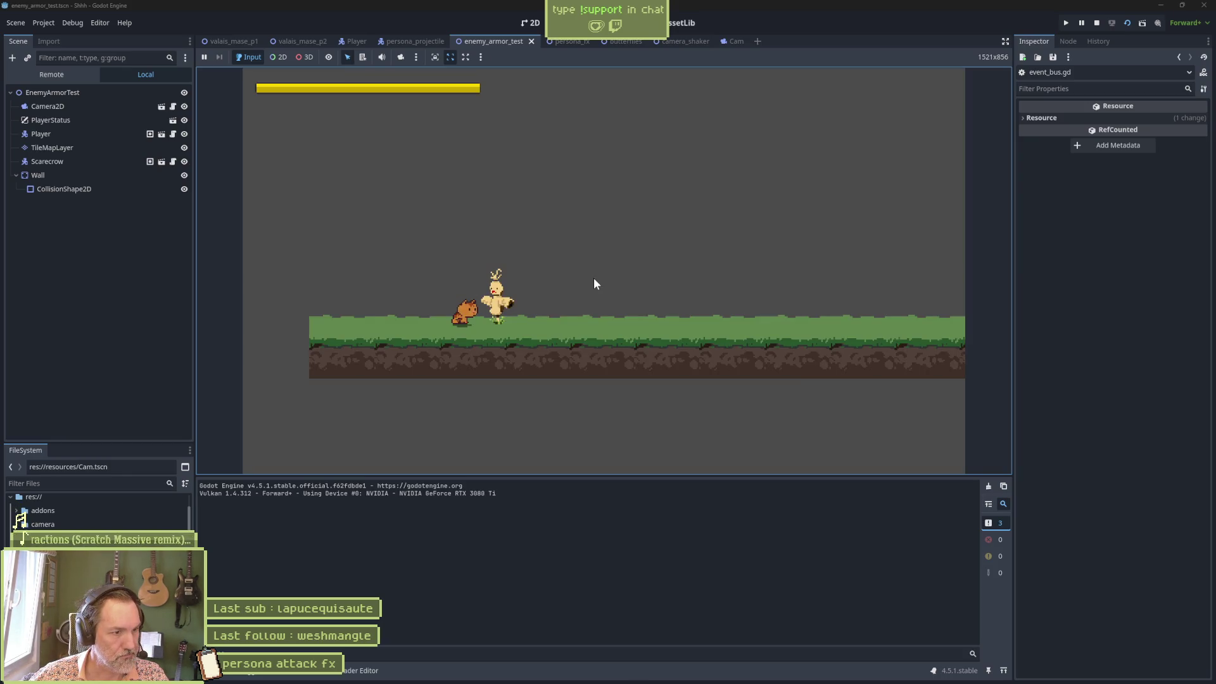
left_click(593, 278)
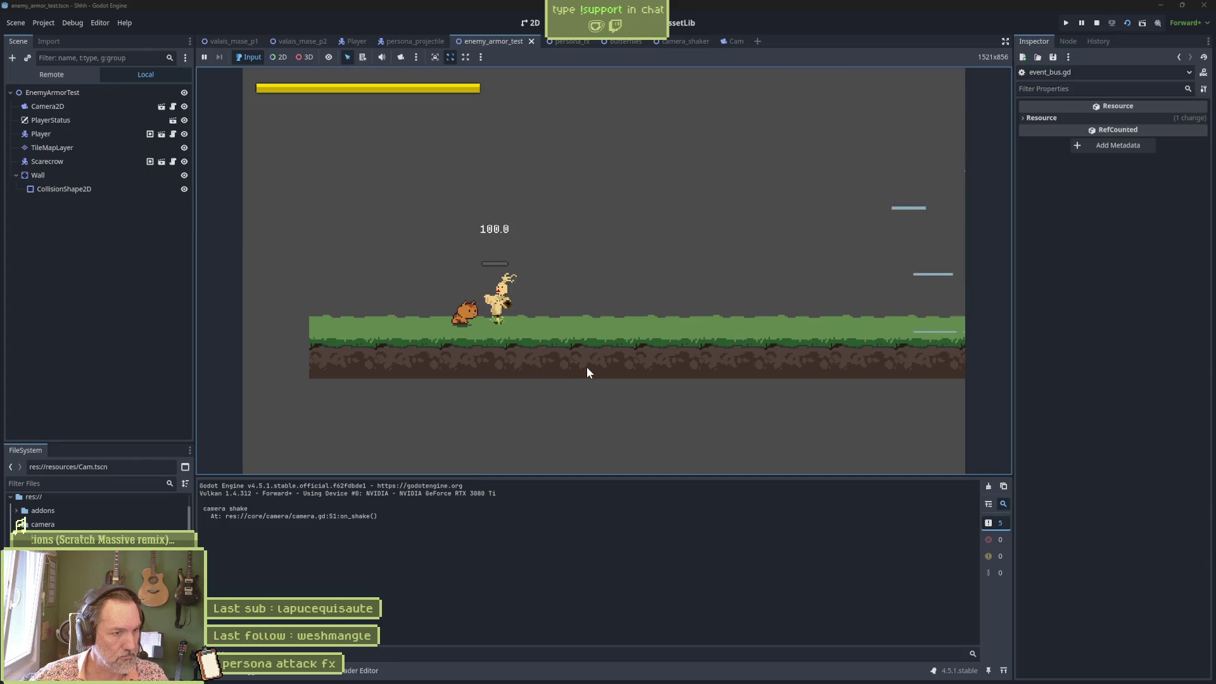
key("F8")
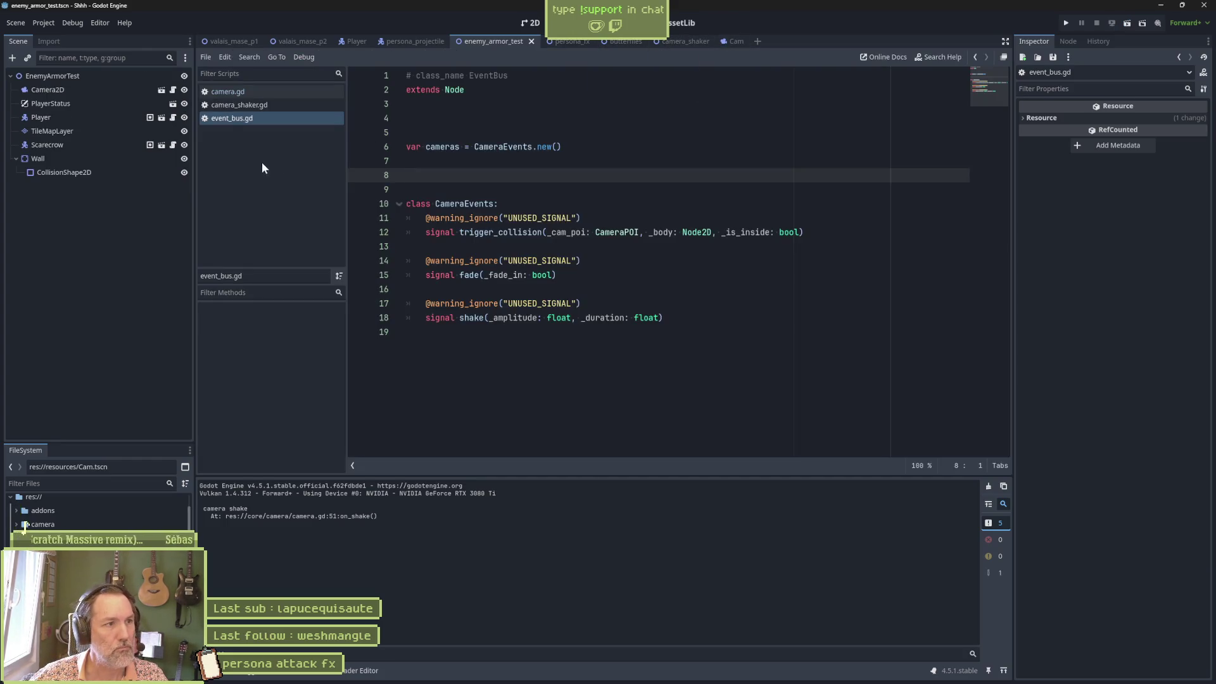
Set a breakpoint on line 29 of camera.gd, run the scene to it, then stop debugging
left_click(262, 105)
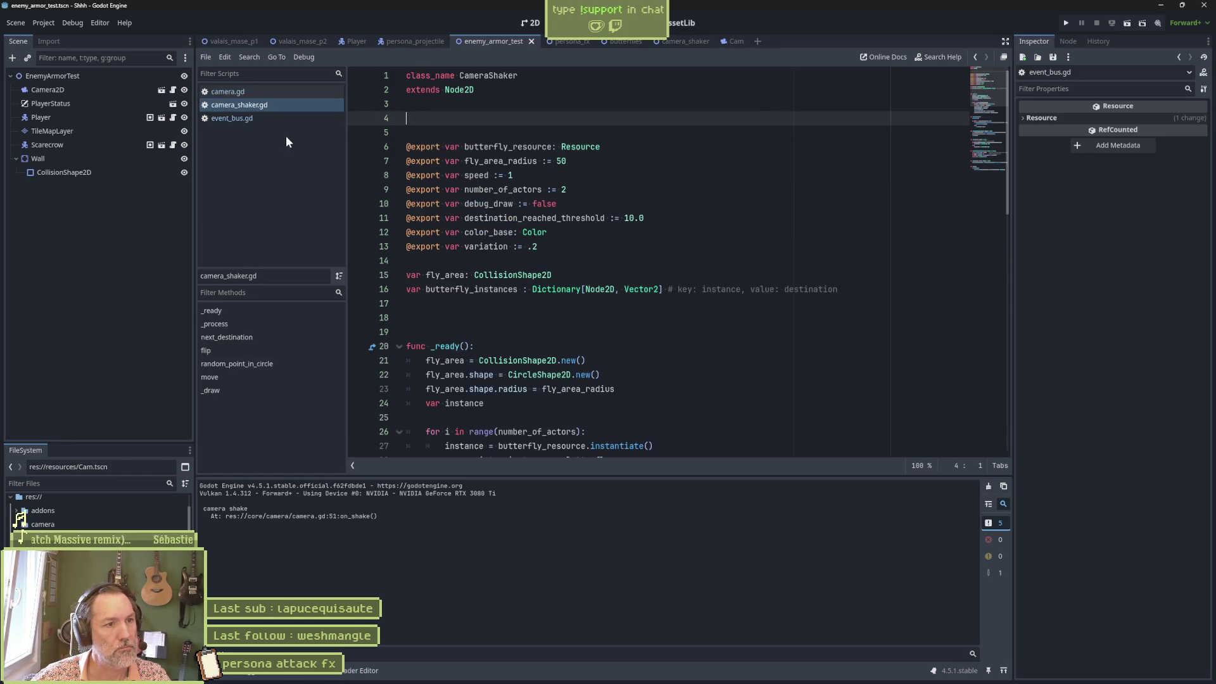
left_click(260, 92)
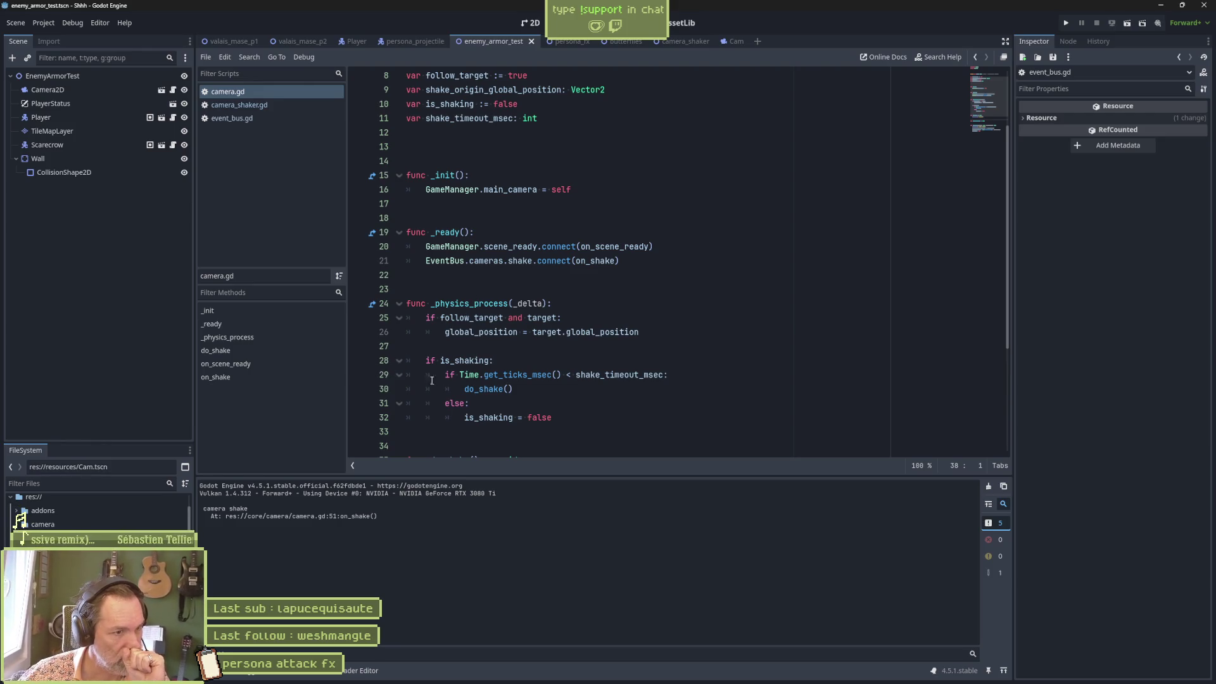
left_click_drag(367, 451, 367, 375)
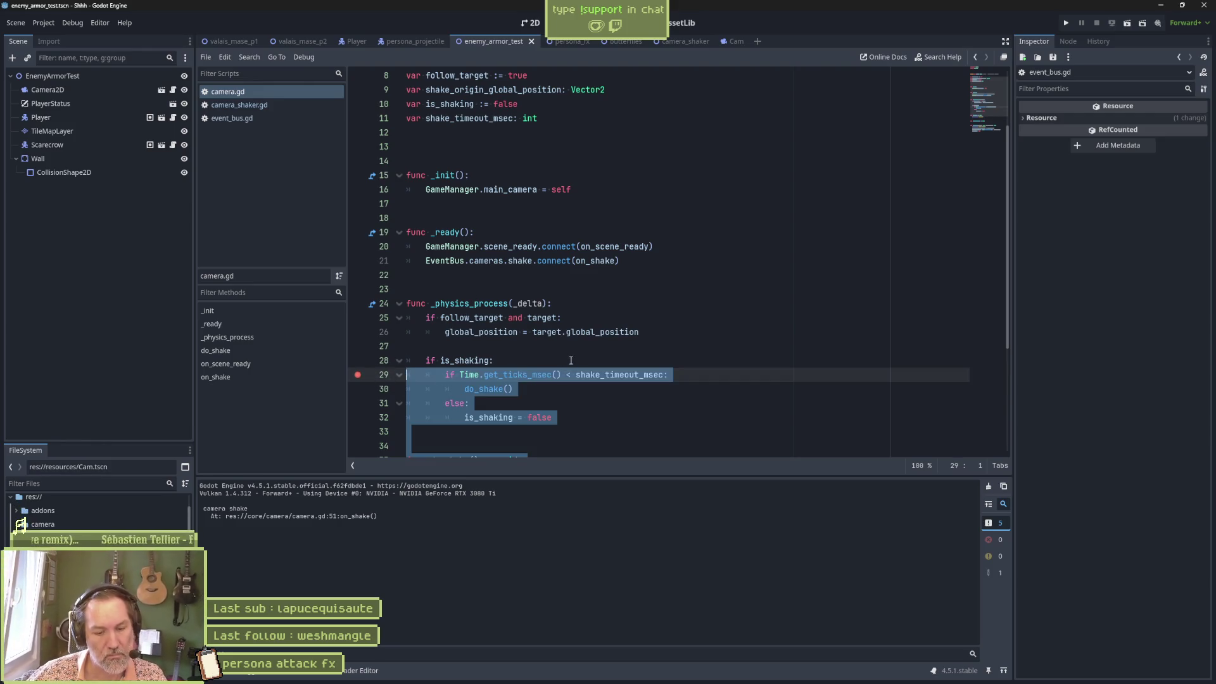
key("F6")
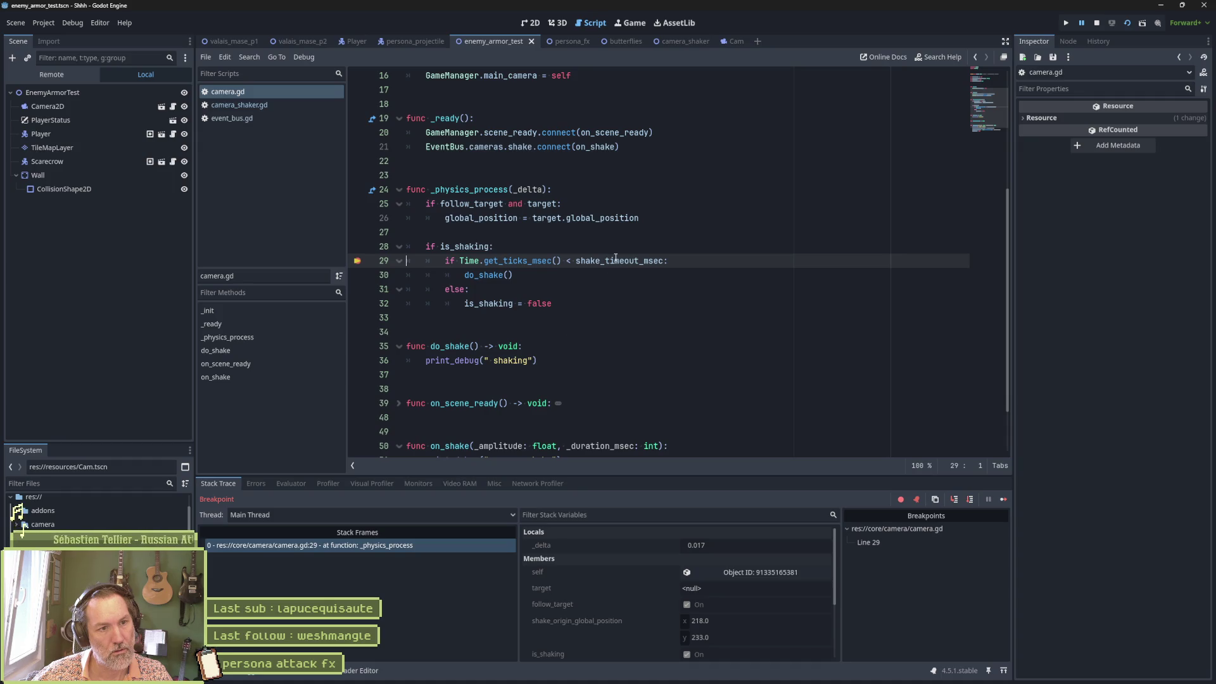
mouse_move(609, 260)
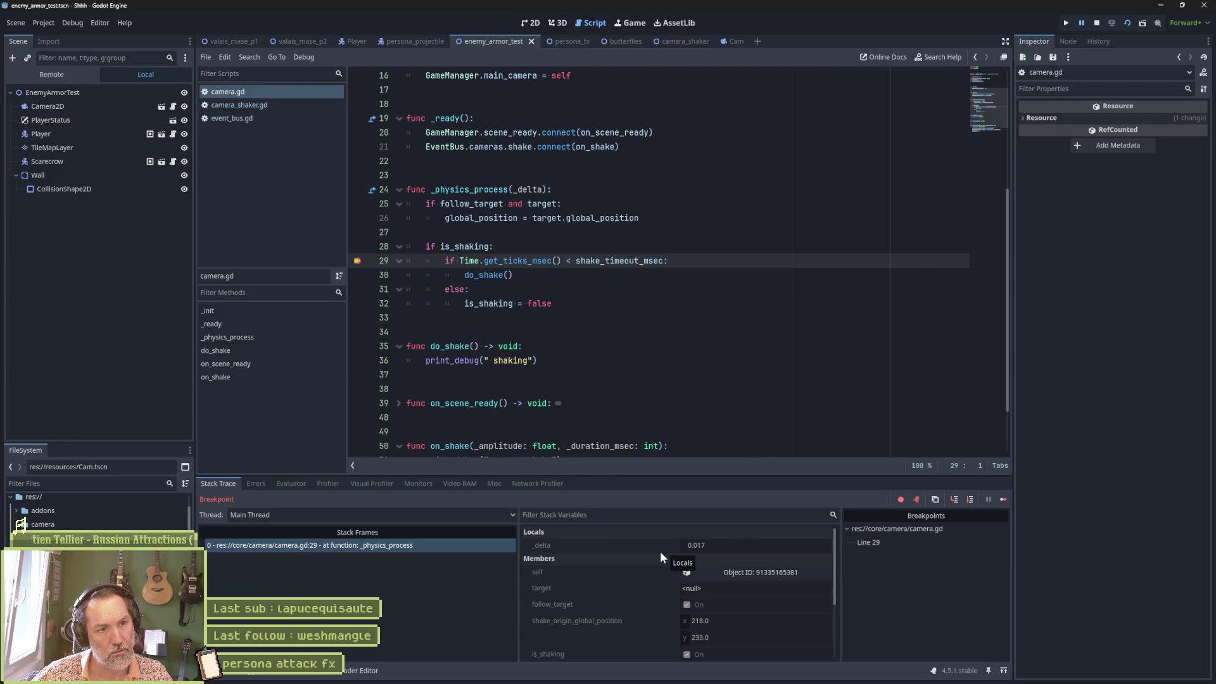
left_click(718, 347)
key("F8")
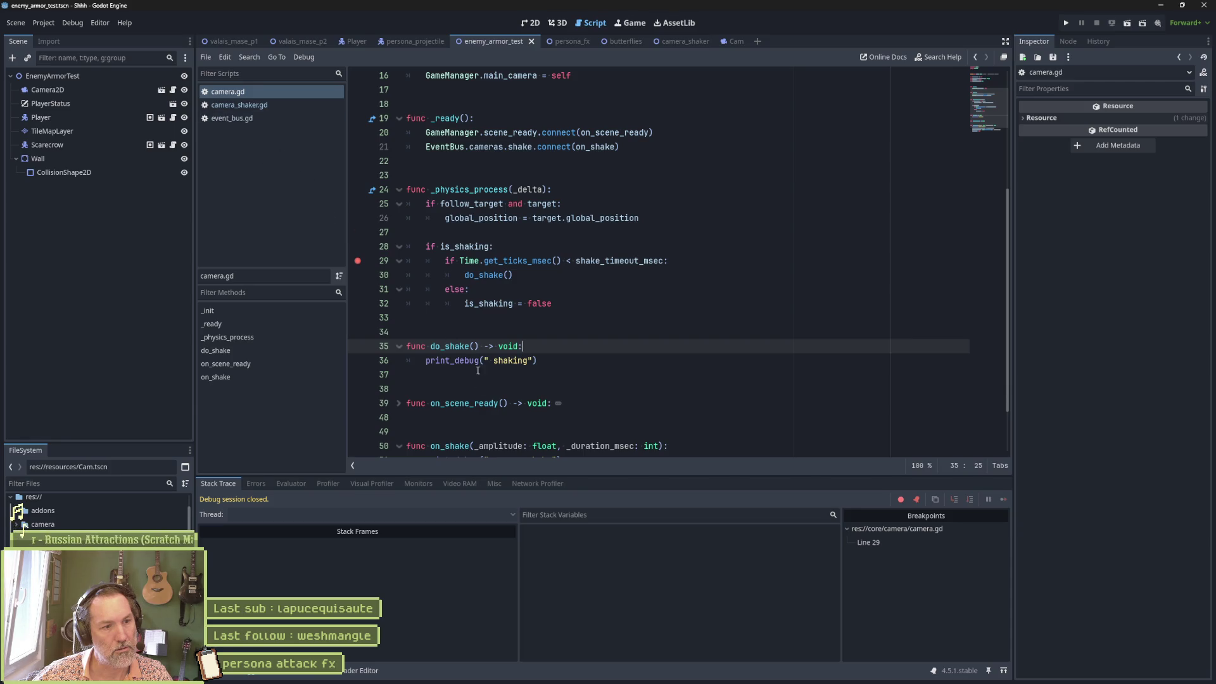
Search the whole project for on_shake with Find in Files
left_click(451, 446)
double_click(451, 446)
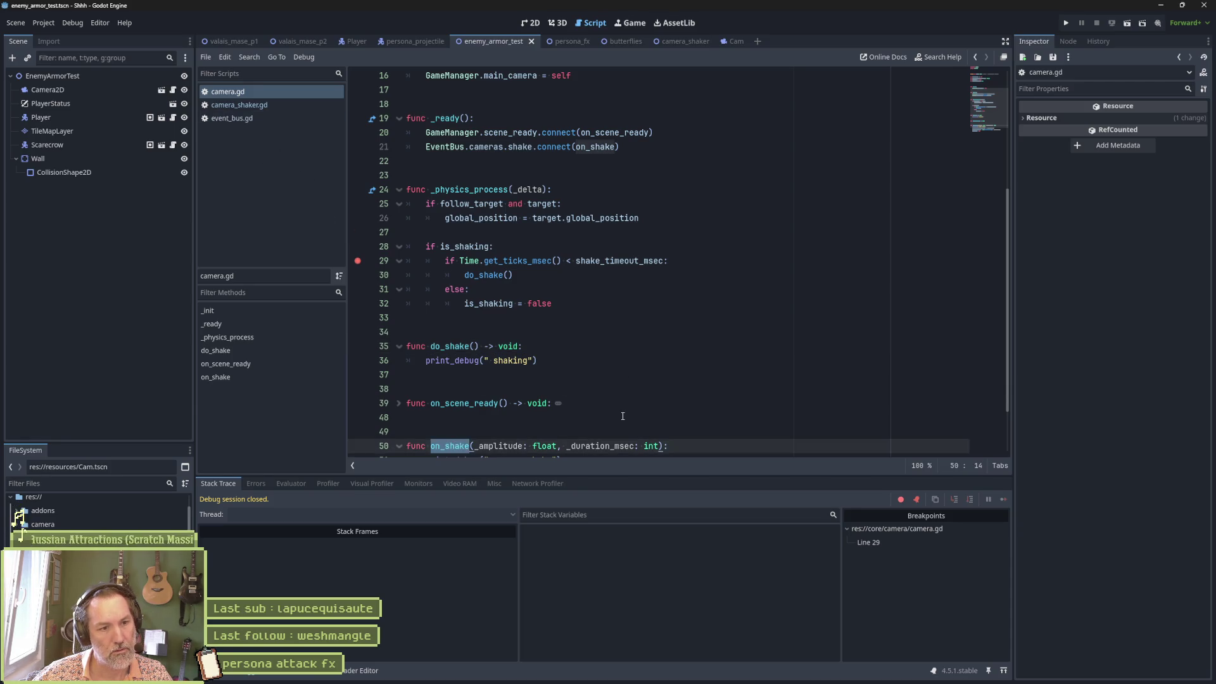
key("ctrl+shift+f")
left_click(619, 390)
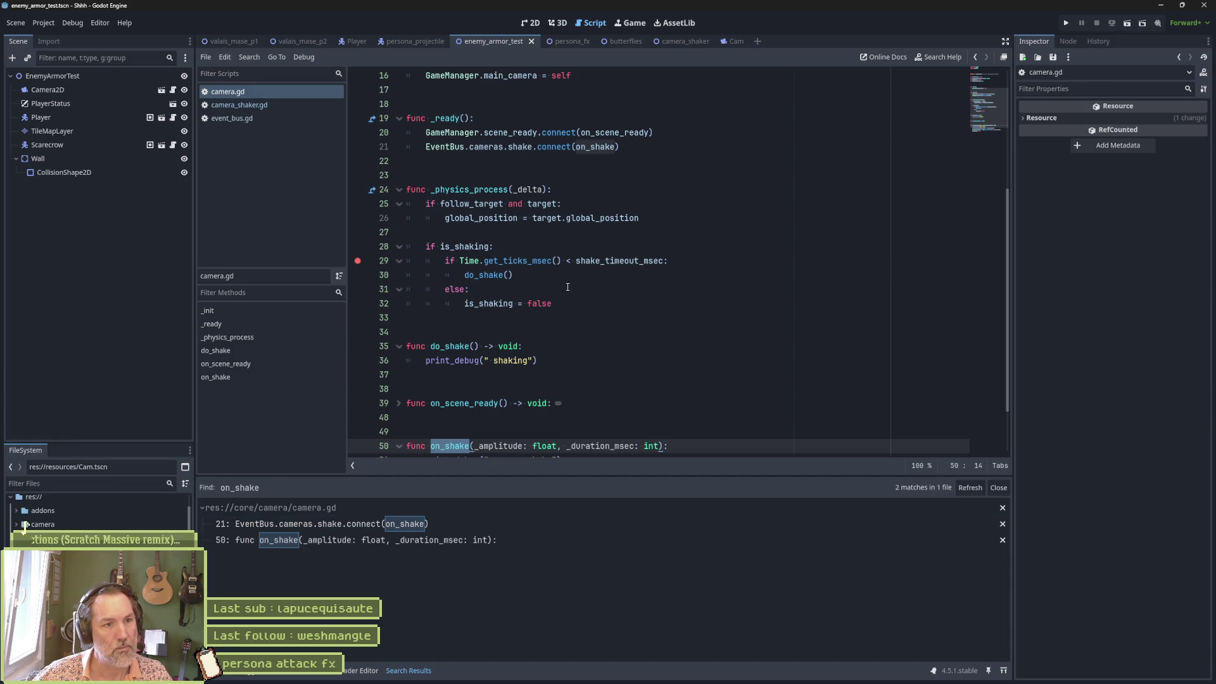
Search the project for 'shake' and scroll through the 14 matches
double_click(519, 146)
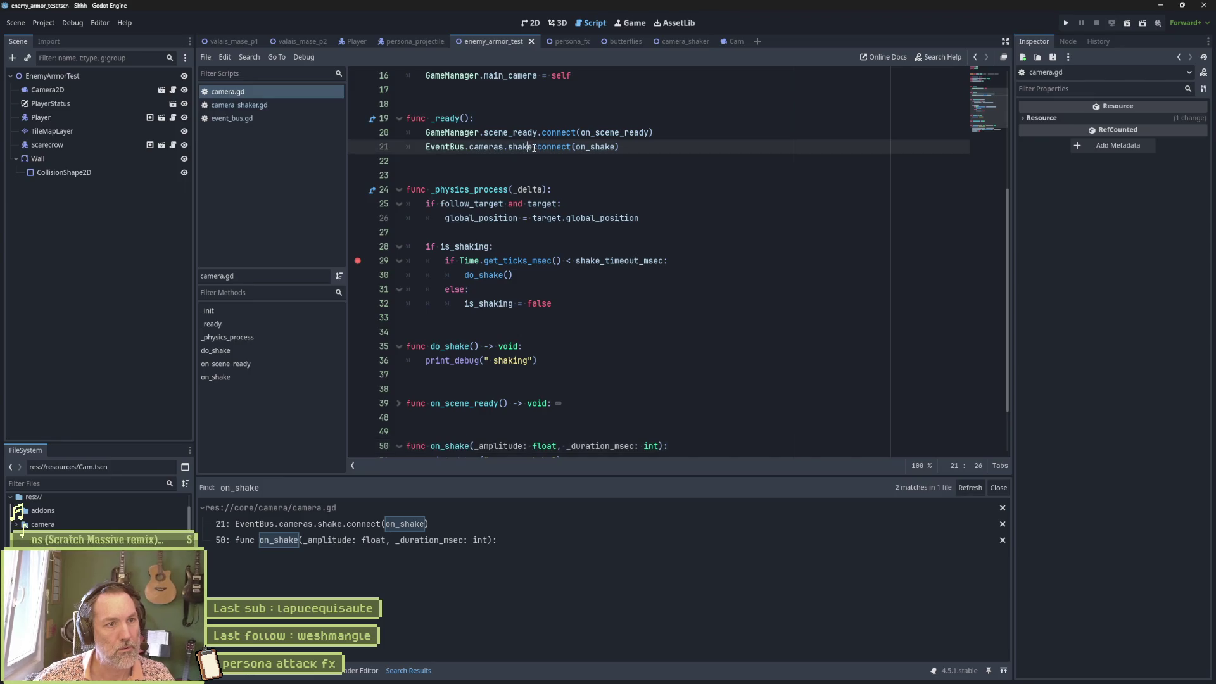
key("ctrl+shift+f")
left_click(605, 393)
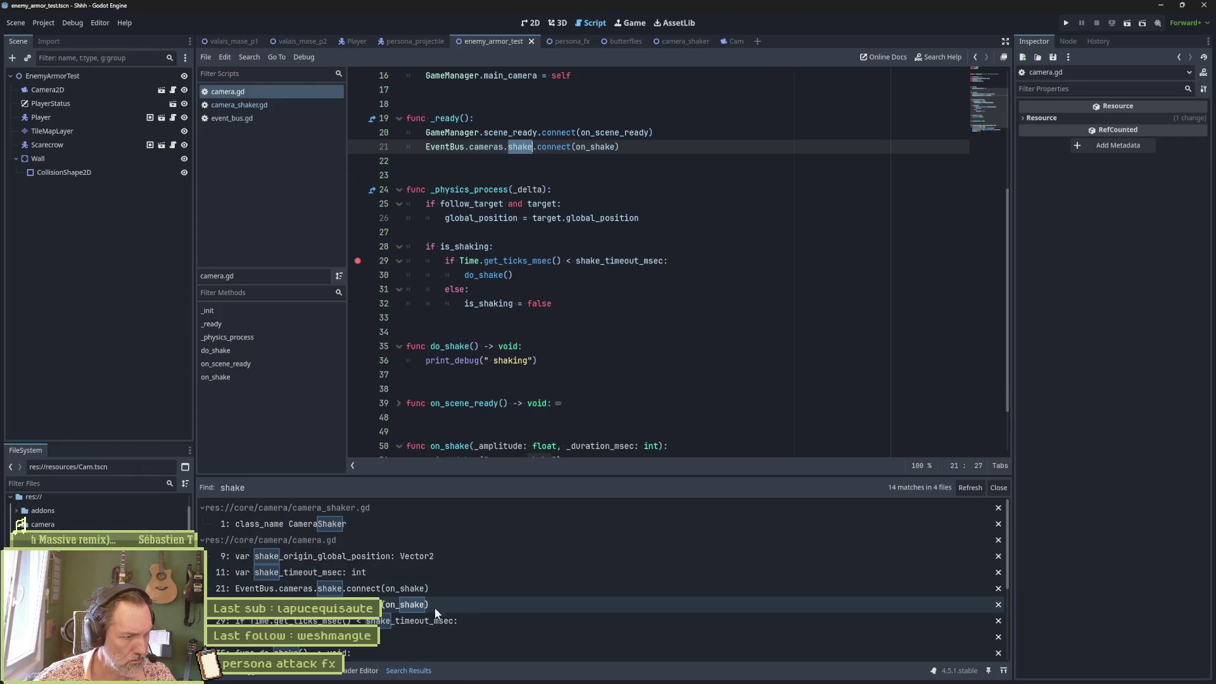
scroll(431, 632, "down", 2)
scroll(430, 629, "down", 3)
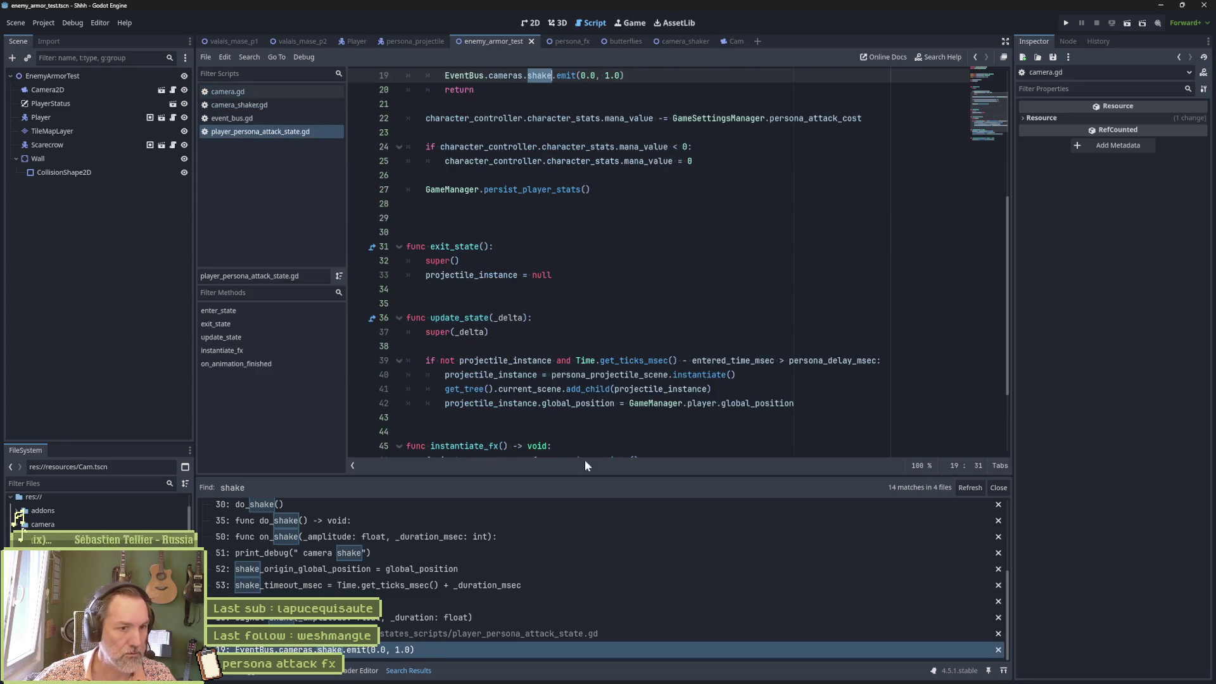
Change the shake emit to emit(0.0, 10000.0) and run the scene to the line 29 breakpoint
scroll(612, 163, "up", 2)
scroll(611, 163, "up", 1)
left_click(606, 205)
type("0000")
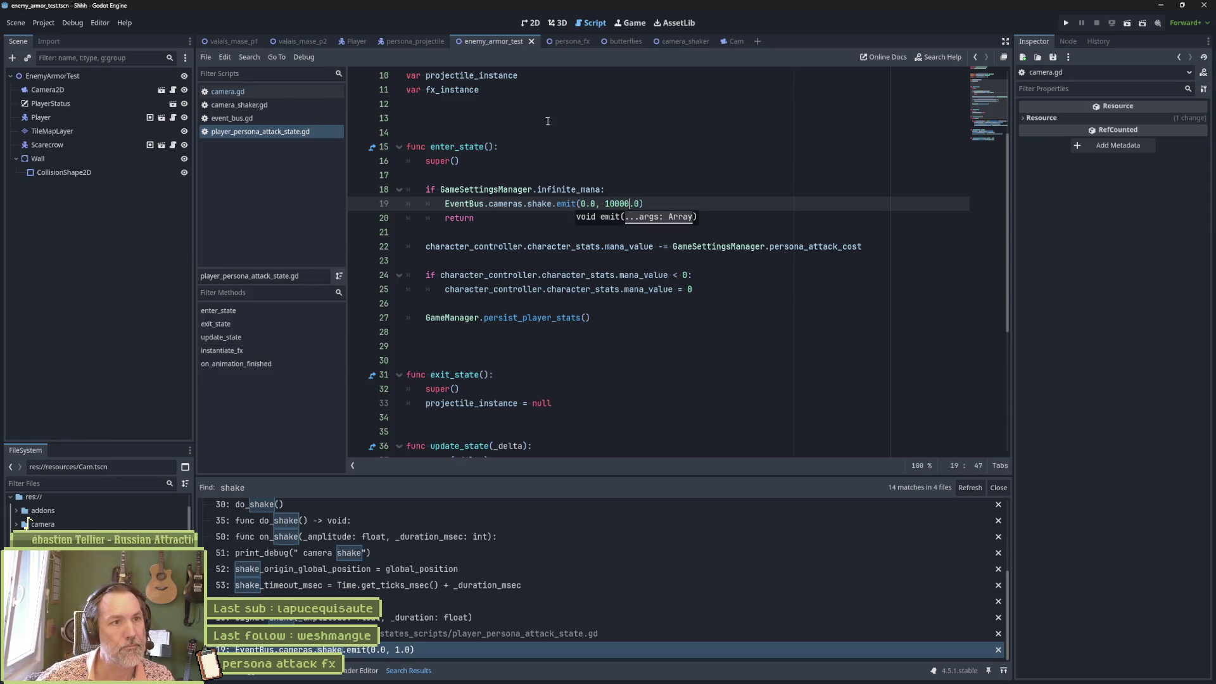
key("F6")
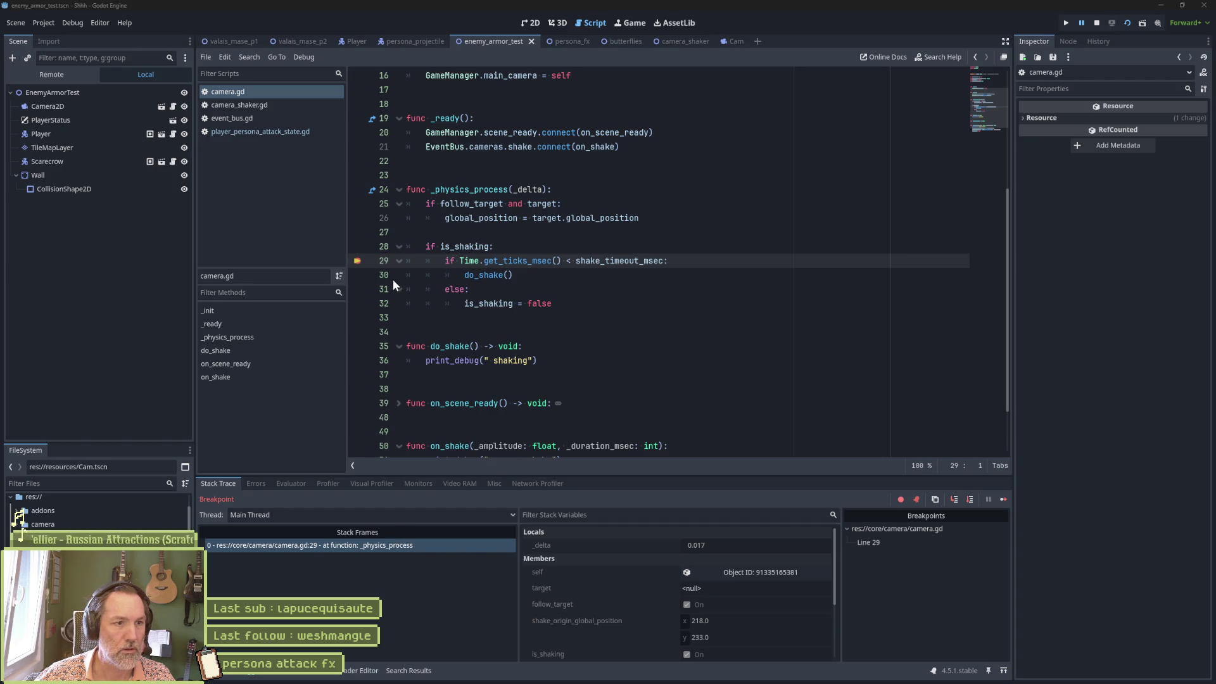
Break on line 30, clear both breakpoints, stop the game, and cut the shake duration to 1000.0
left_click(359, 275)
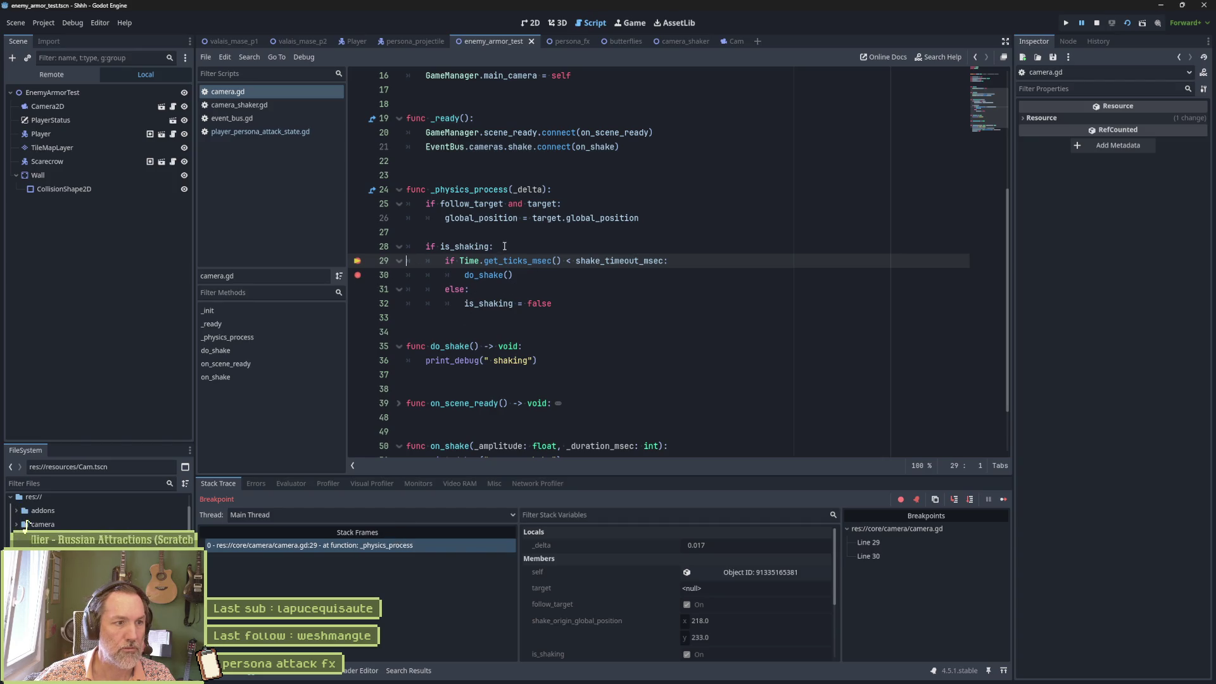
left_click(998, 499)
left_click_drag(361, 250, 361, 262)
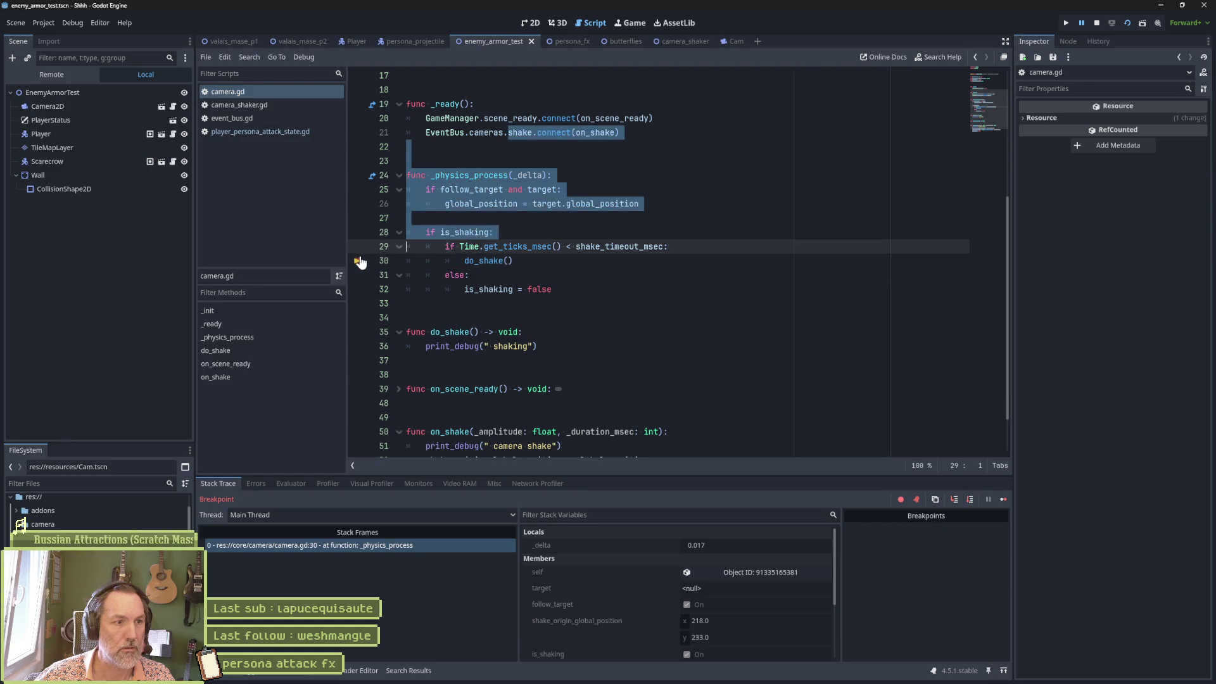
left_click(998, 500)
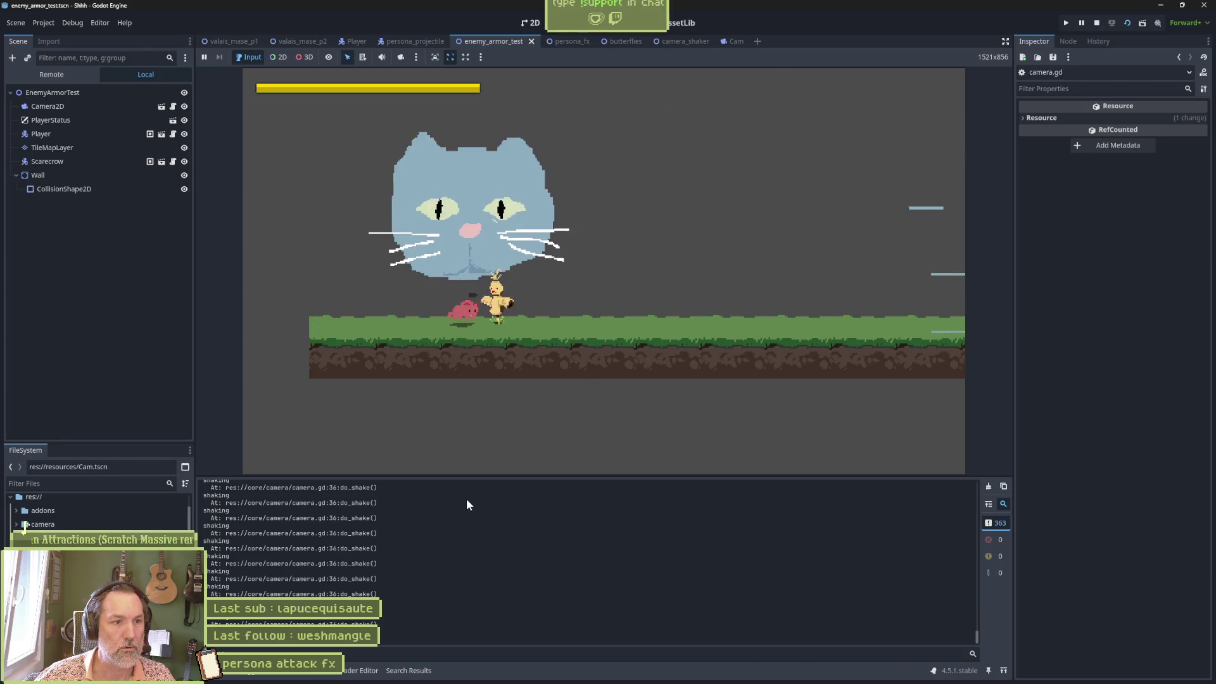
left_click(1097, 23)
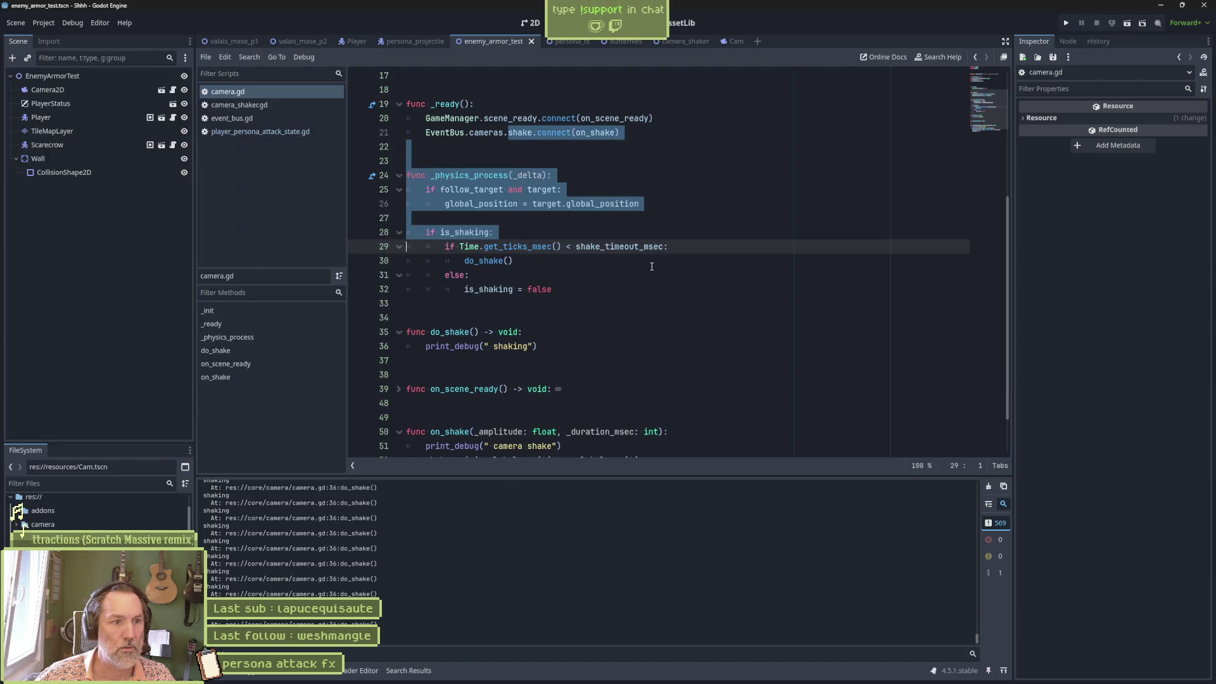
left_click(262, 132)
key("BackSpace")
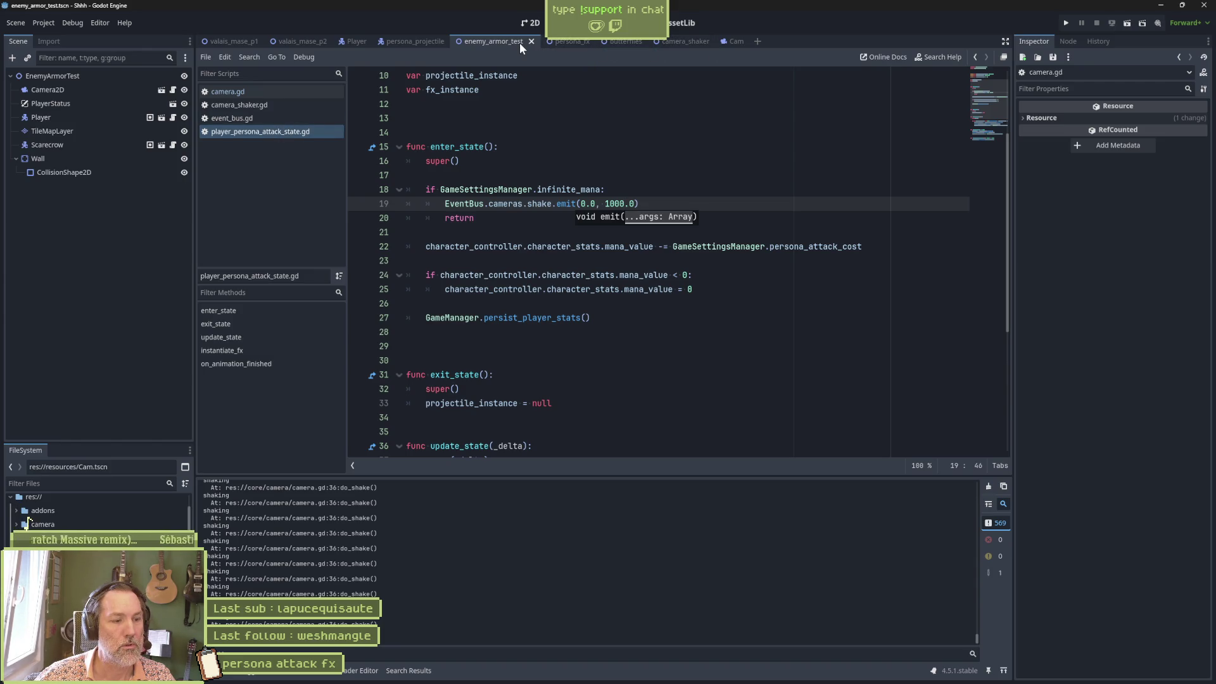
Inspect the AnimationPlayer animation in the persona_fx scene
left_click(567, 43)
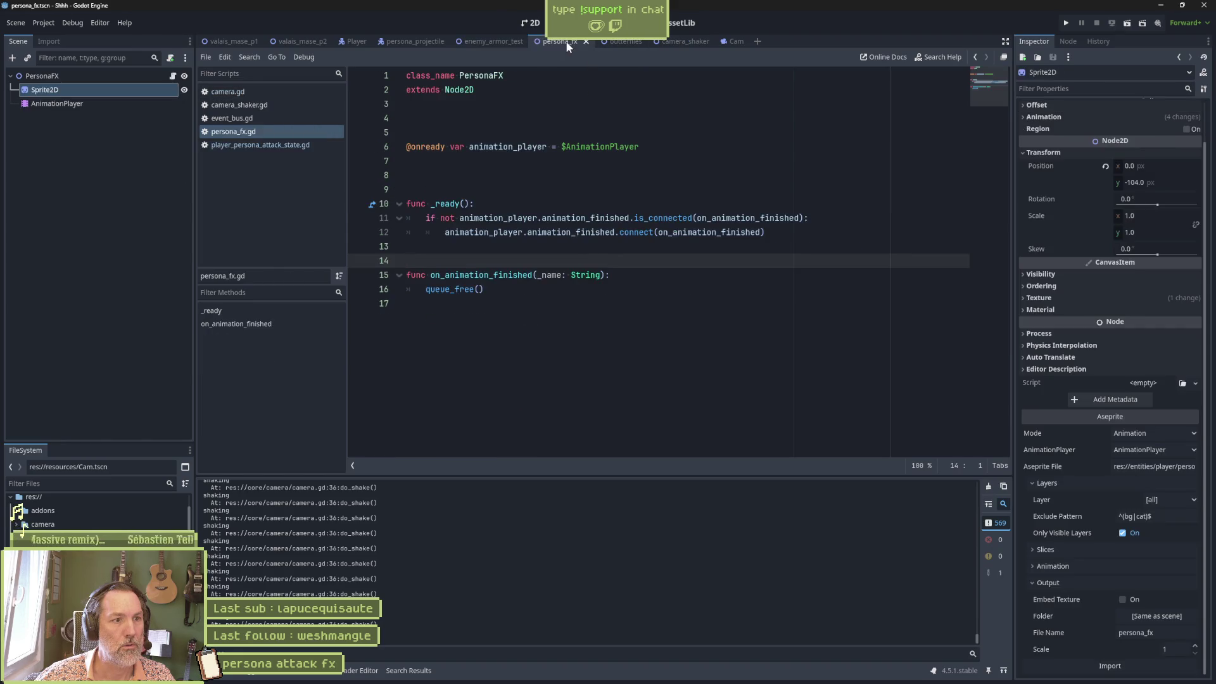
left_click(177, 103)
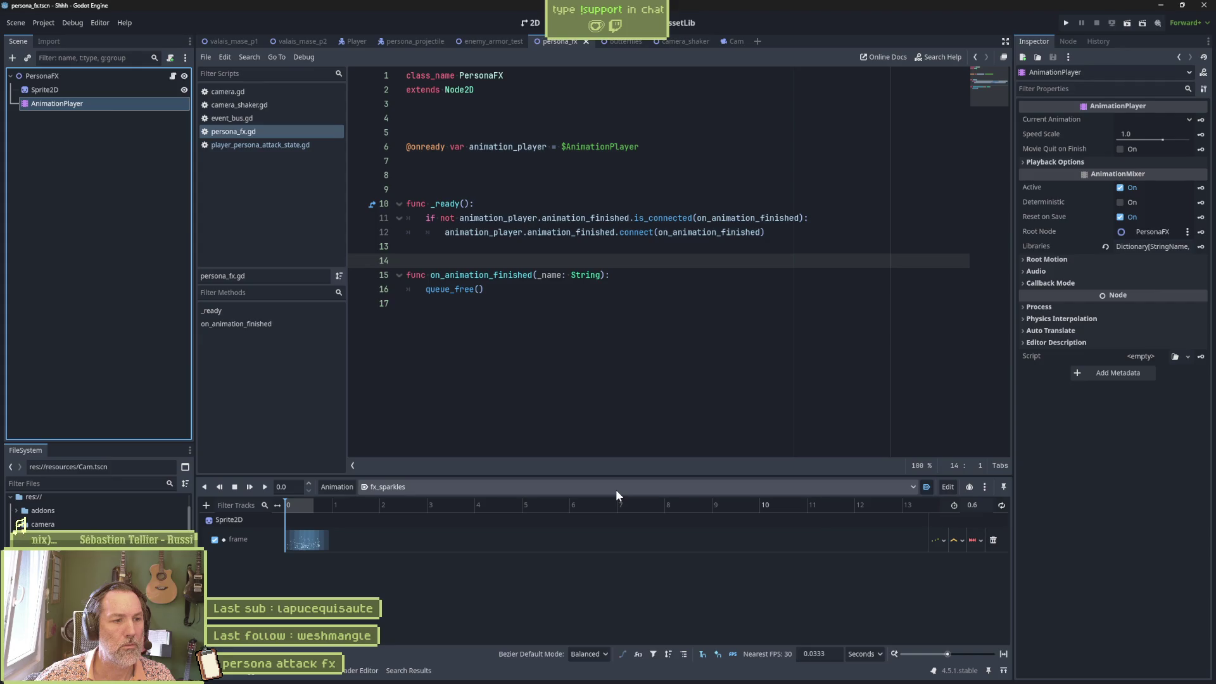
left_click(706, 401)
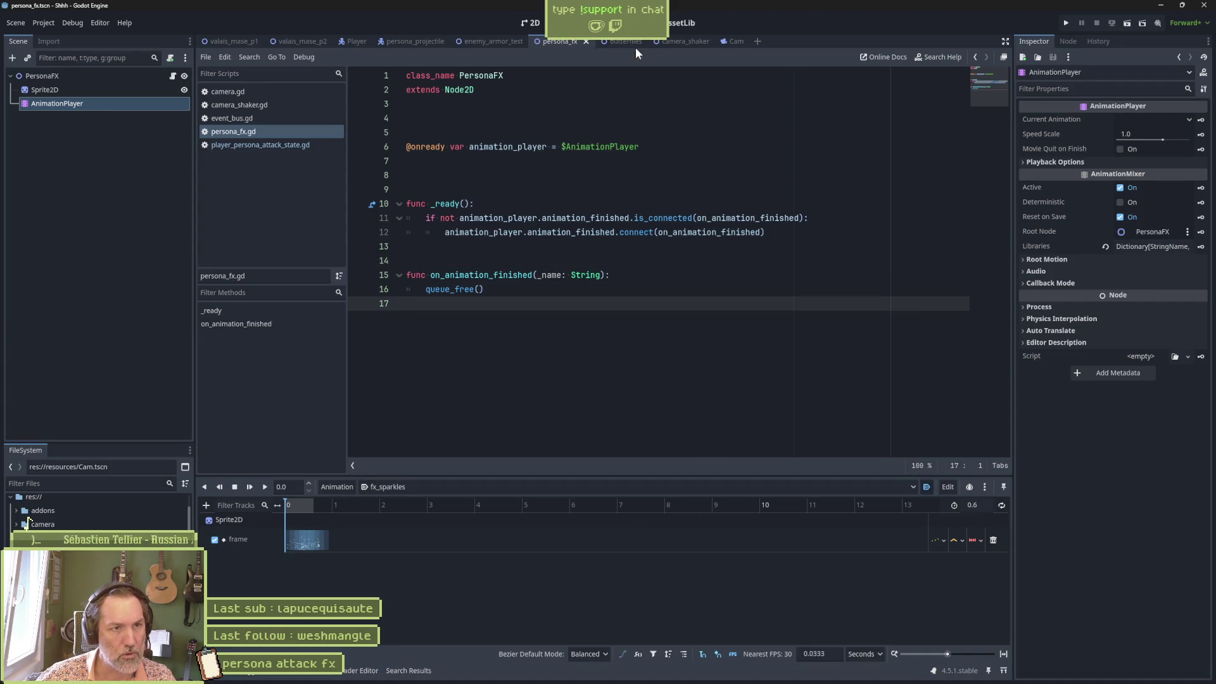
Run enemy_armor_test, fire two persona attacks with X, then stop the game
left_click(493, 42)
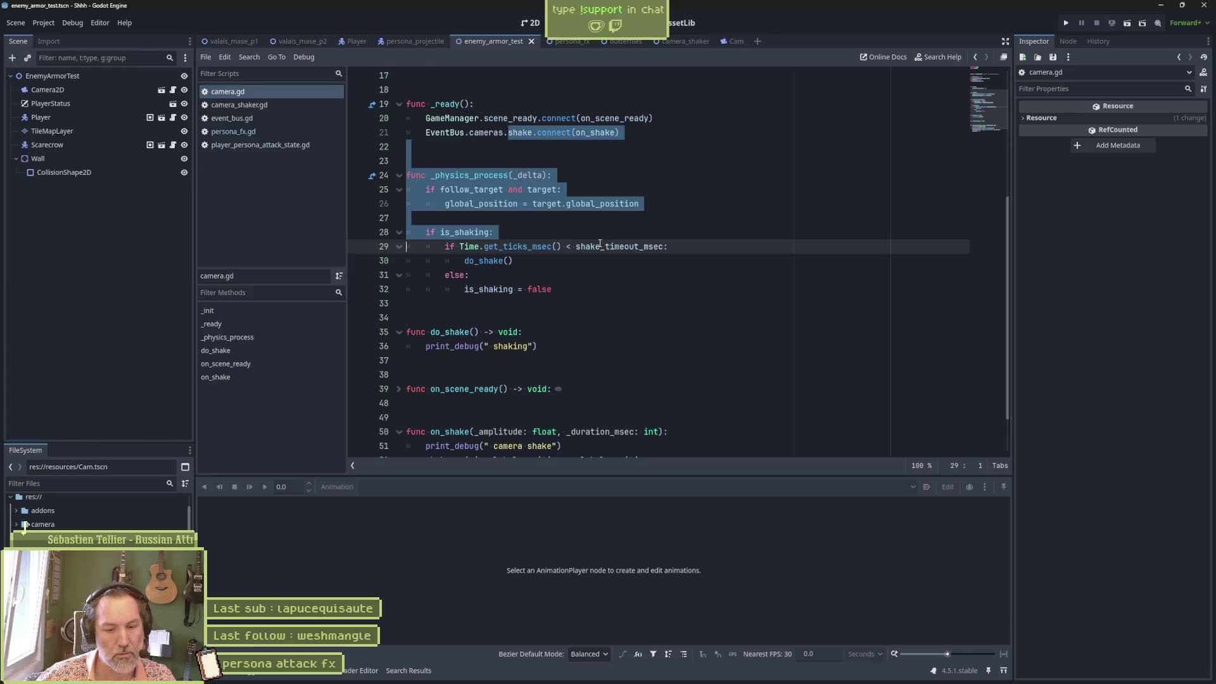
key("F6")
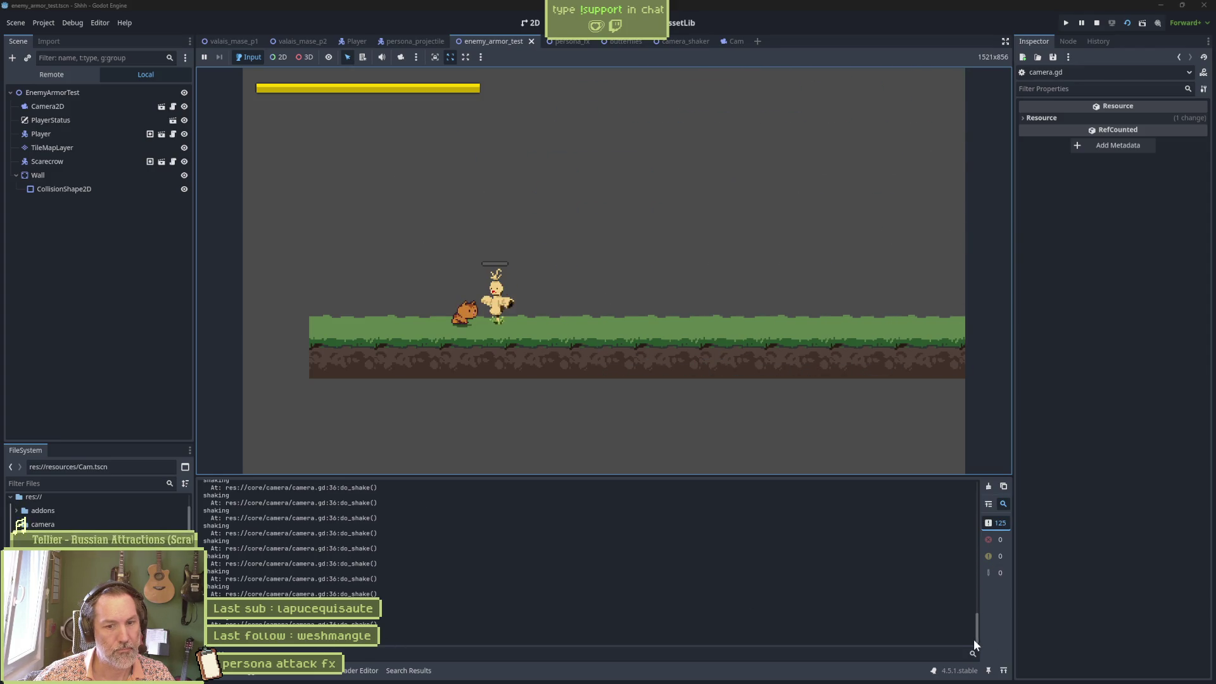
left_click(758, 409)
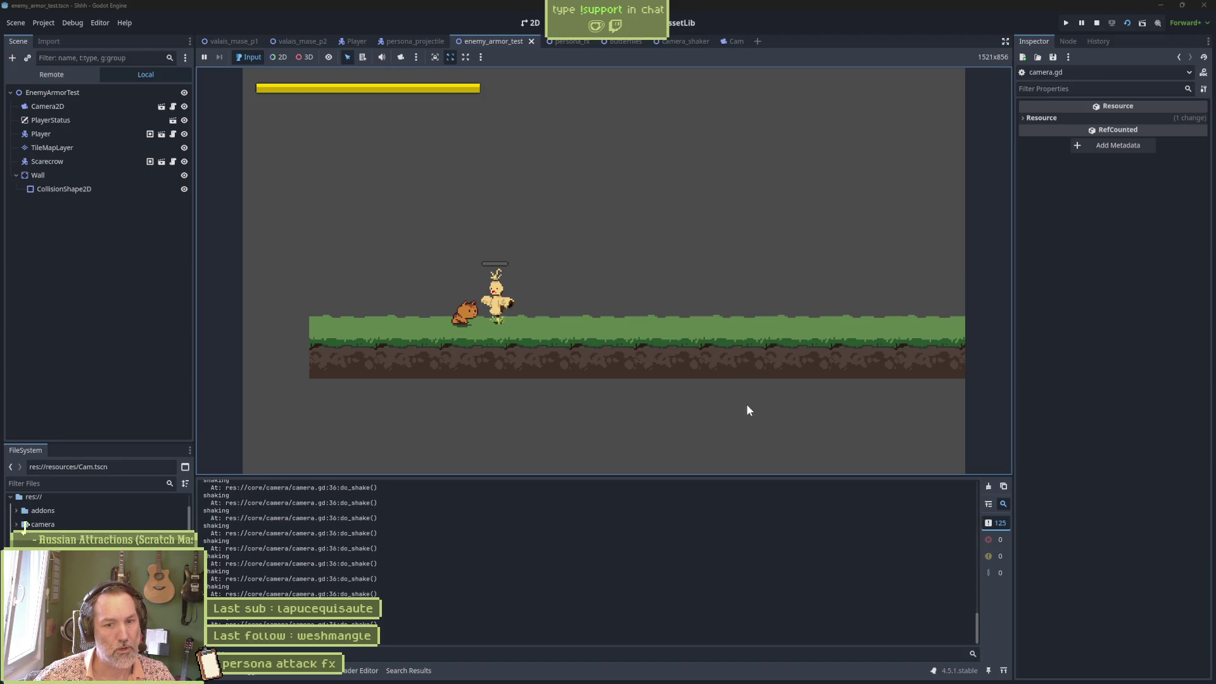
key("x")
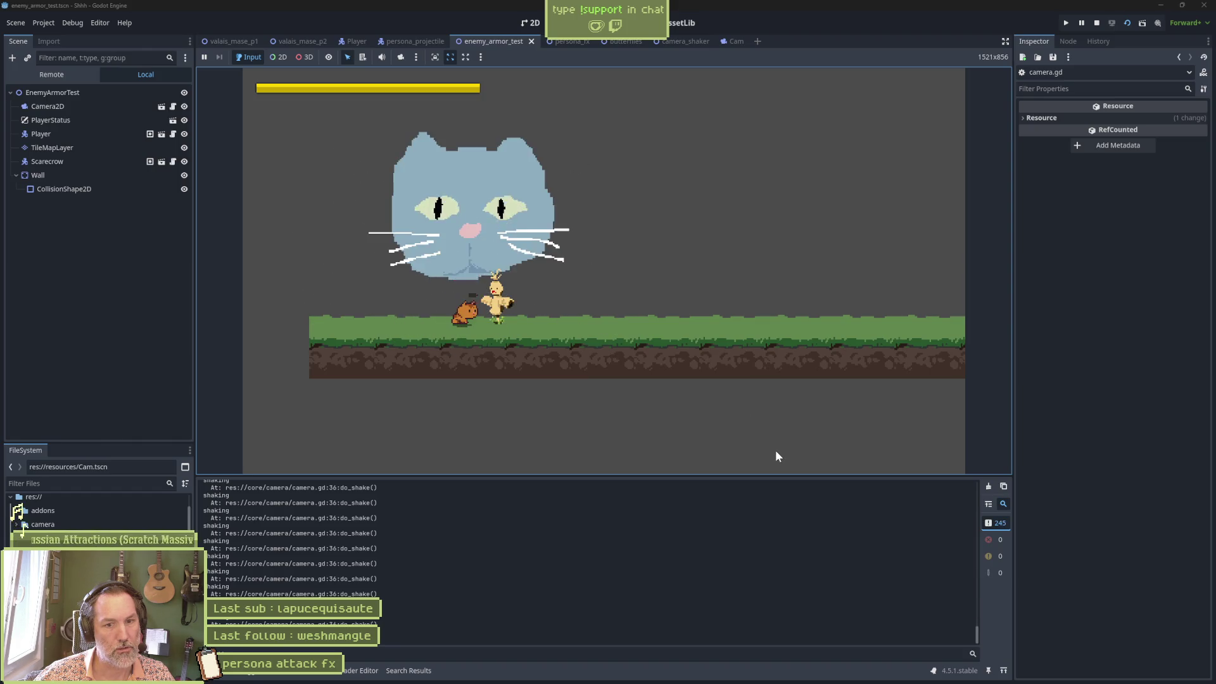
key("x")
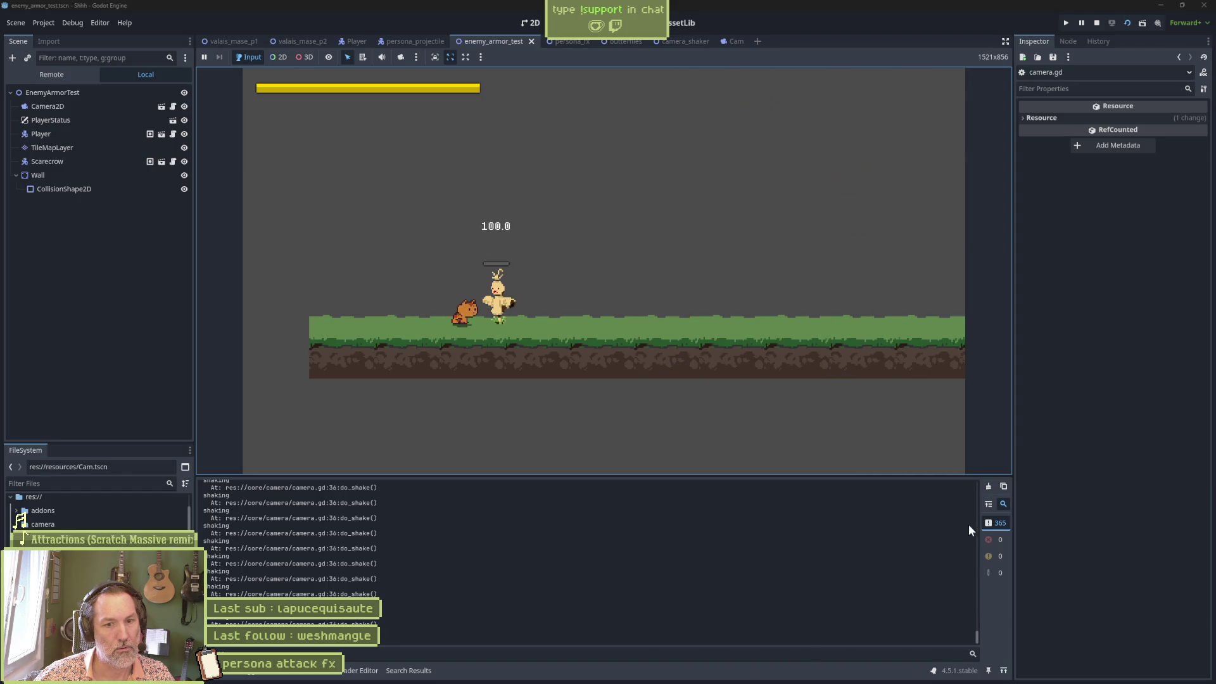
left_click(1092, 24)
left_click(713, 345)
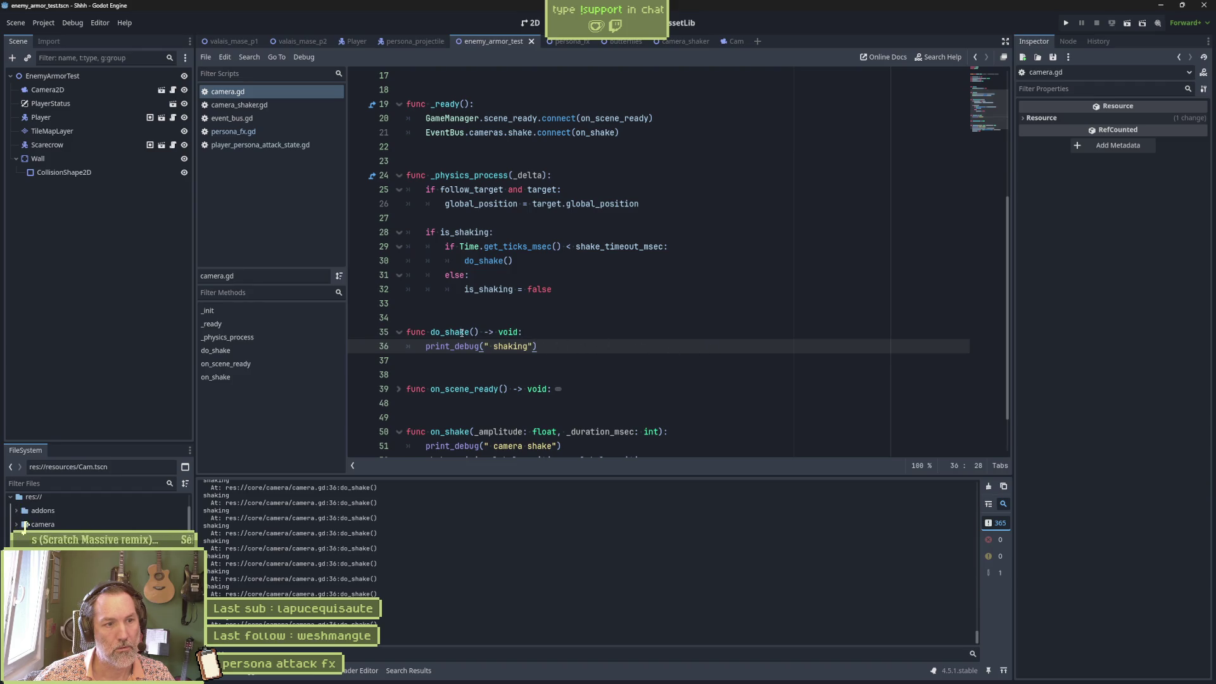
Make the on_shake print_debug report _duration_msec and _amplitude, then save camera.gd
scroll(648, 328, "down", 1)
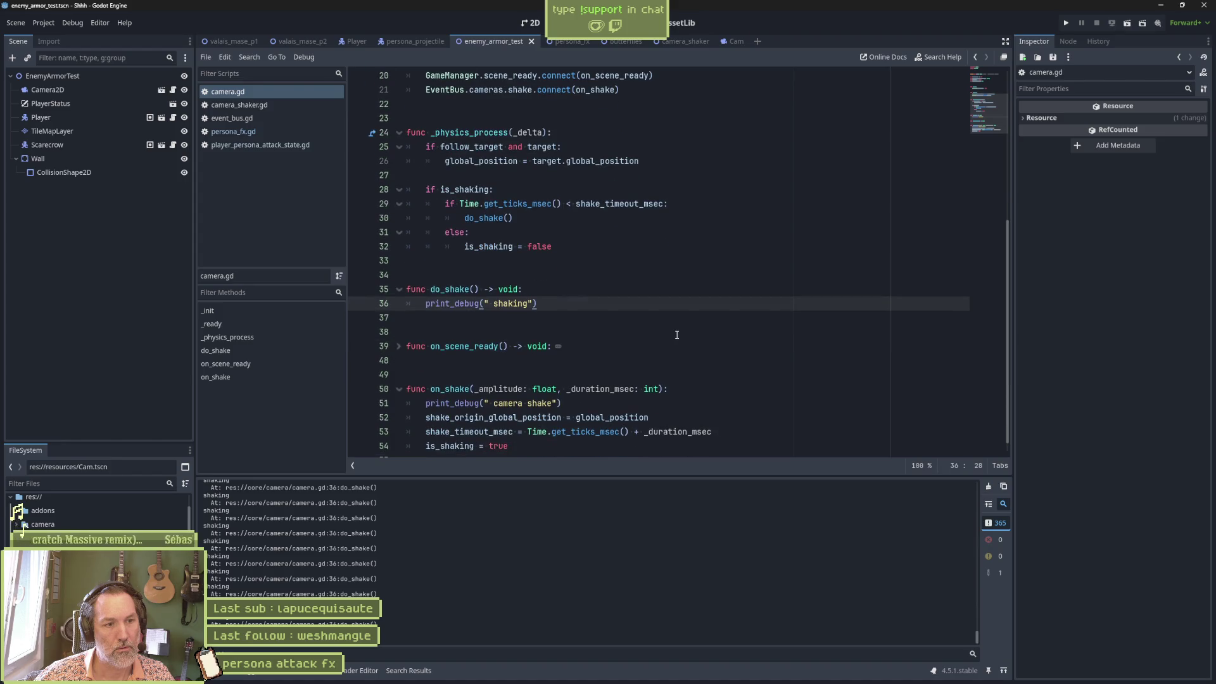
double_click(589, 389)
left_click(552, 403)
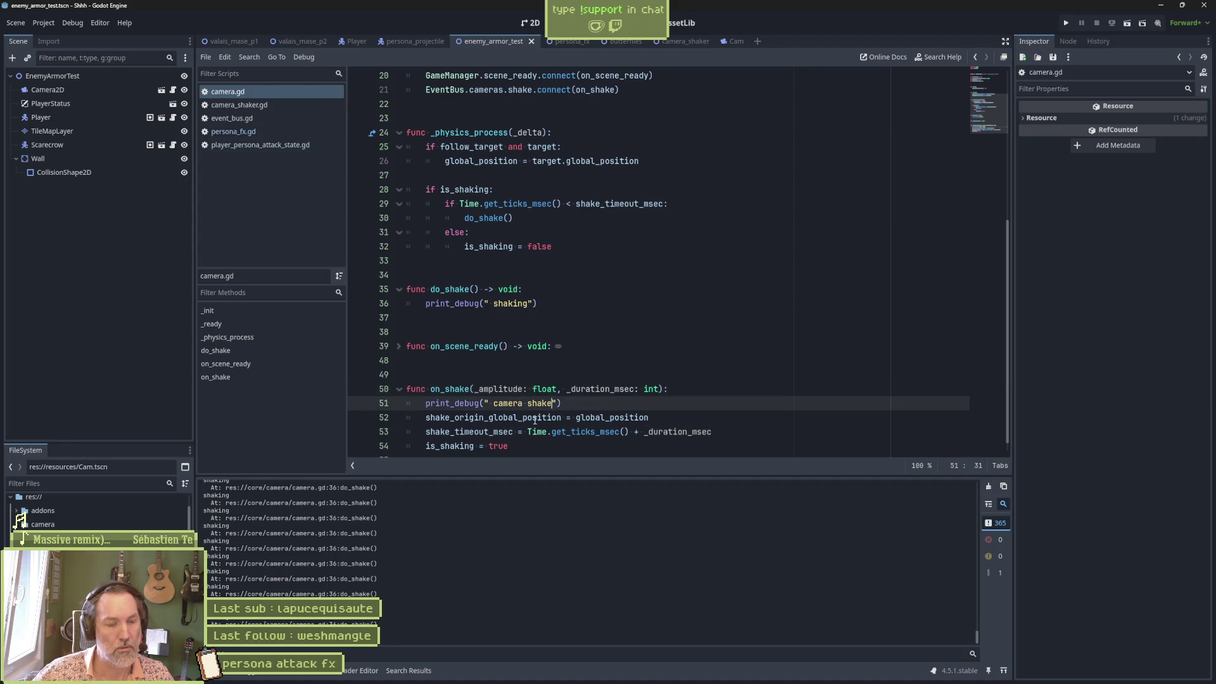
type("for \", _duration_msec")
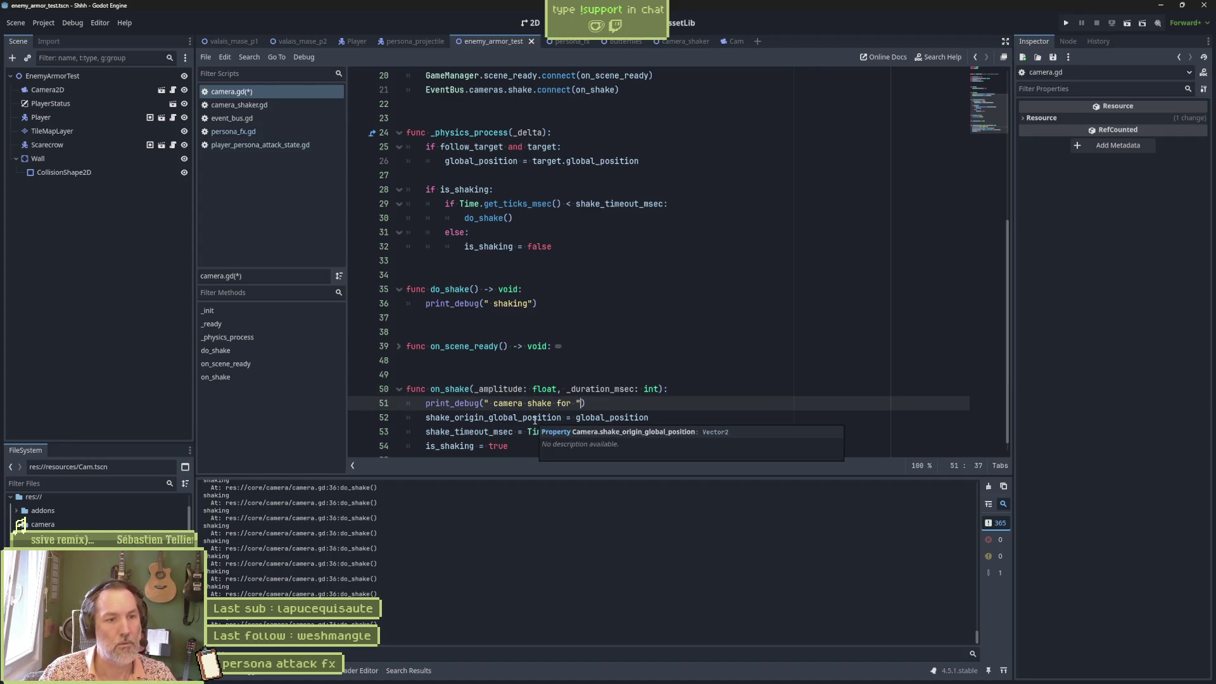
double_click(507, 388)
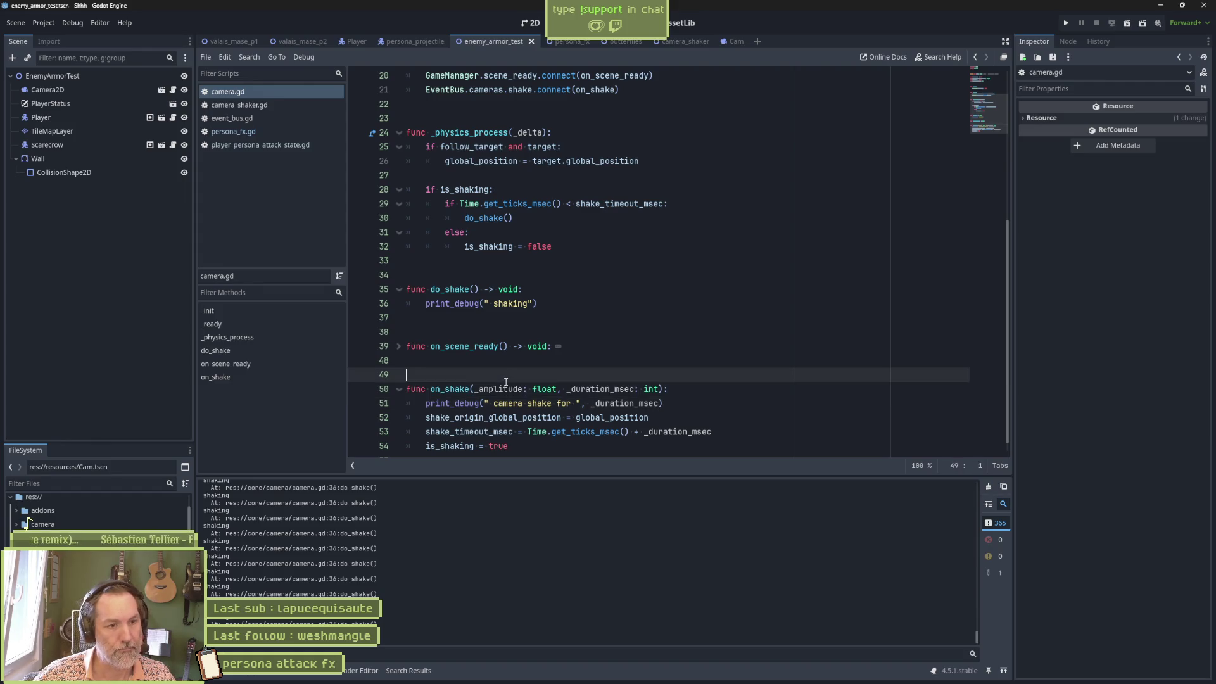
left_click(658, 406)
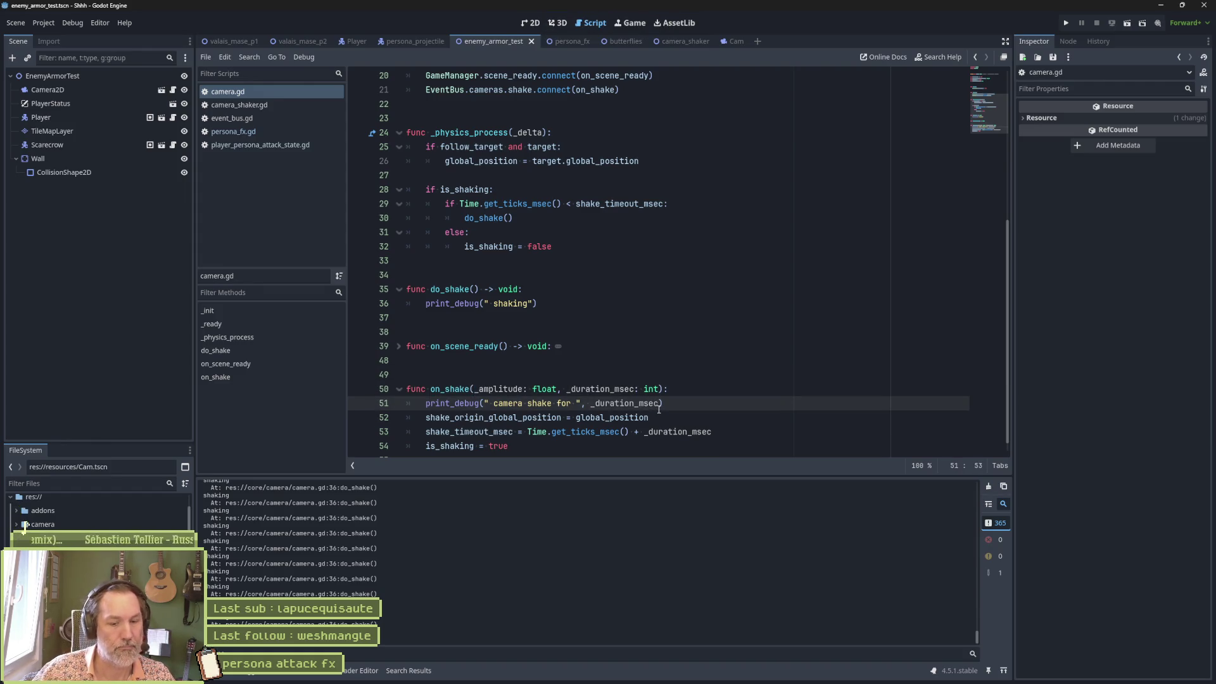
type(", \" with amplitude \", ")
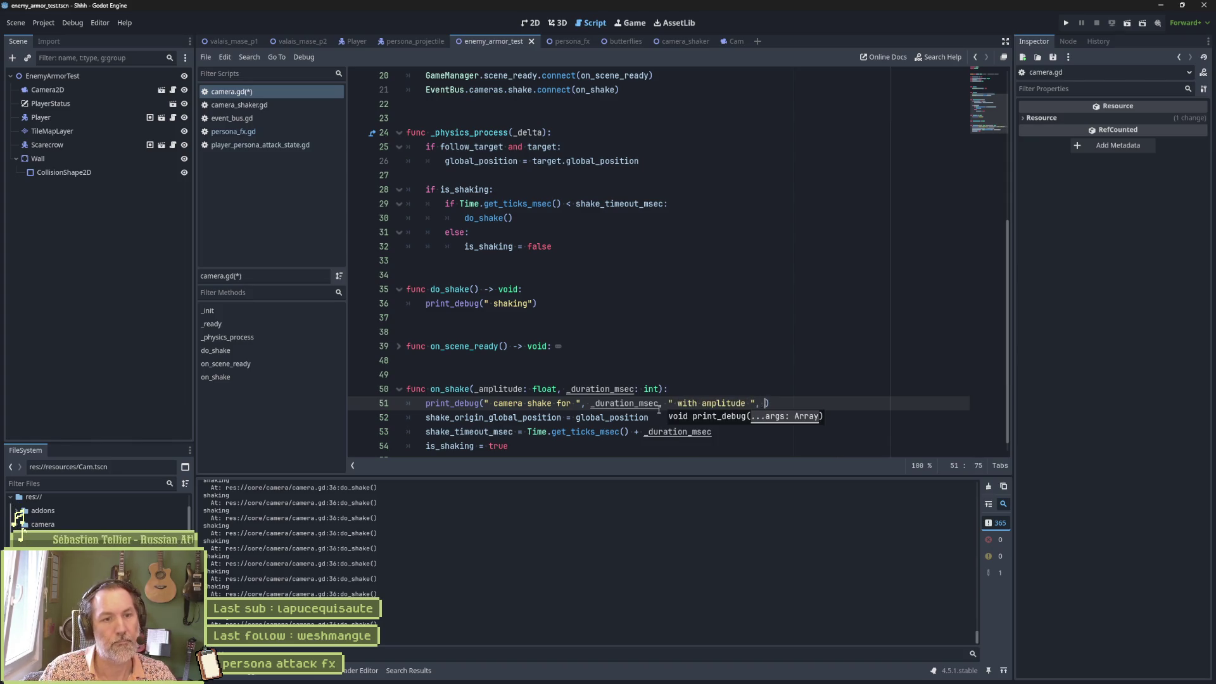
type("_amplitude")
key("ctrl+s")
Add Time.get_ticks_msec() to the do_shake 'shaking' print and rerun the scene
key("F6")
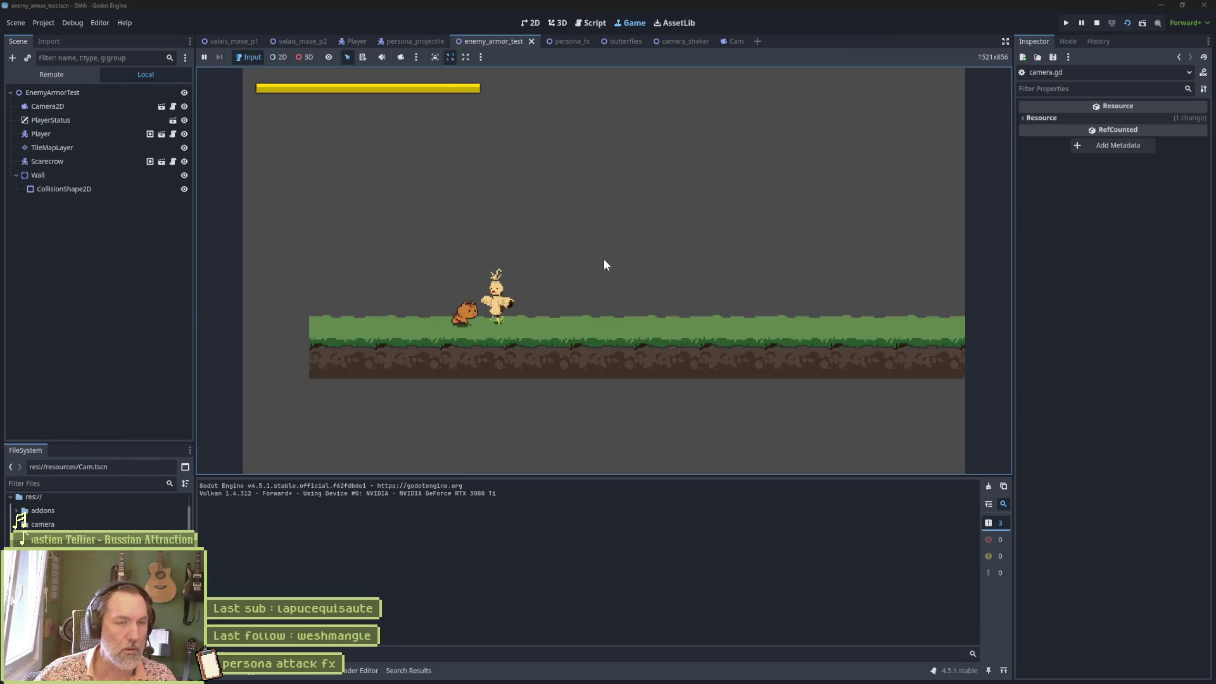
key("F8")
left_click(528, 304)
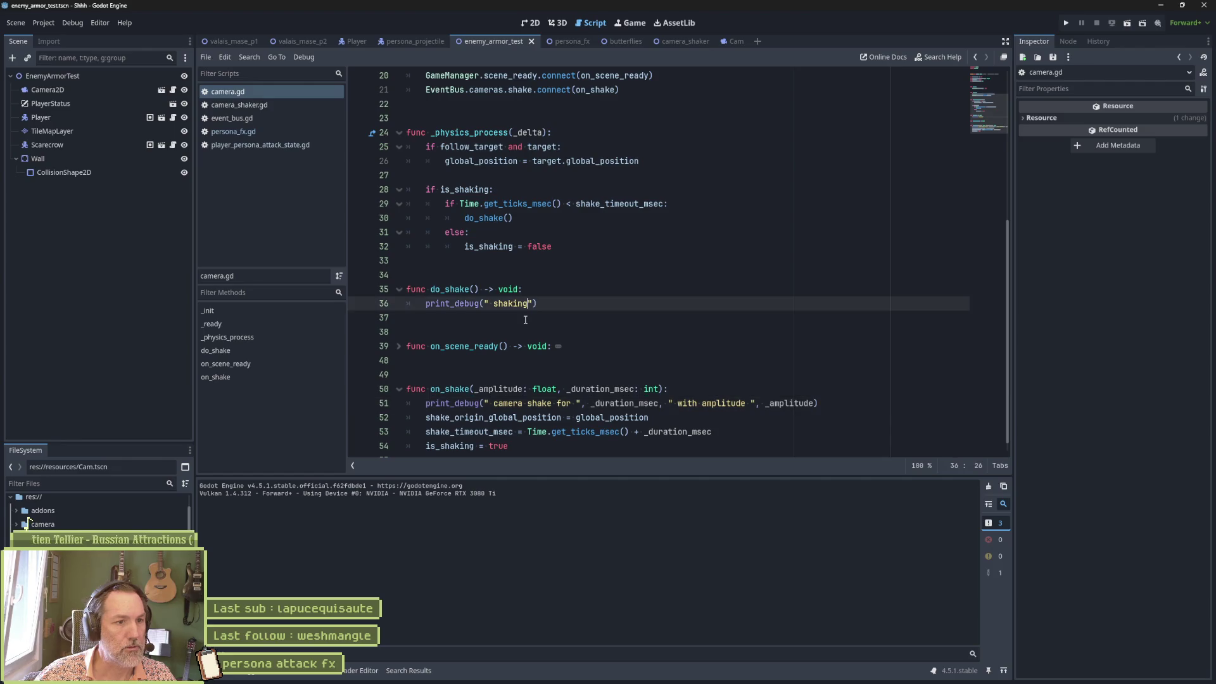
type("\"")
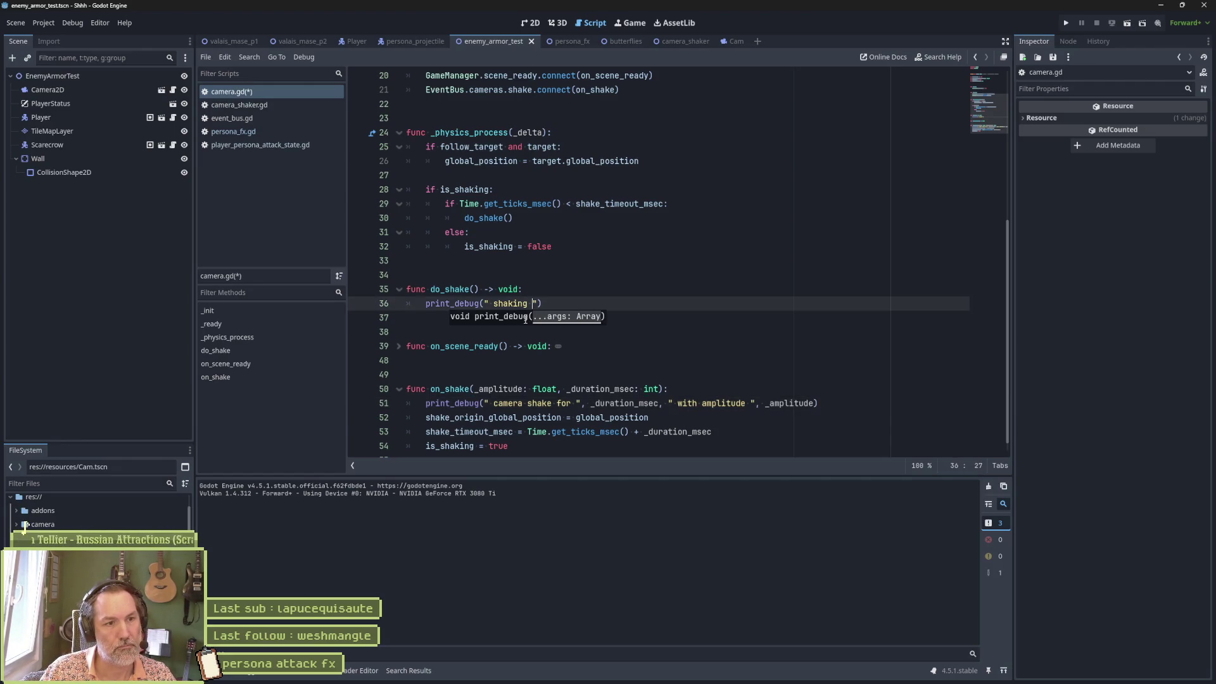
type(", Time.ms")
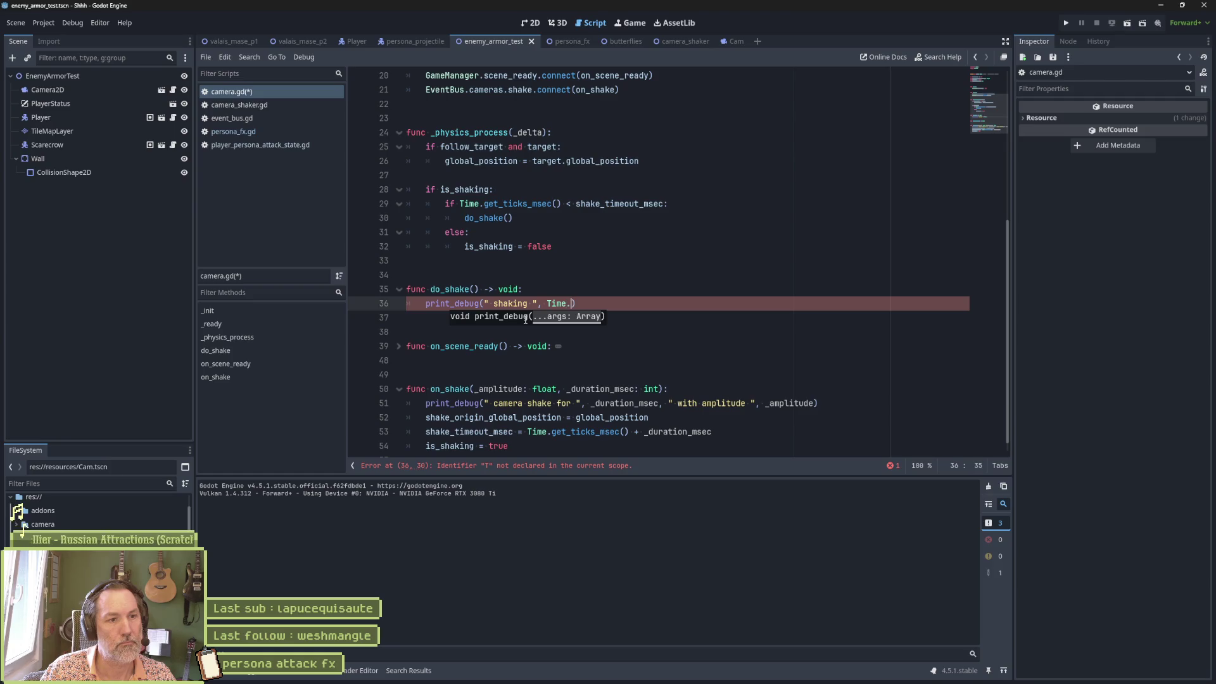
key("Return")
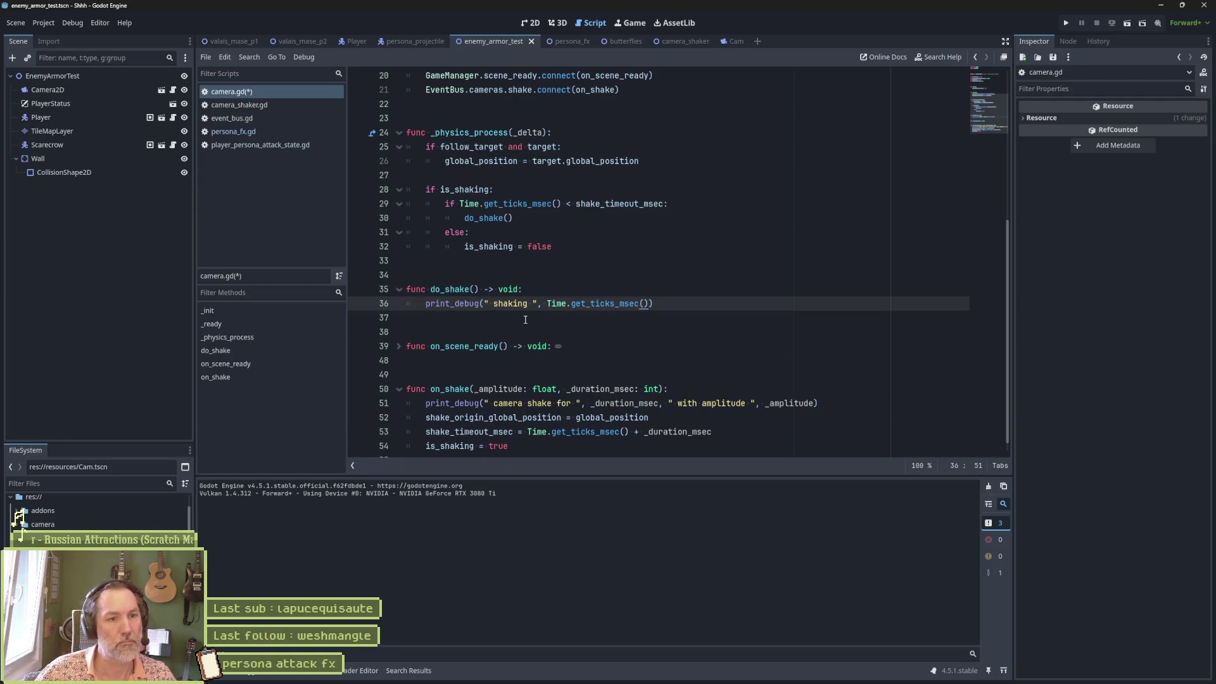
key("F6")
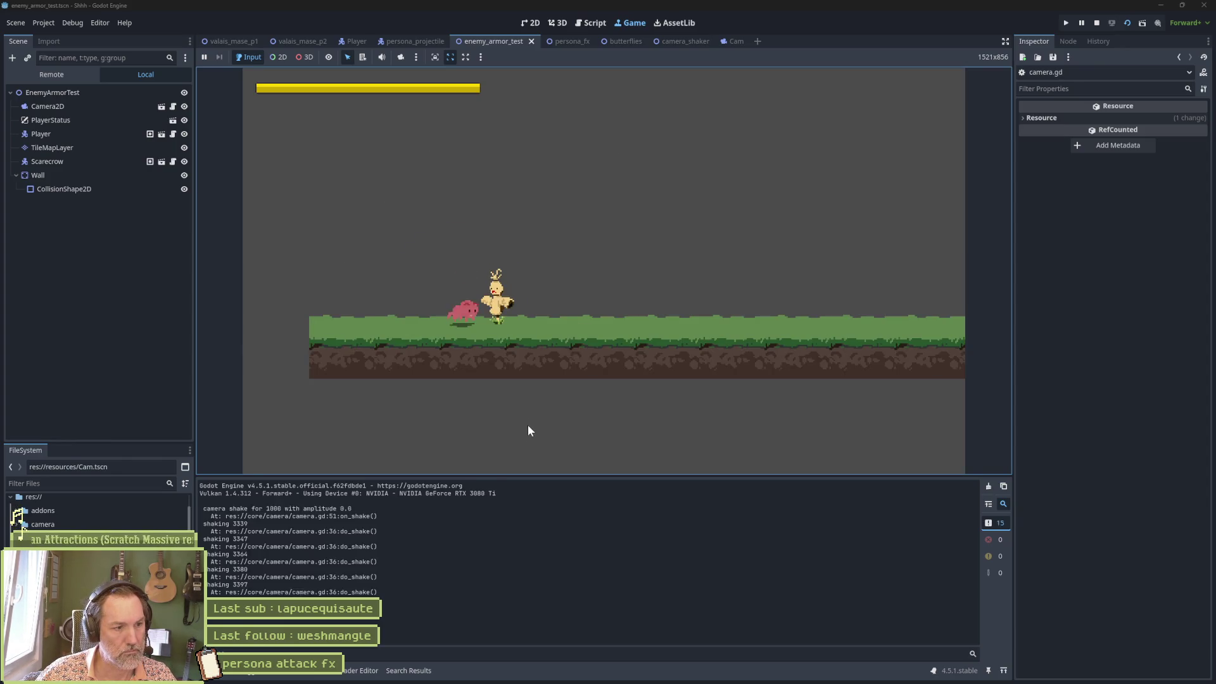
Attack in game, read the shake prints (1000, amplitude 0.0, tick times), then stop
left_click(530, 430)
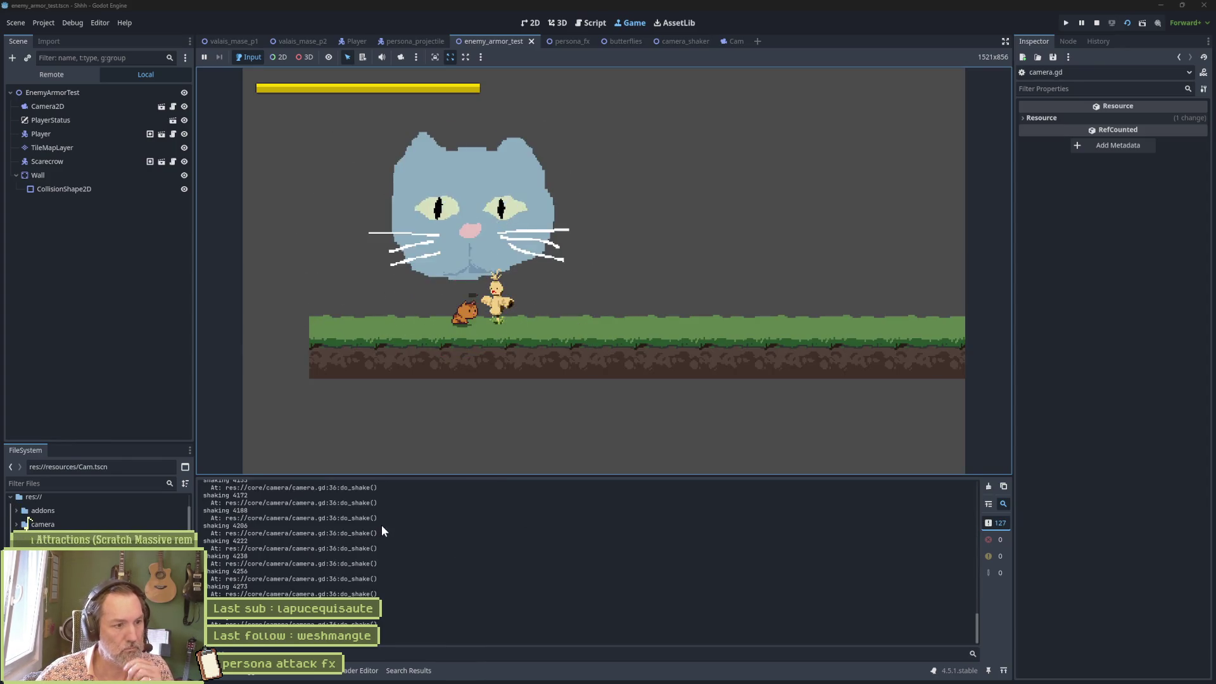
mouse_move(975, 636)
left_mouse_down()
mouse_move(972, 485)
mouse_move(987, 642)
left_mouse_up()
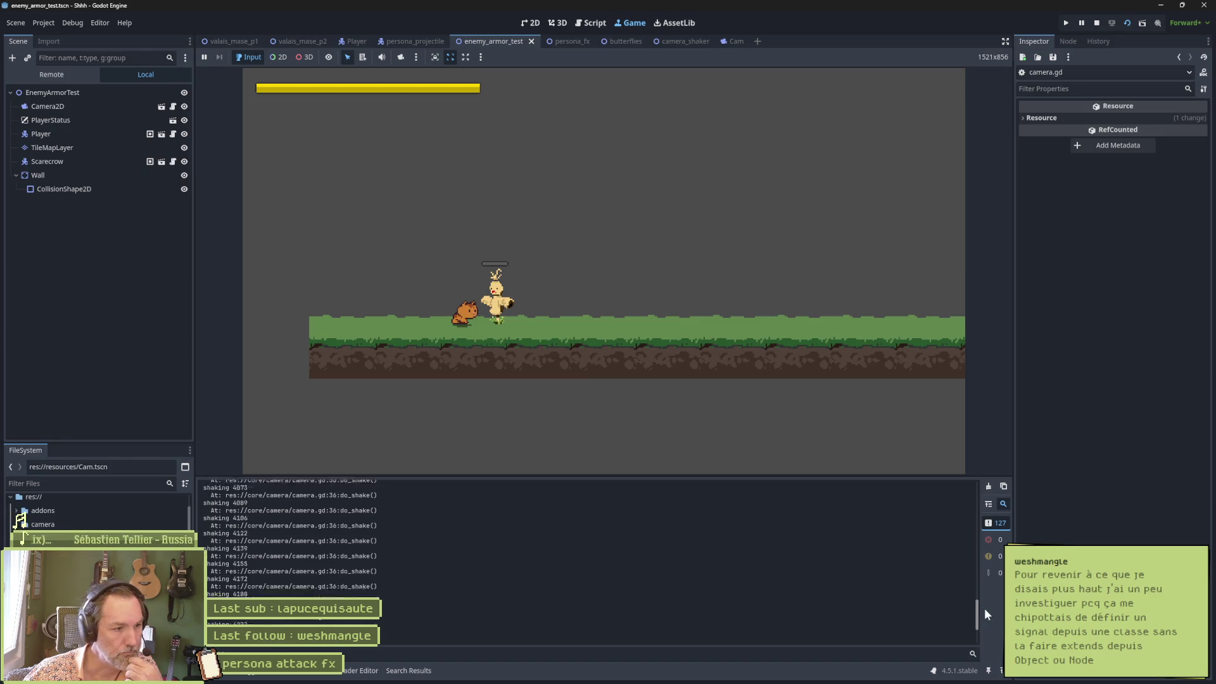
left_click_drag(977, 618, 977, 488)
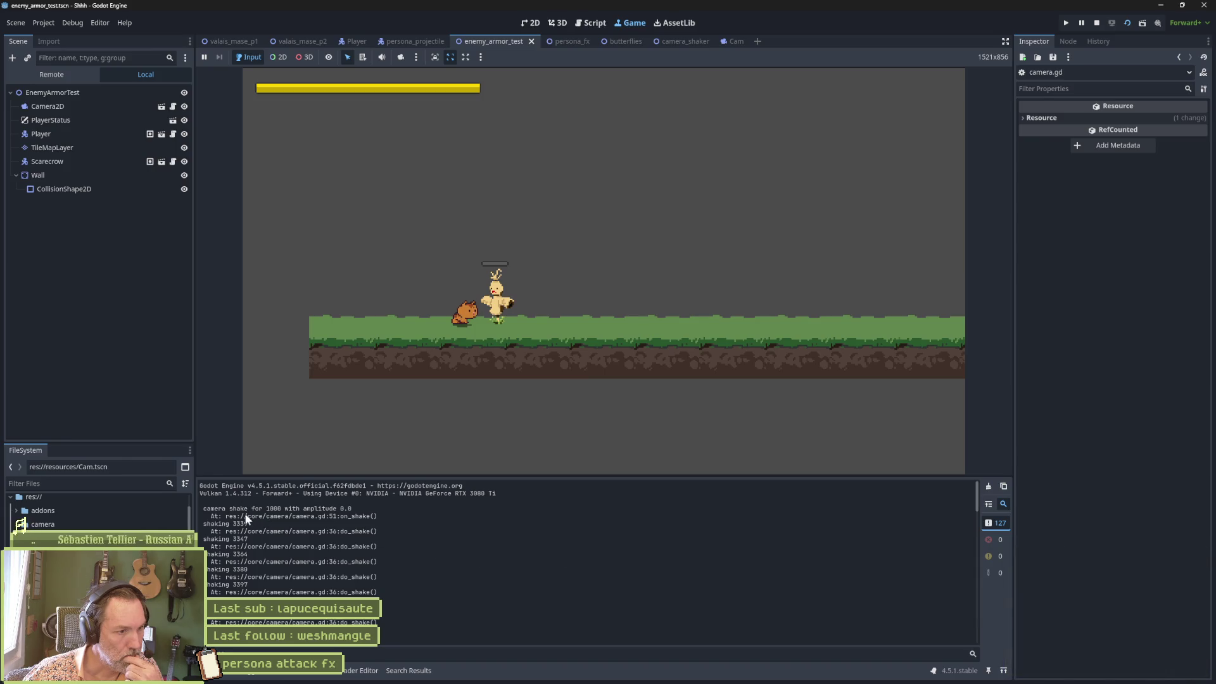
left_click(496, 230)
left_click(1096, 23)
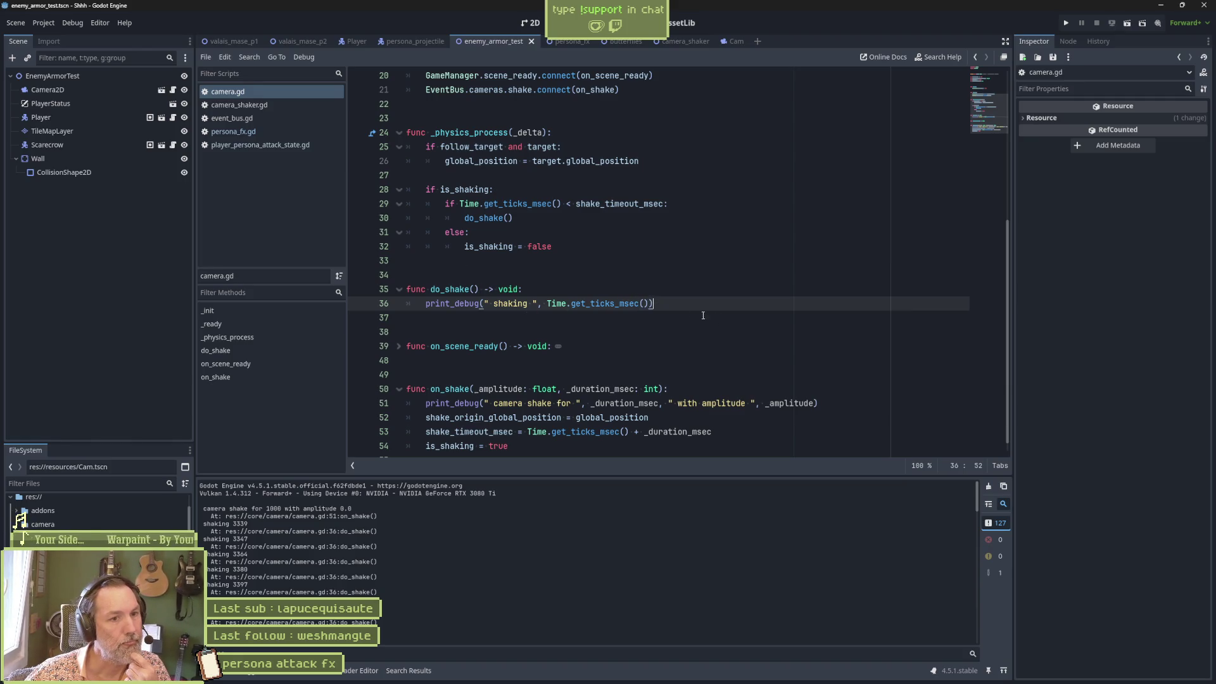
Add '#TODO code shaking camera' in do_shake, then open Quick Open filtered to event_bus.gd
key("Return")
type("#")
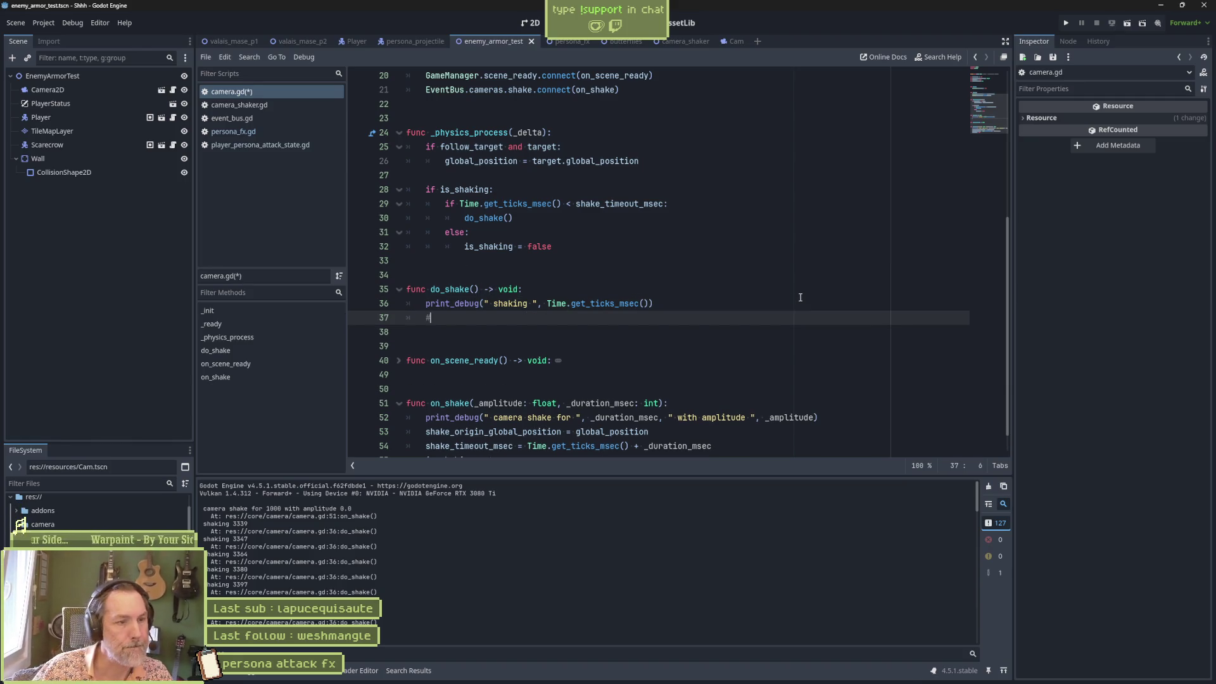
type("TODO code shaking camera")
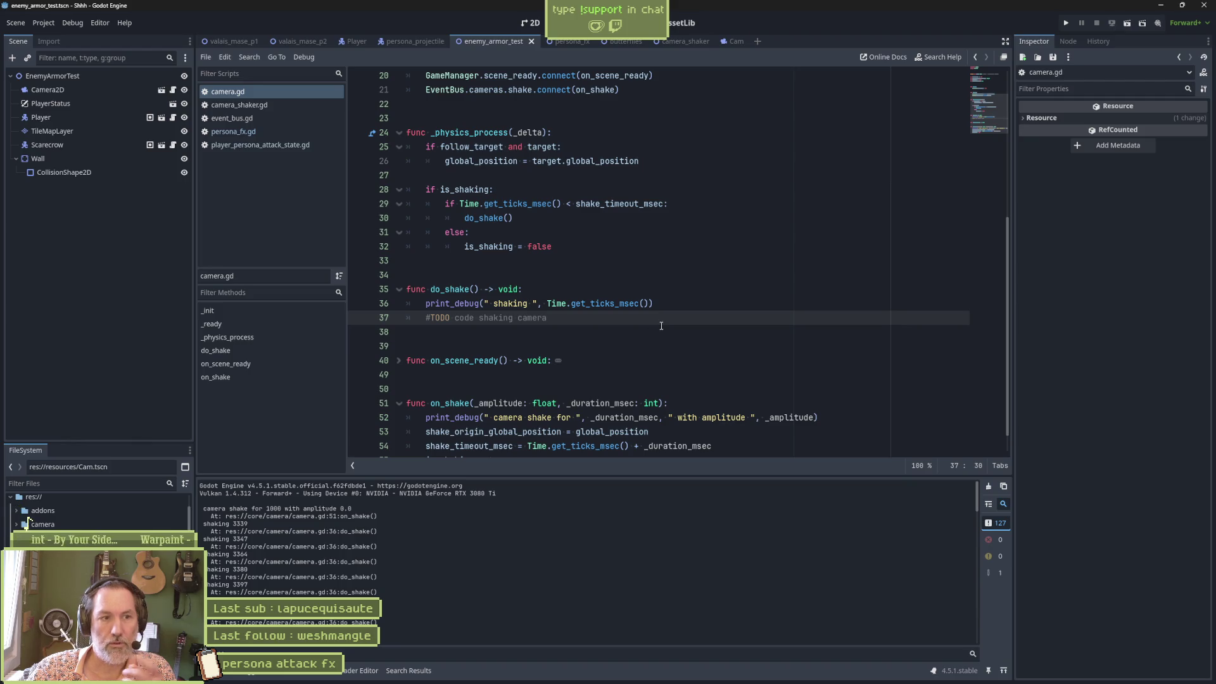
scroll(610, 308, "up", 6)
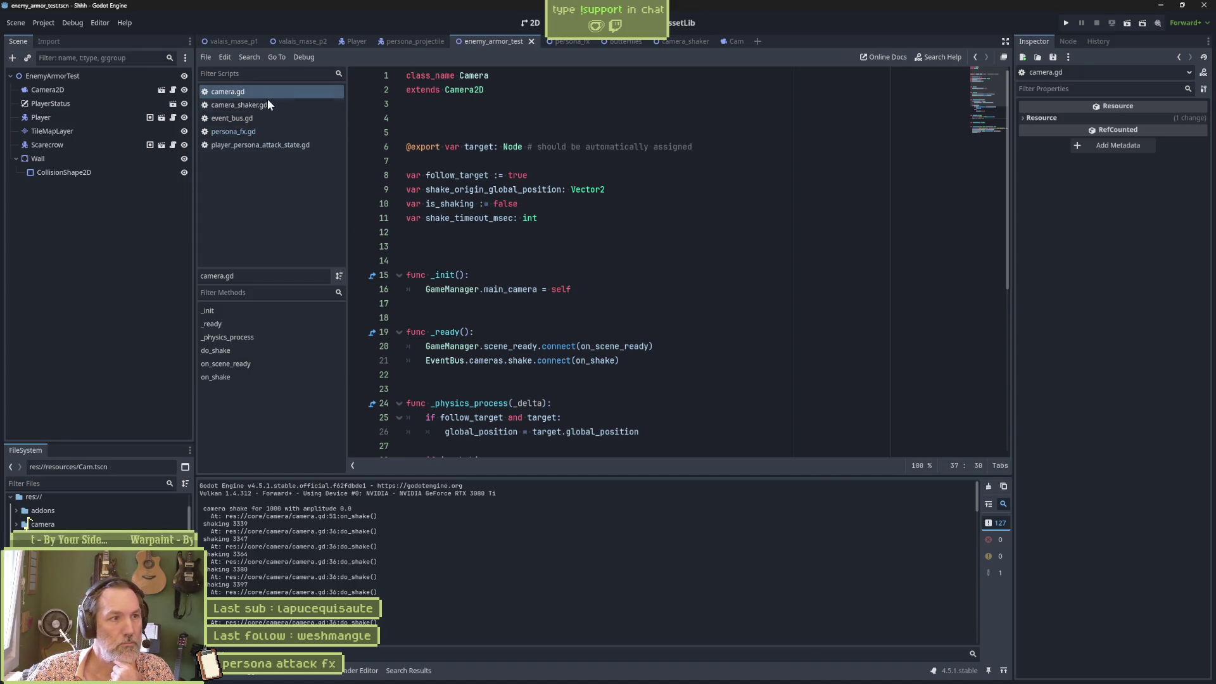
left_click(654, 295)
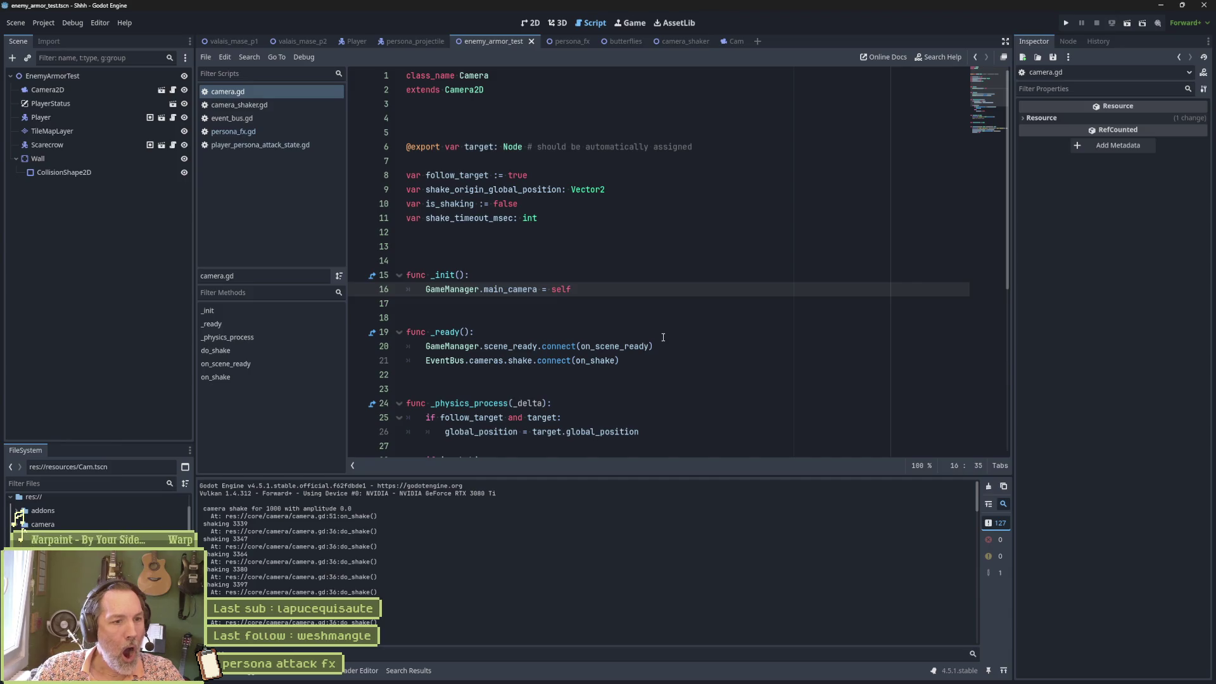
left_click(625, 364)
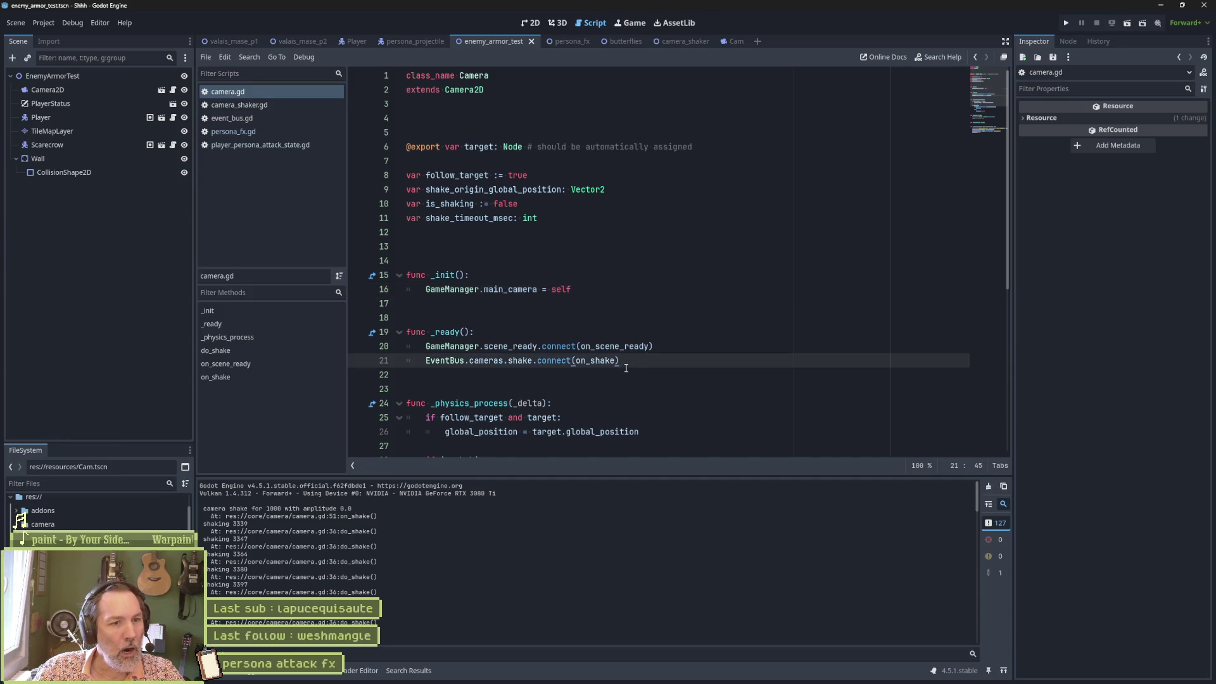
scroll(626, 368, "down", 3)
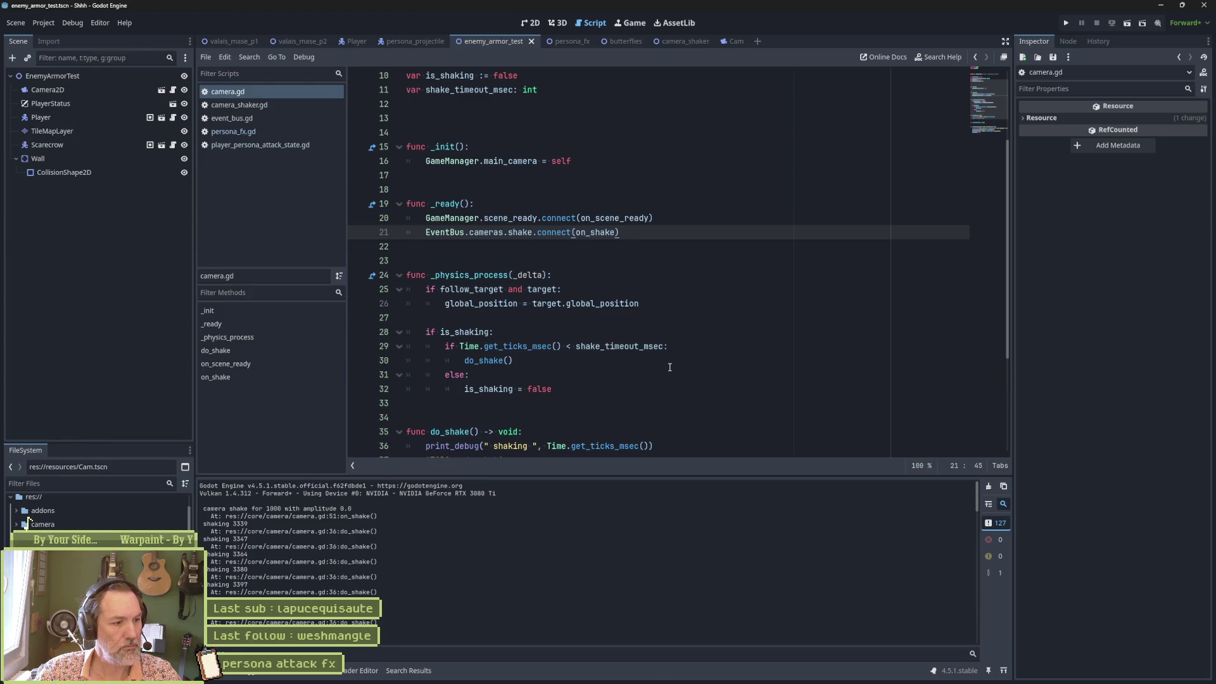
key("shift+alt+o")
Open event_bus.gd via a search for 'event' and select the fade and shake signal declarations
type("event")
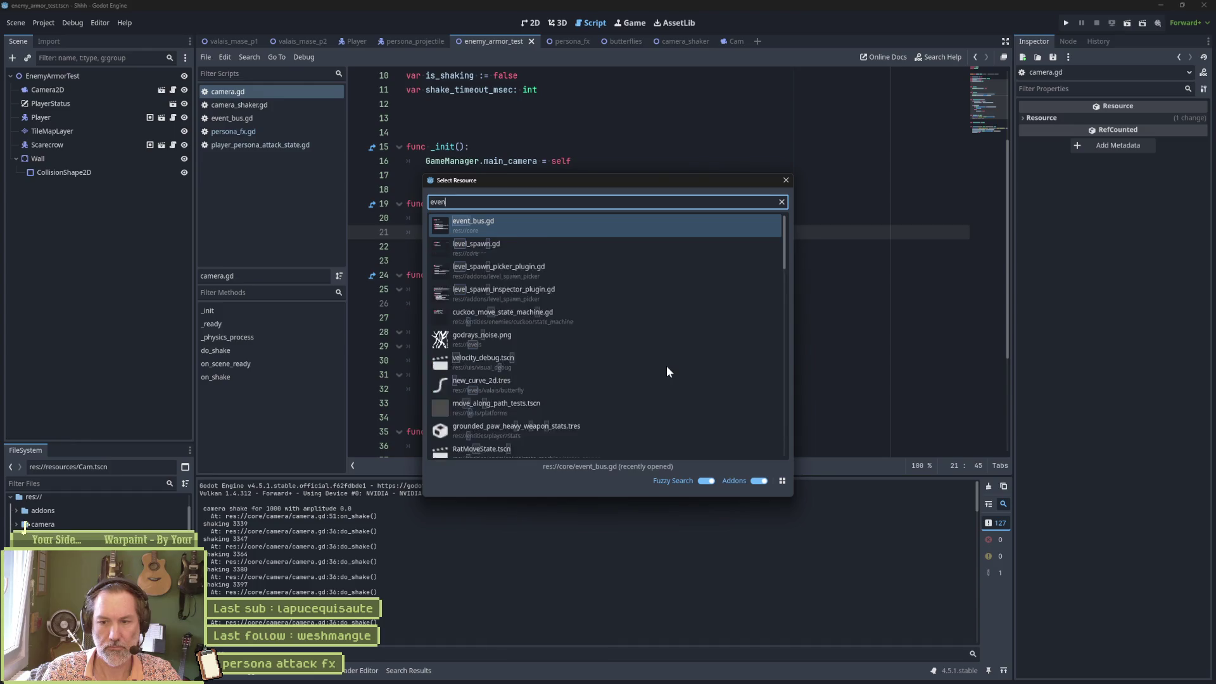
key("Return")
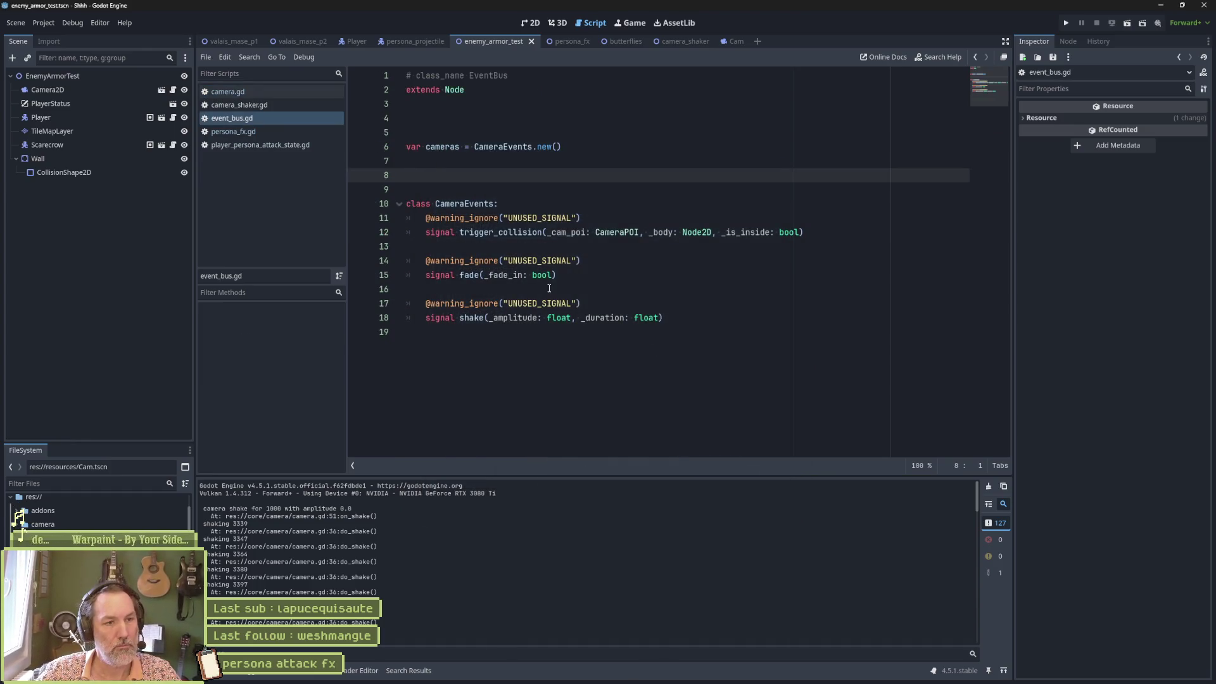
mouse_move(694, 317)
left_mouse_down()
mouse_move(415, 260)
mouse_move(415, 304)
mouse_move(687, 316)
left_mouse_up()
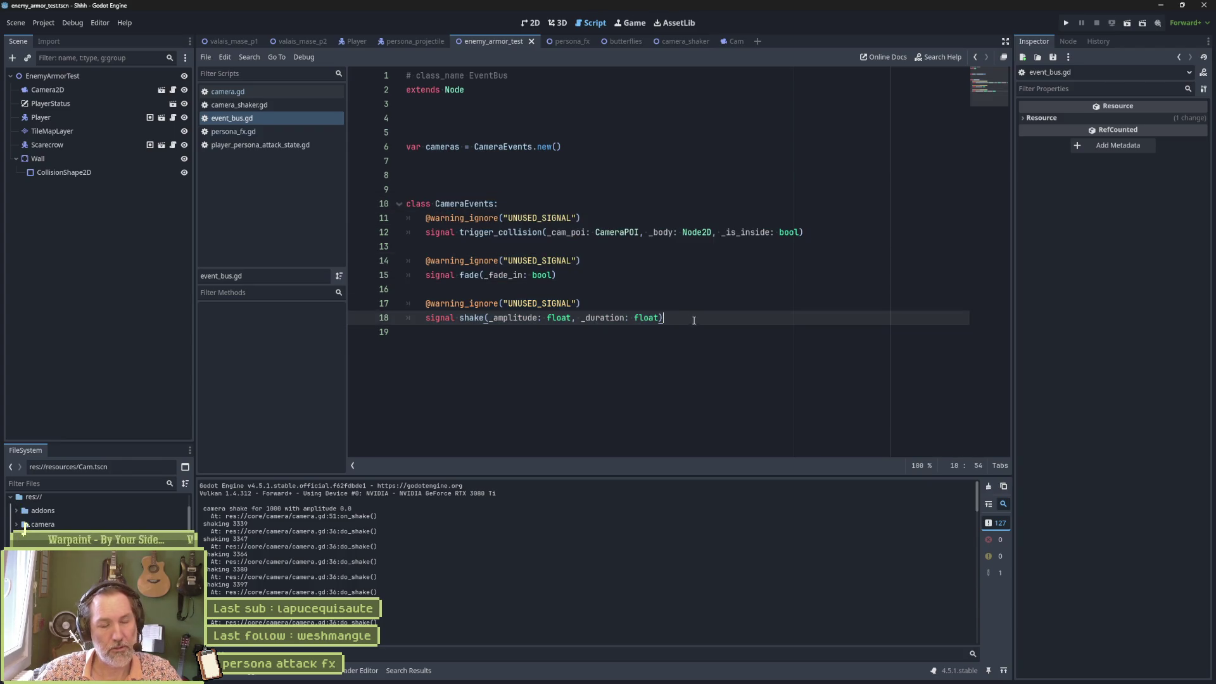
Review the CameraEvents signal lines, then highlight the CameraEvents class name on line 10
left_click(571, 287)
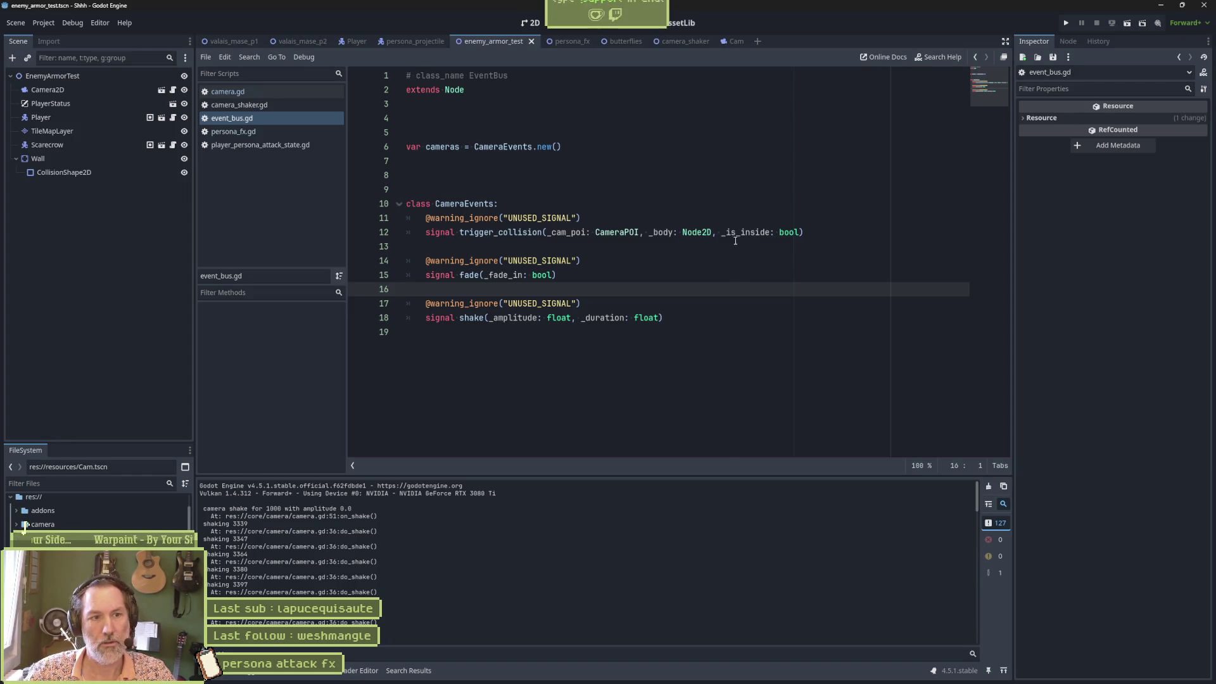
left_click(640, 265)
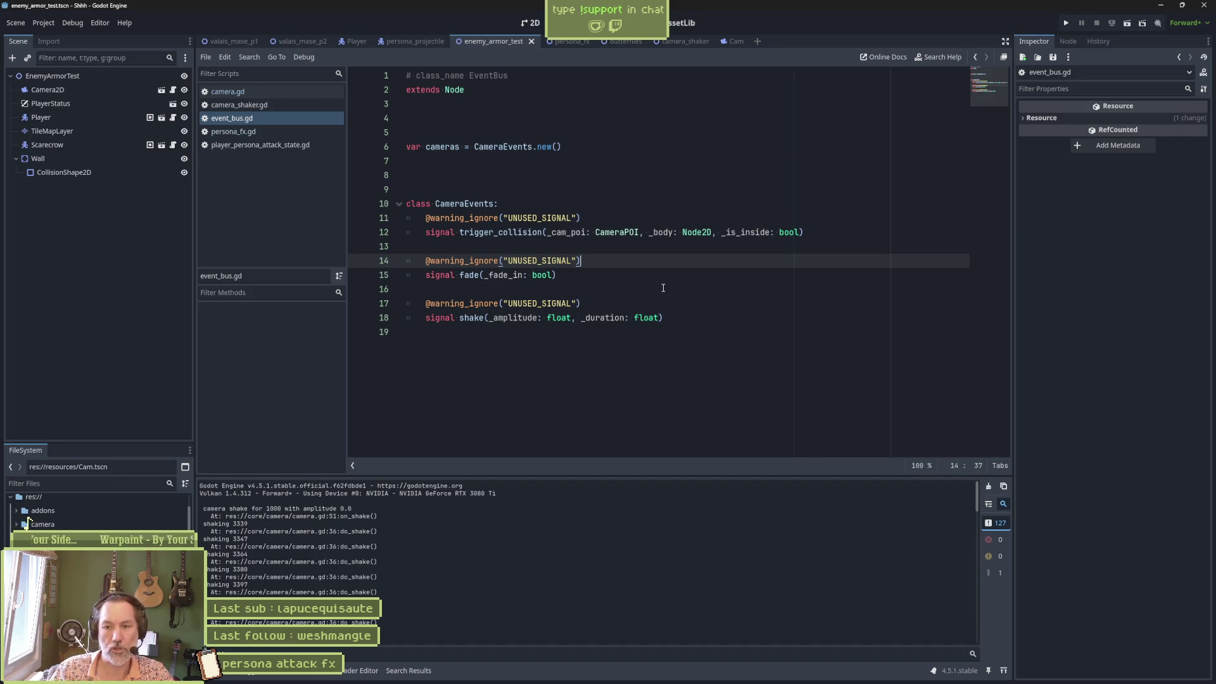
left_click(630, 246)
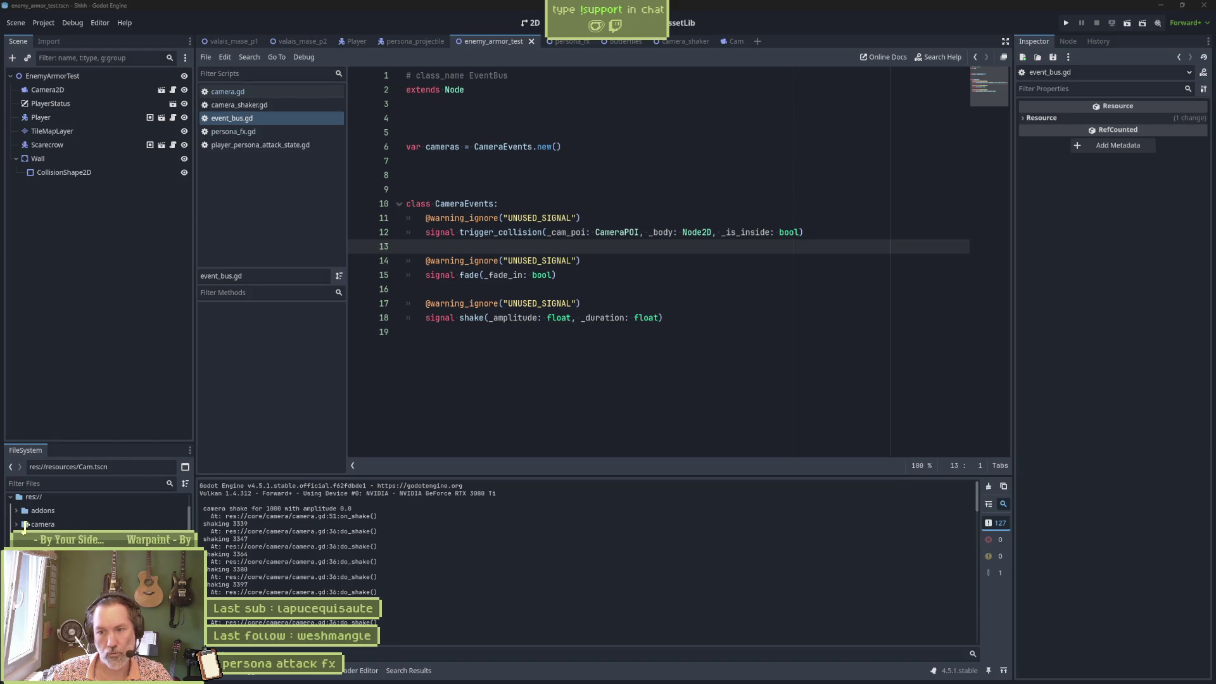
left_click(704, 347)
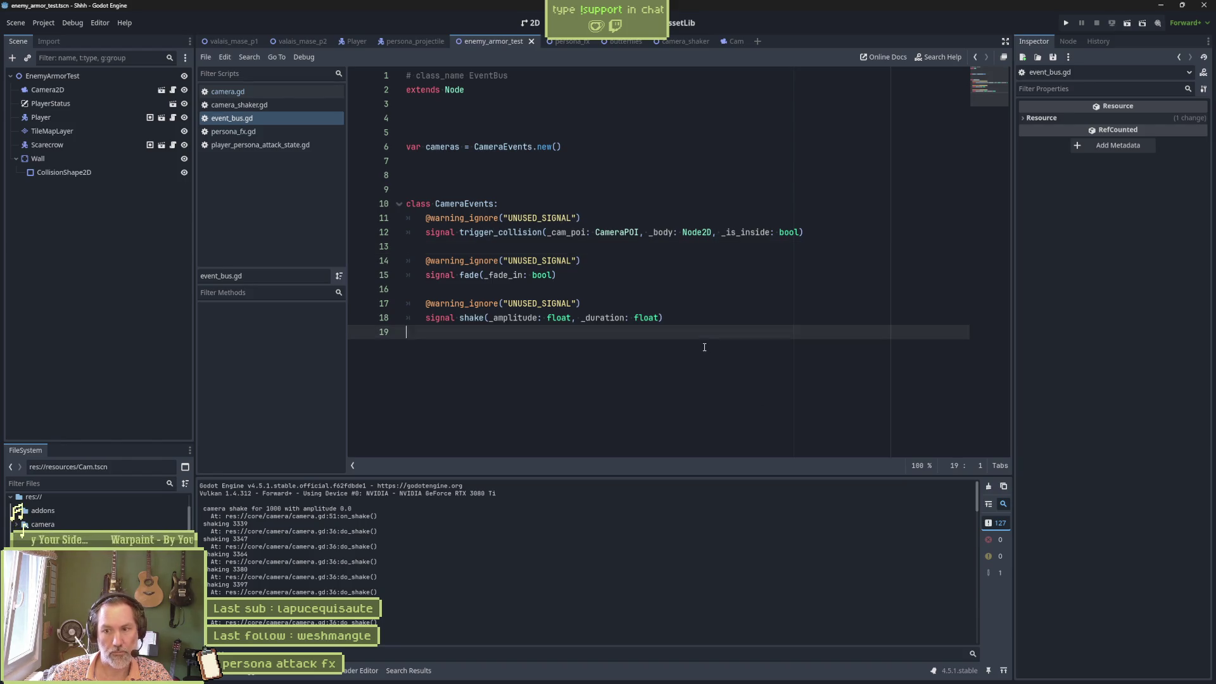
left_click(611, 304)
left_click(619, 289)
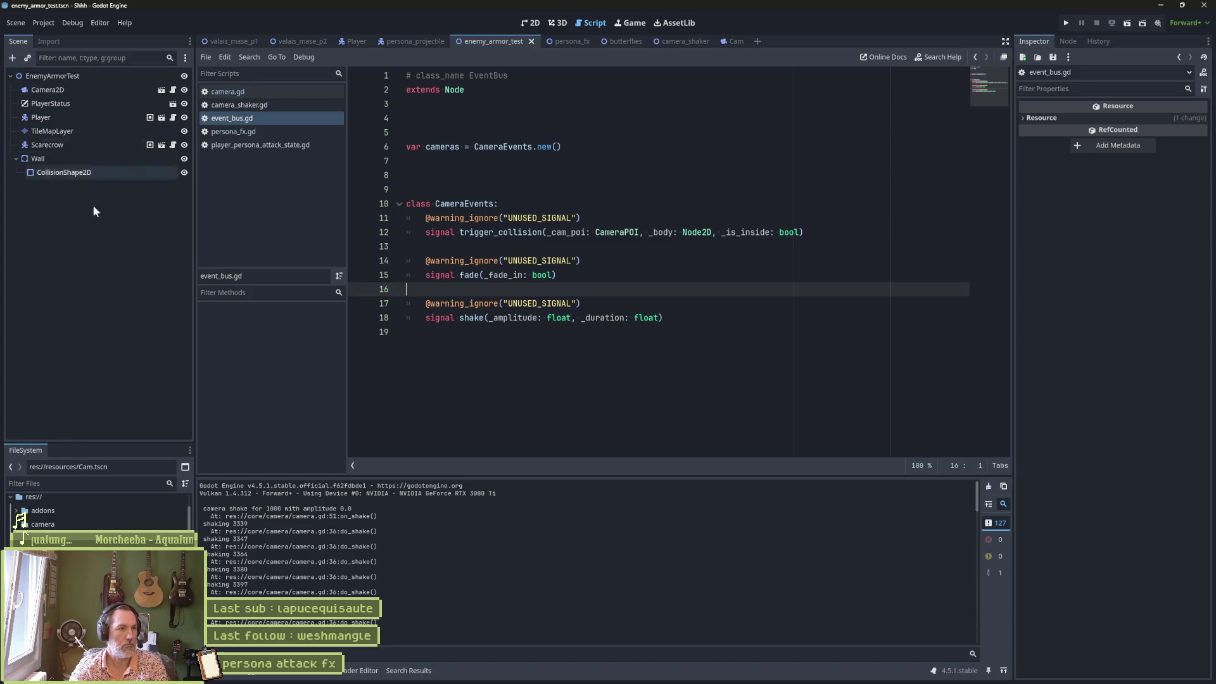
double_click(480, 205)
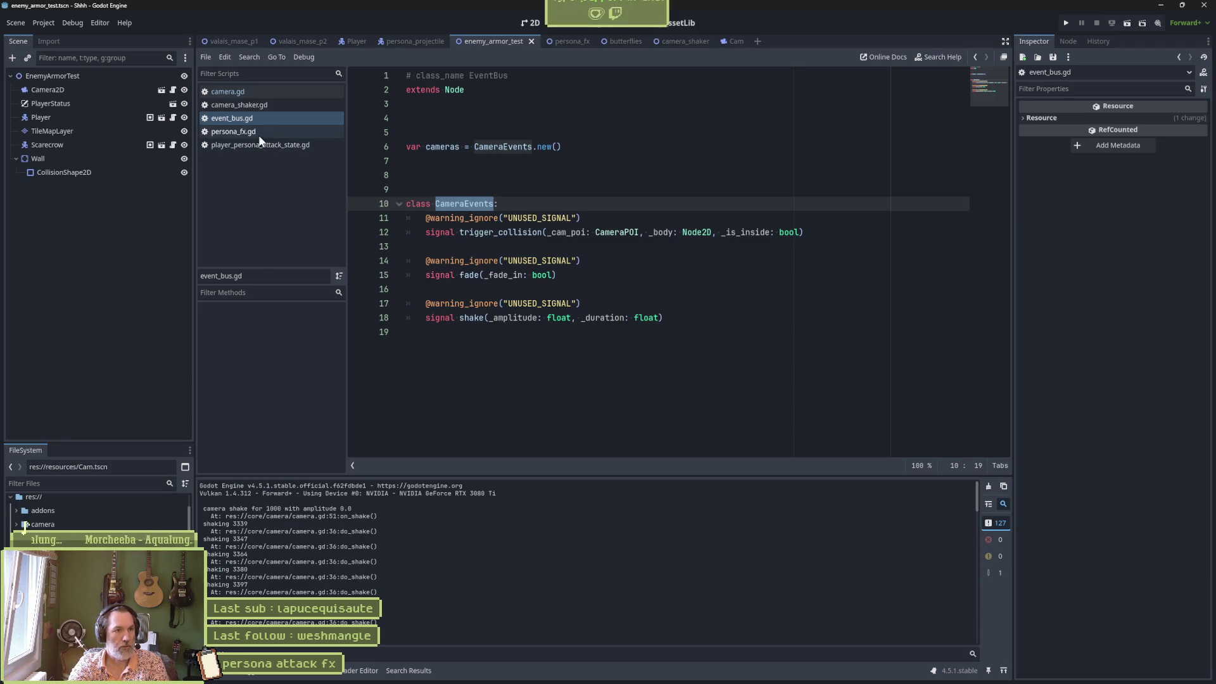
Open camera_shaker.gd and select the add_child(instance) call on line 31
left_click(273, 105)
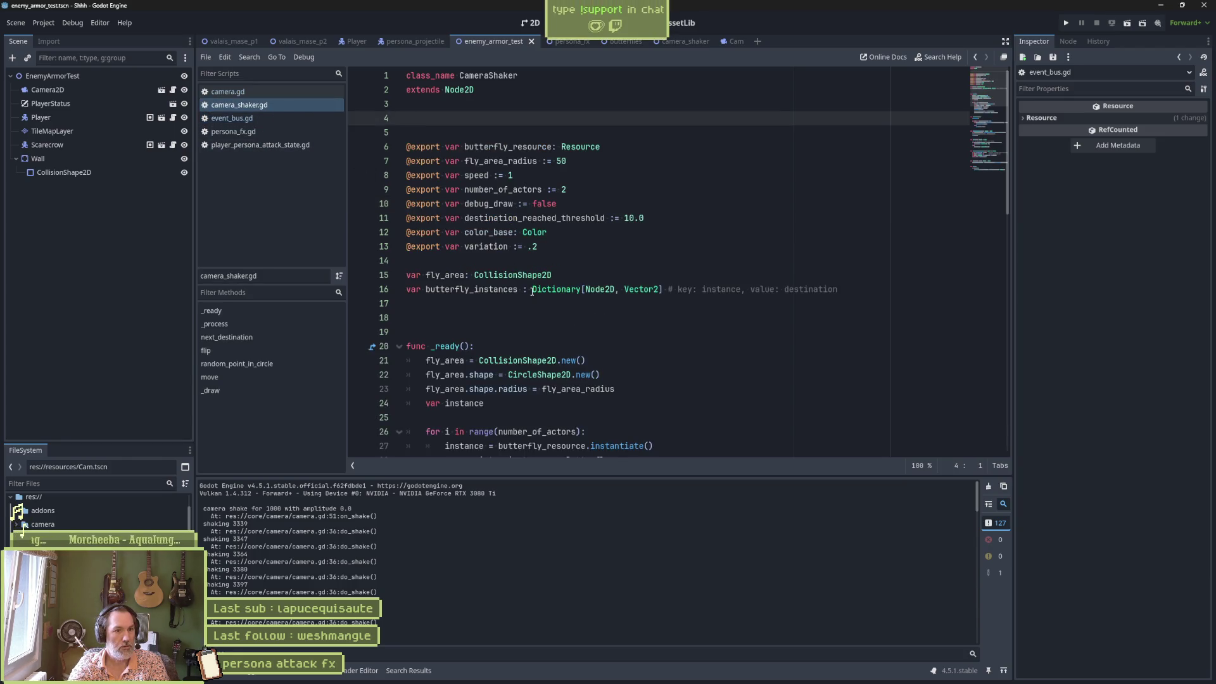
scroll(532, 292, "down", 3)
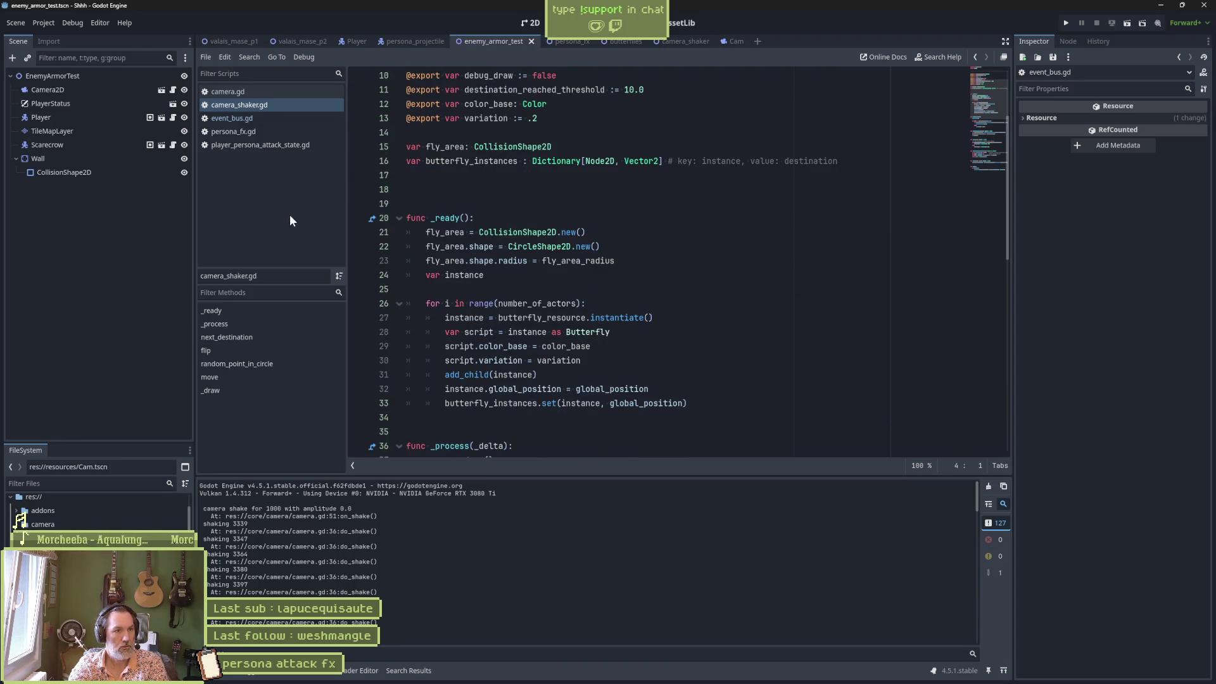
left_click_drag(537, 374, 444, 374)
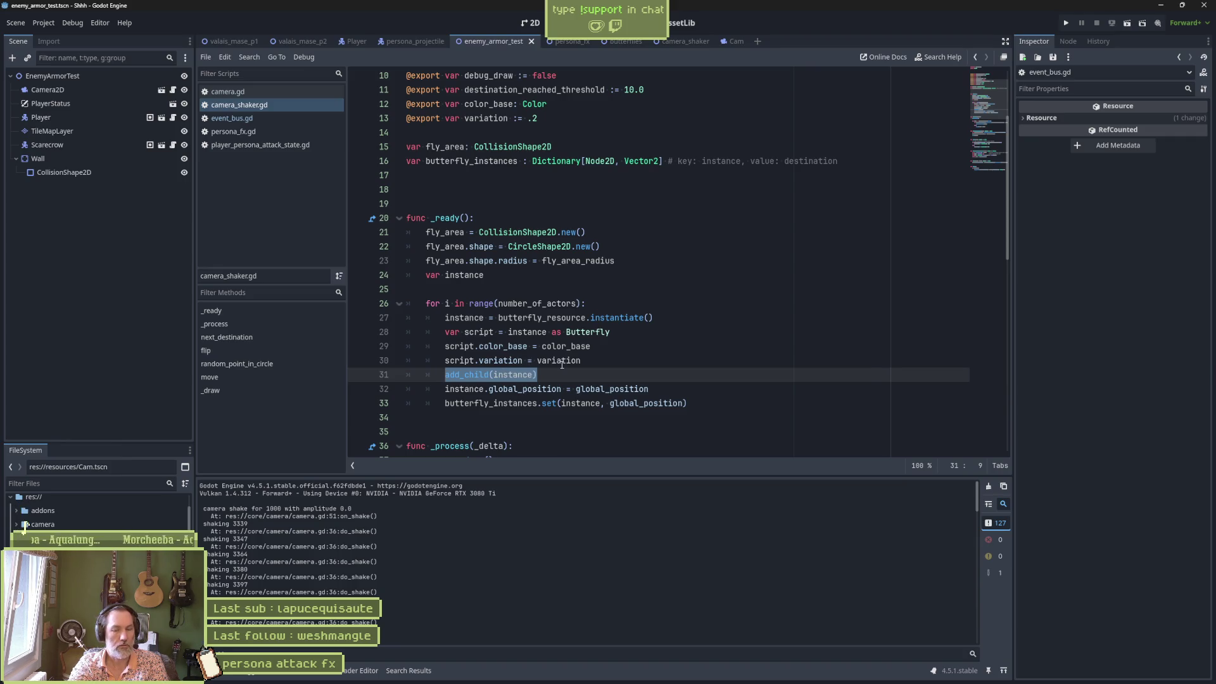
mouse_move(574, 362)
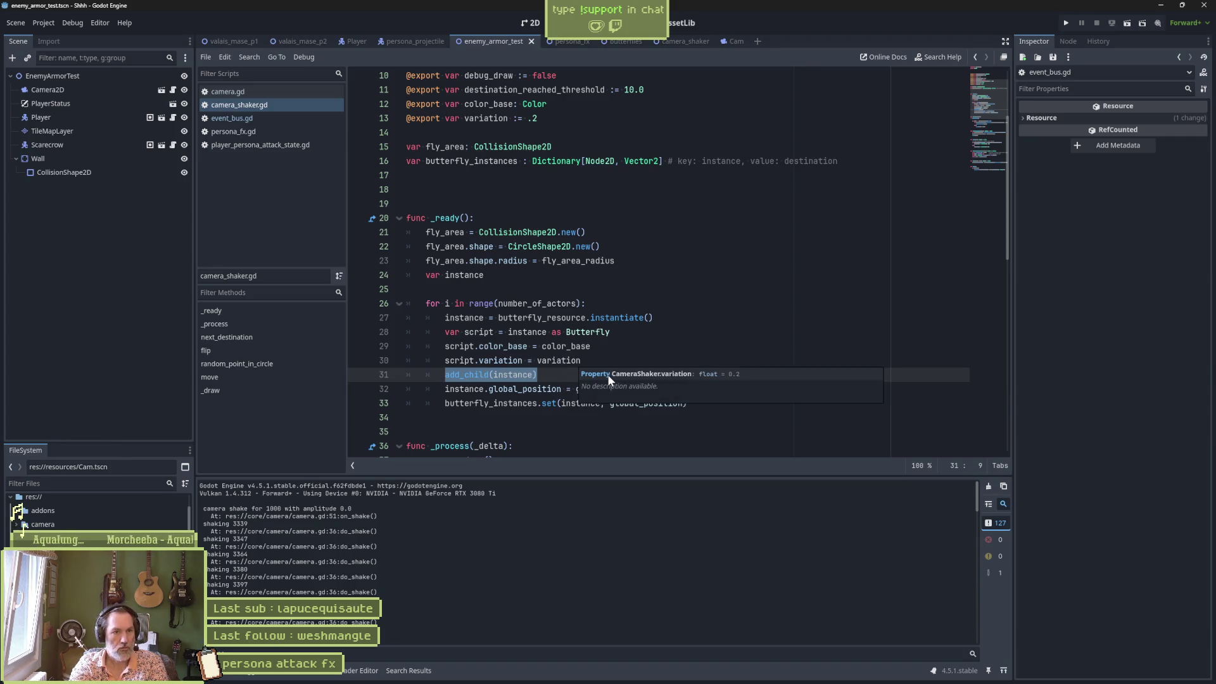
scroll(607, 374, "up", 3)
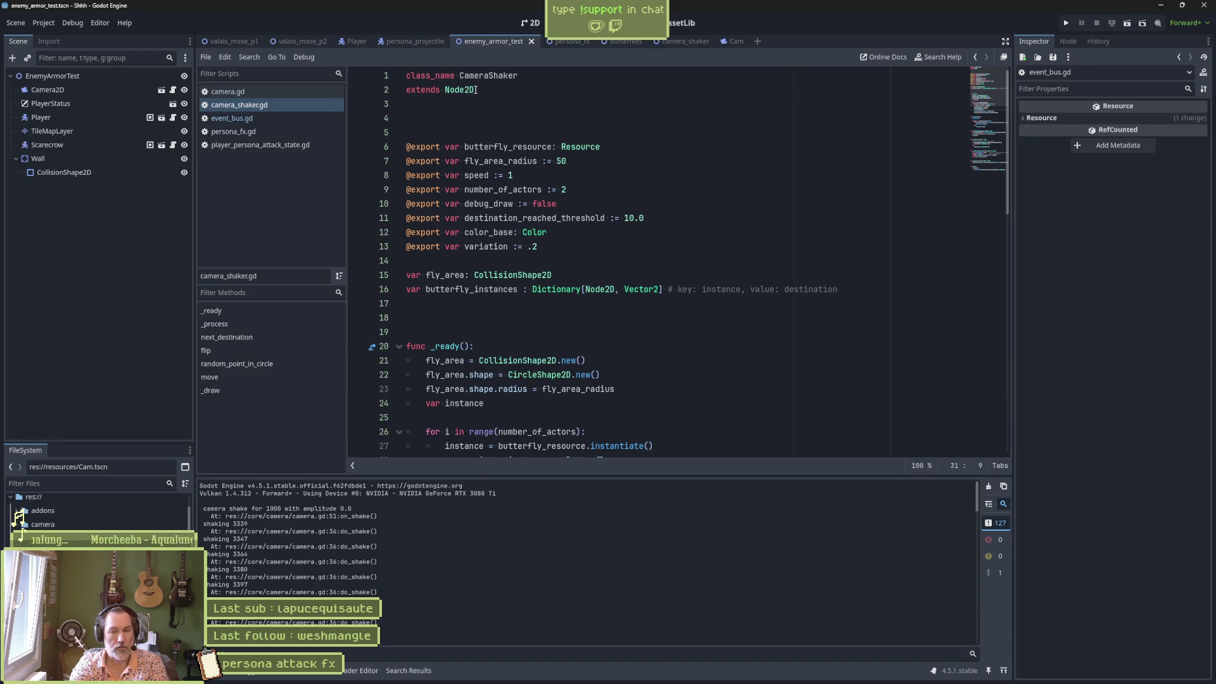
scroll(597, 385, "down", 3)
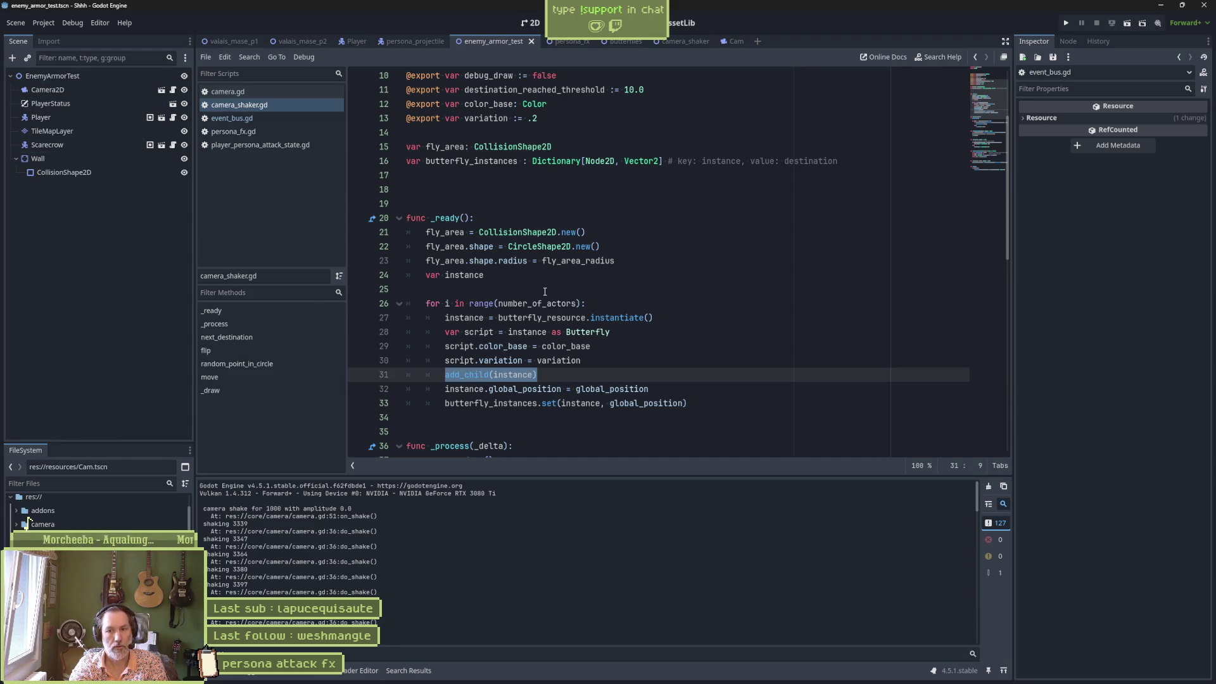
Select line 27's instance assignment and line 31's add_child call, then return to camera.gd
left_click(572, 321)
key("End")
key("ctrl+shift+Left")
key("ctrl+shift+Left")
key("ctrl+shift+Left")
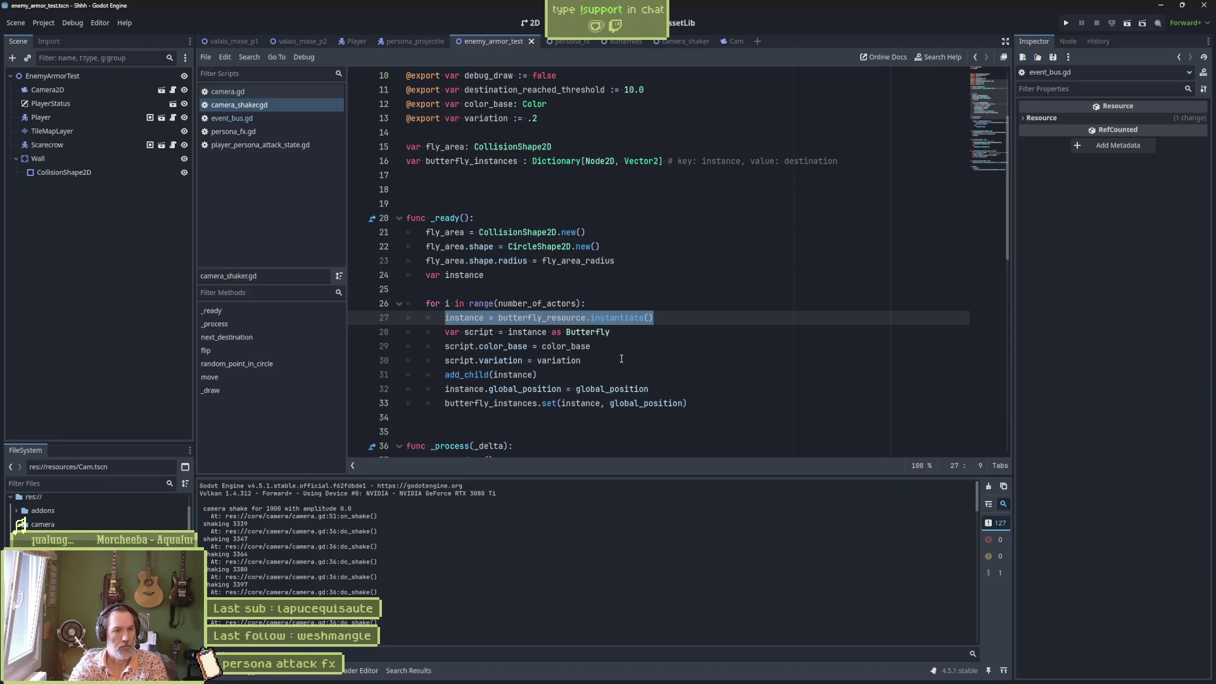
left_click_drag(538, 374, 445, 374)
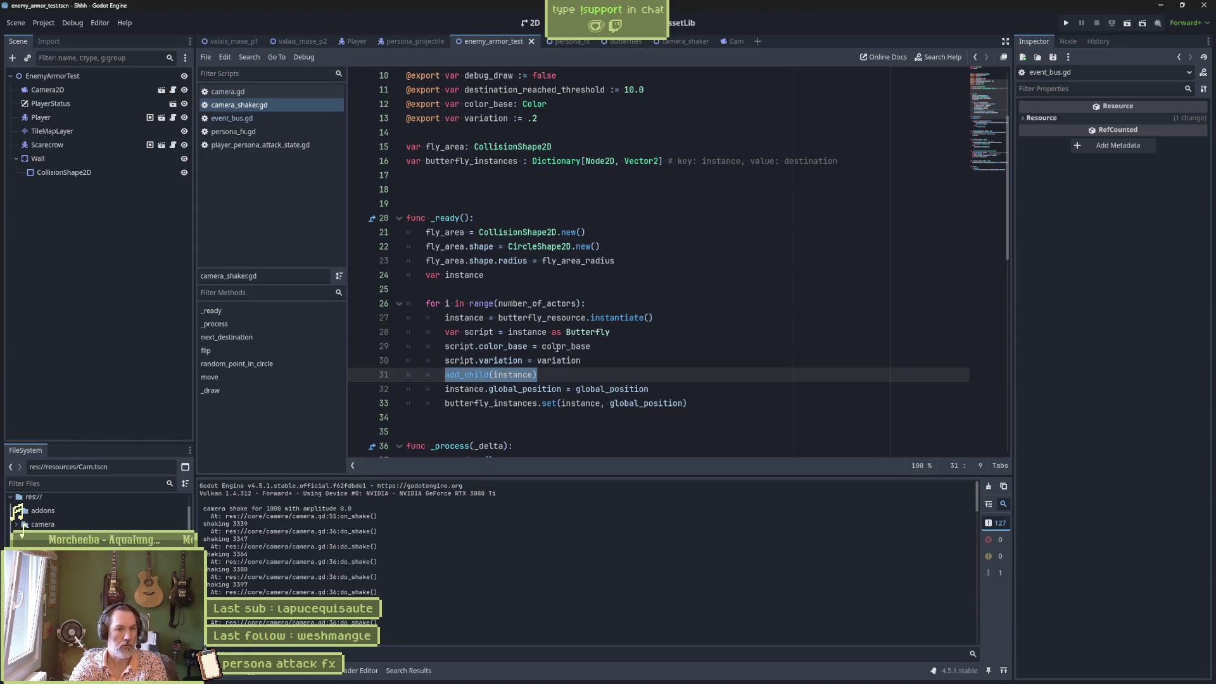
left_click(449, 375)
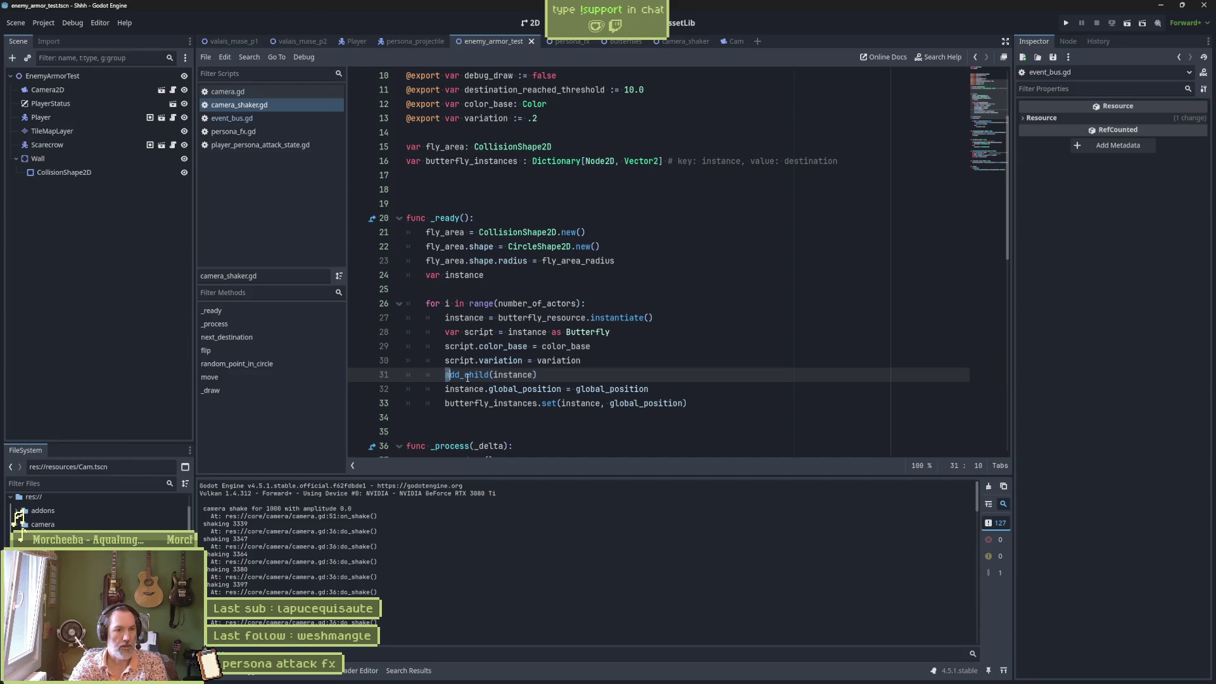
key("shift+End")
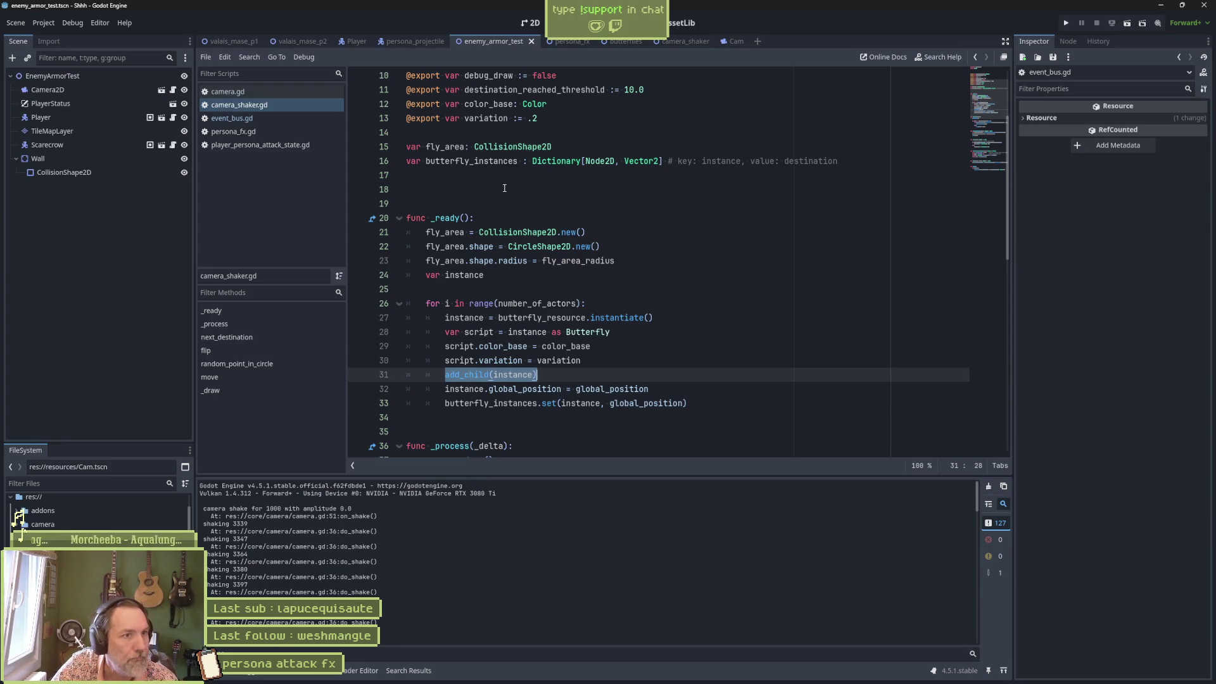
left_click(275, 92)
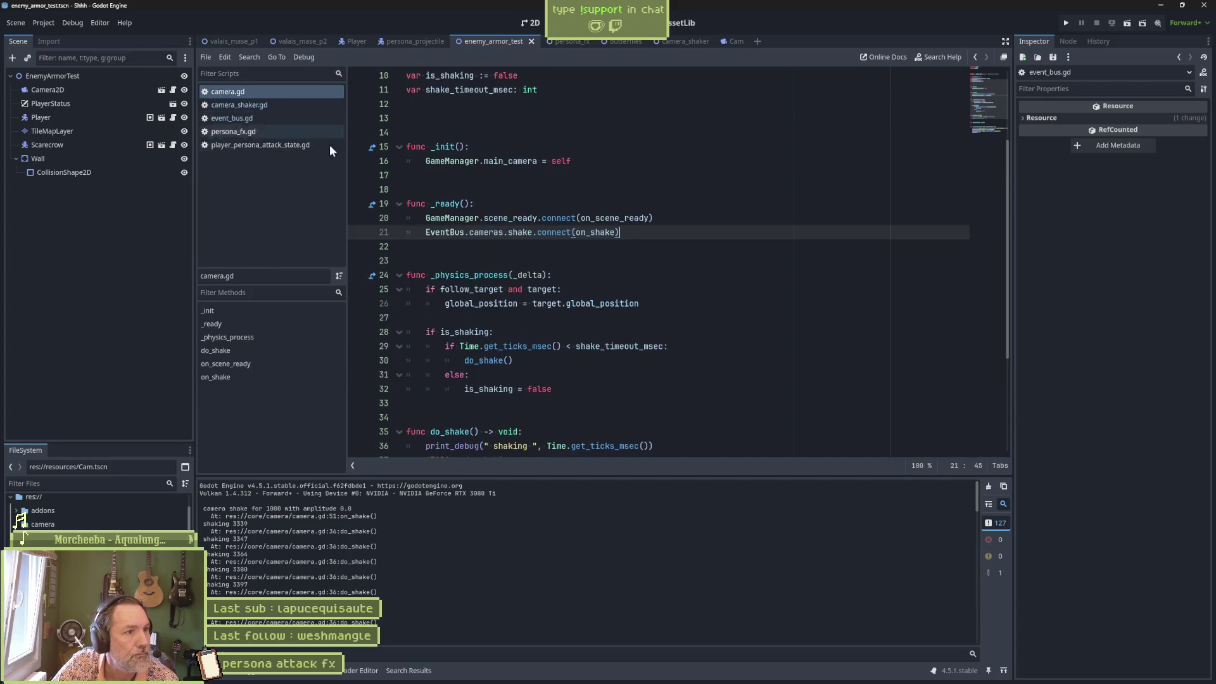
scroll(620, 303, "down", 3)
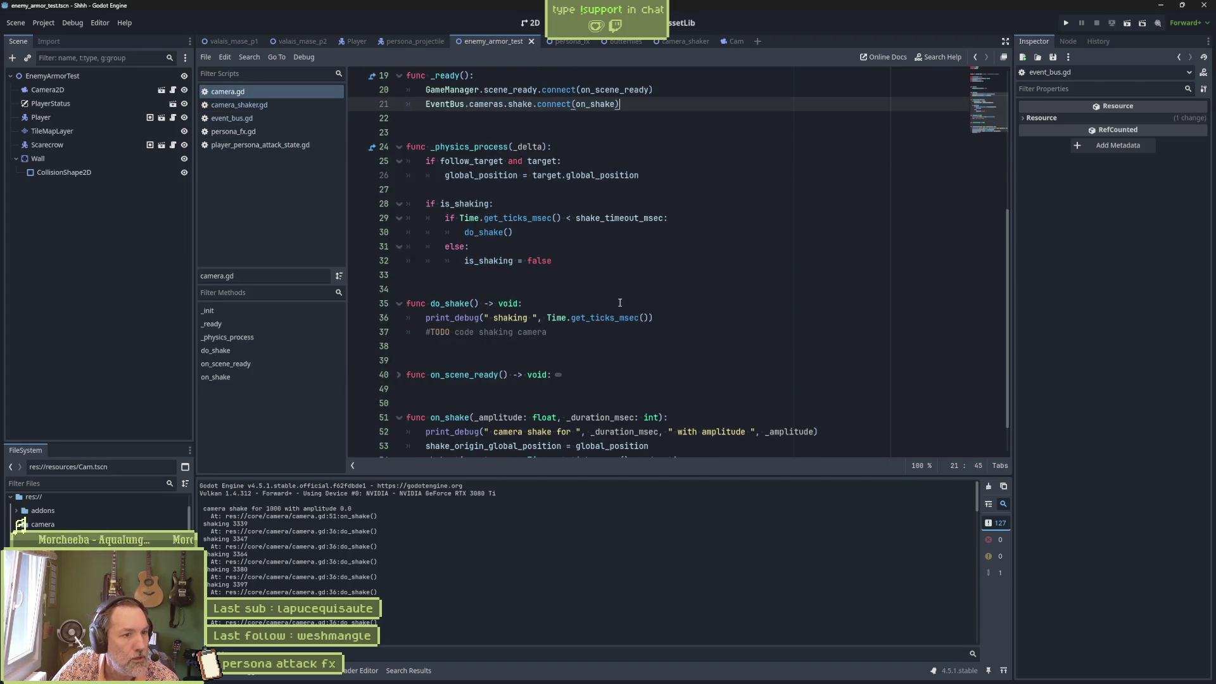
scroll(606, 319, "down", 1)
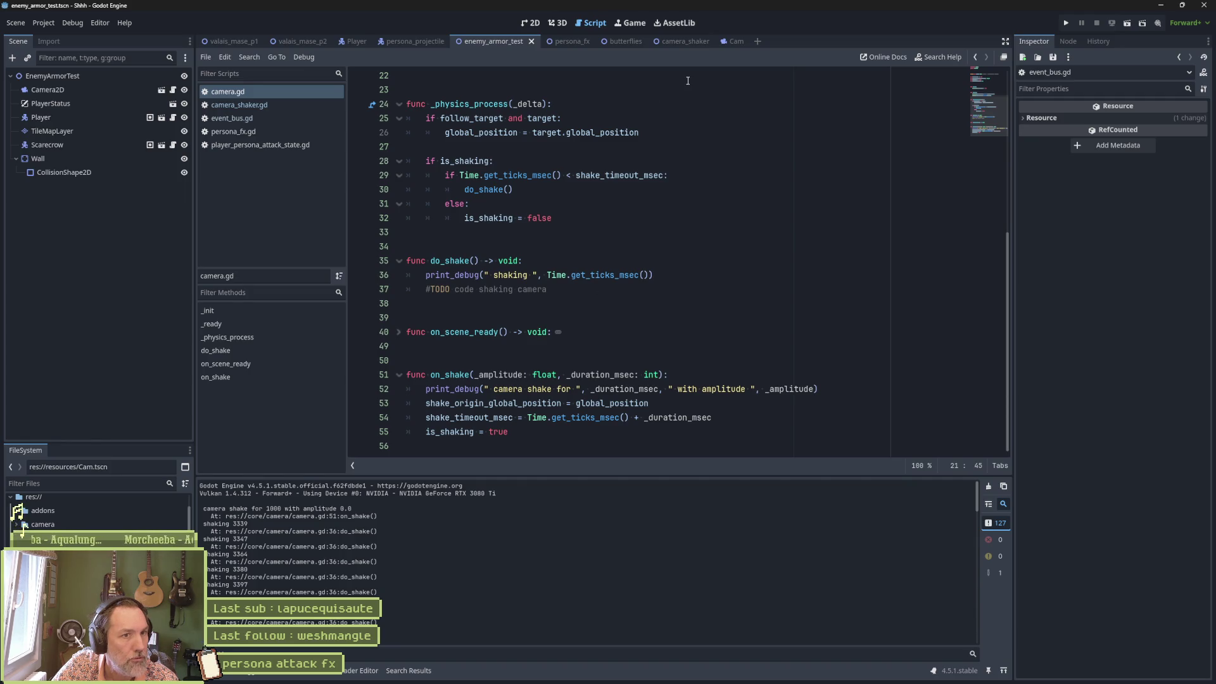
left_click(674, 44)
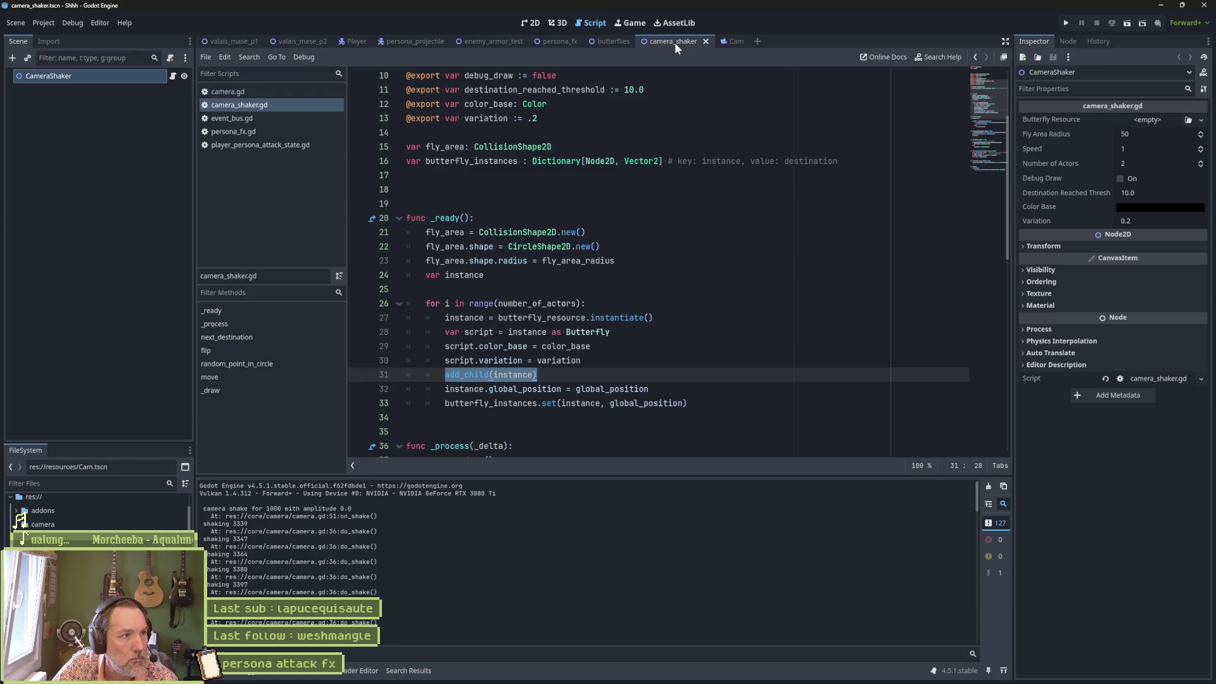
Close the camera_shaker scene and script, then delete camera_shaker.gd and camera_shaker.tscn from FileSystem
right_click(674, 43)
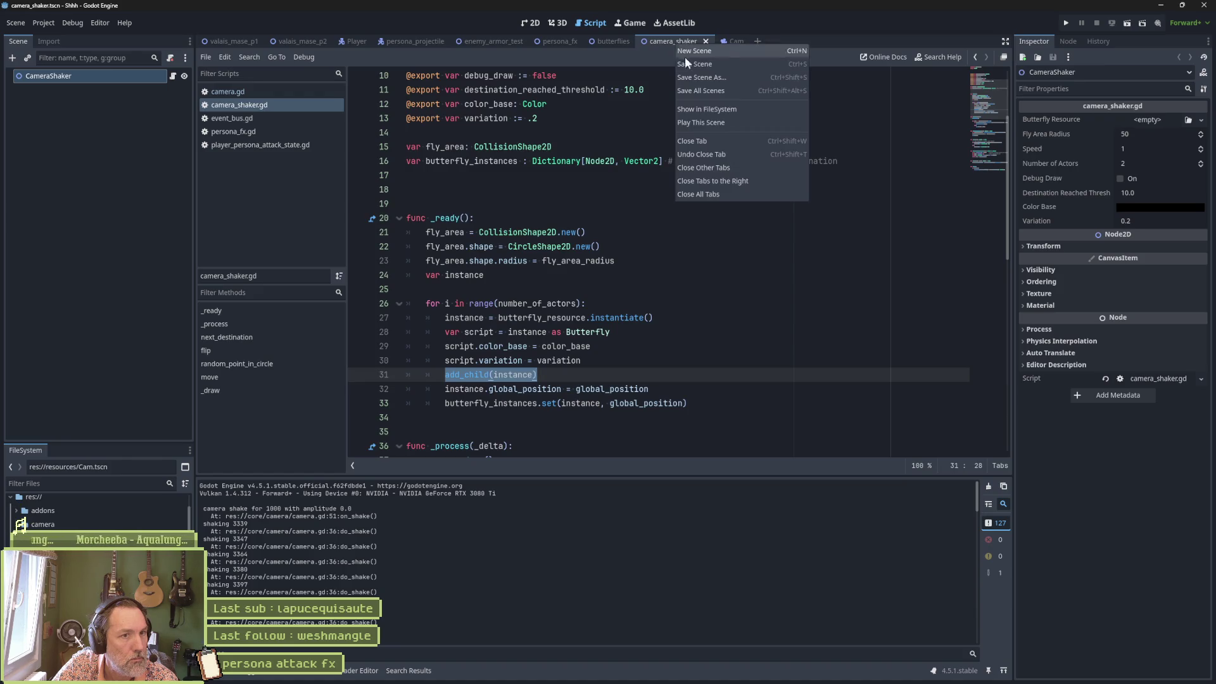
left_click(727, 111)
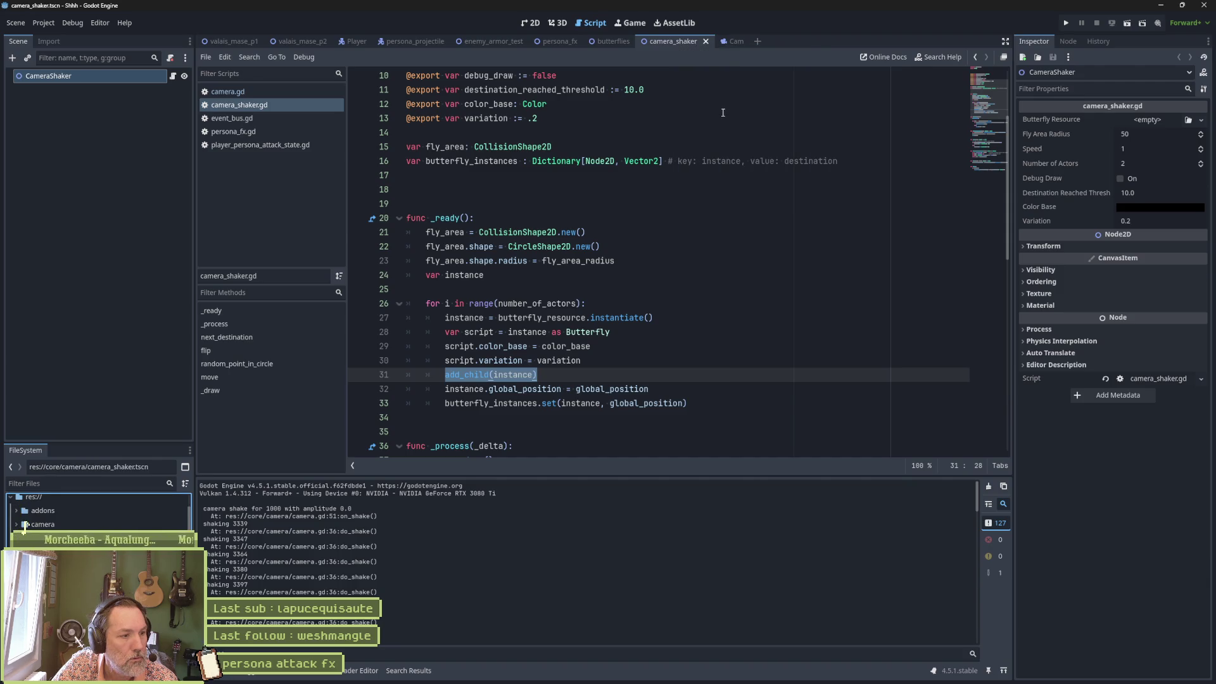
left_click(706, 41)
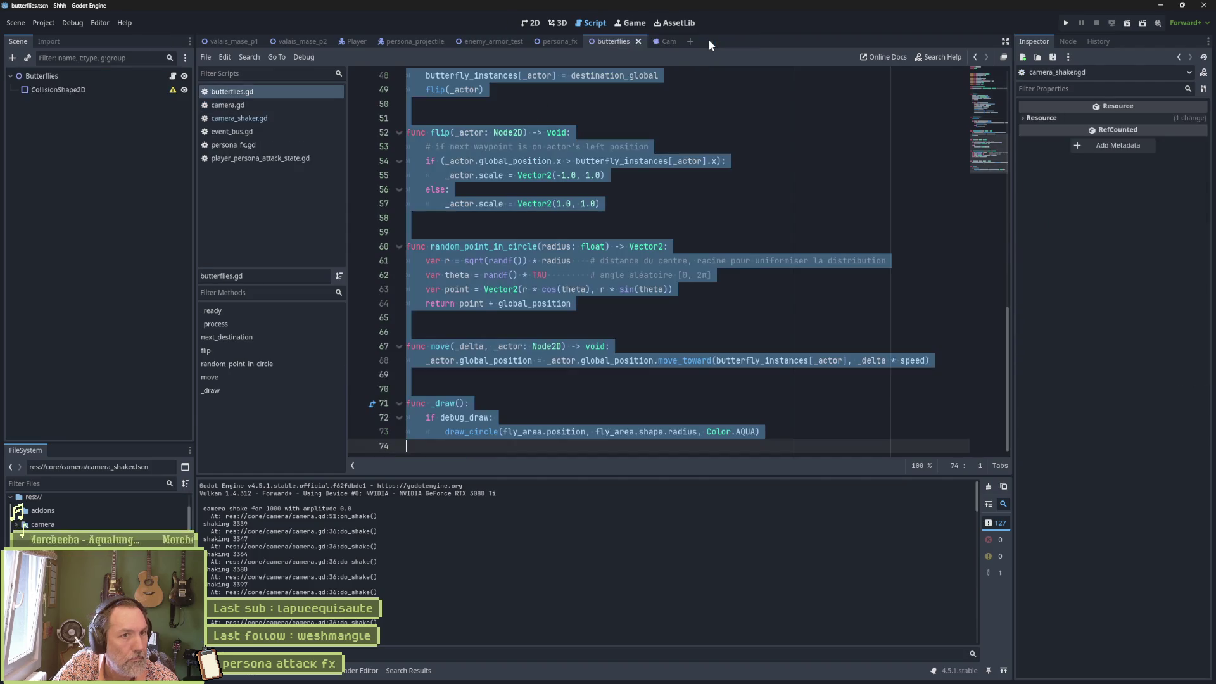
middle_click(239, 118)
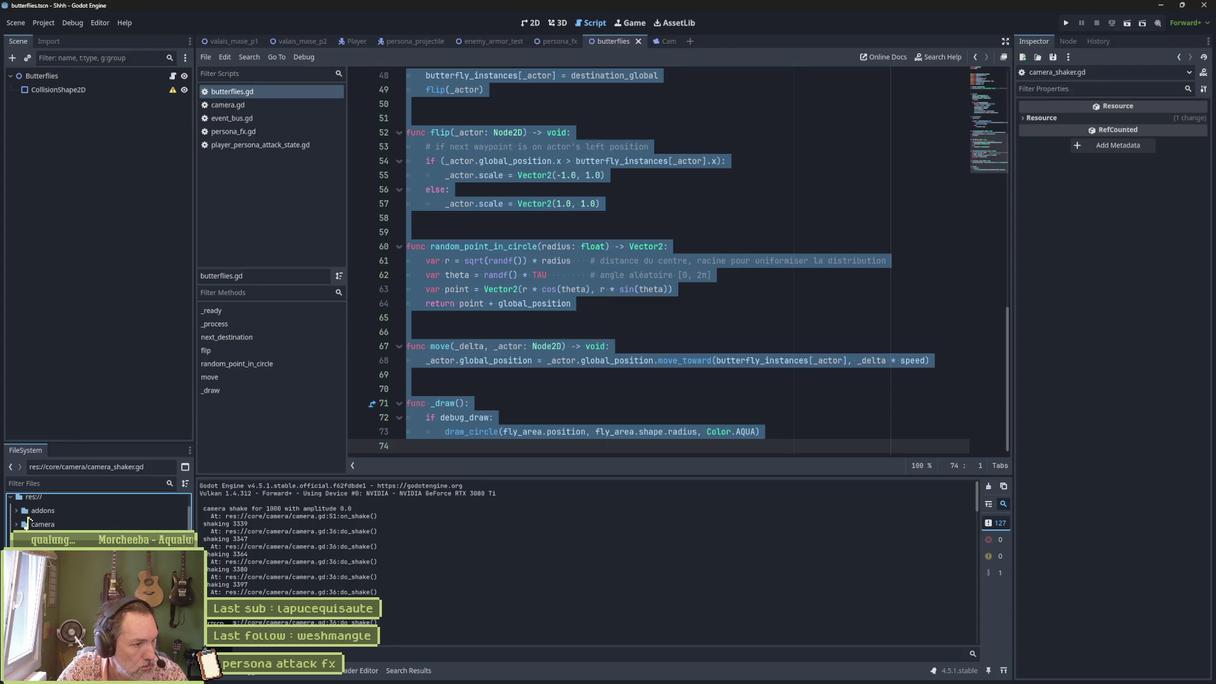
key("Delete")
key("Return")
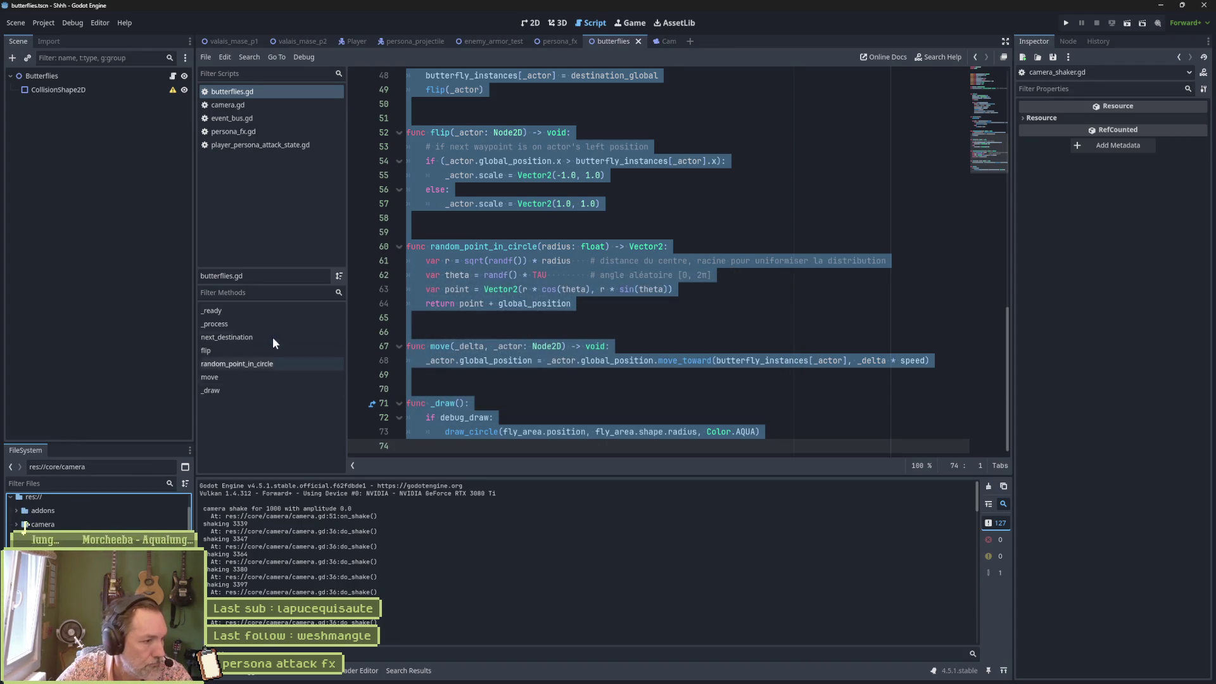
left_click(526, 230)
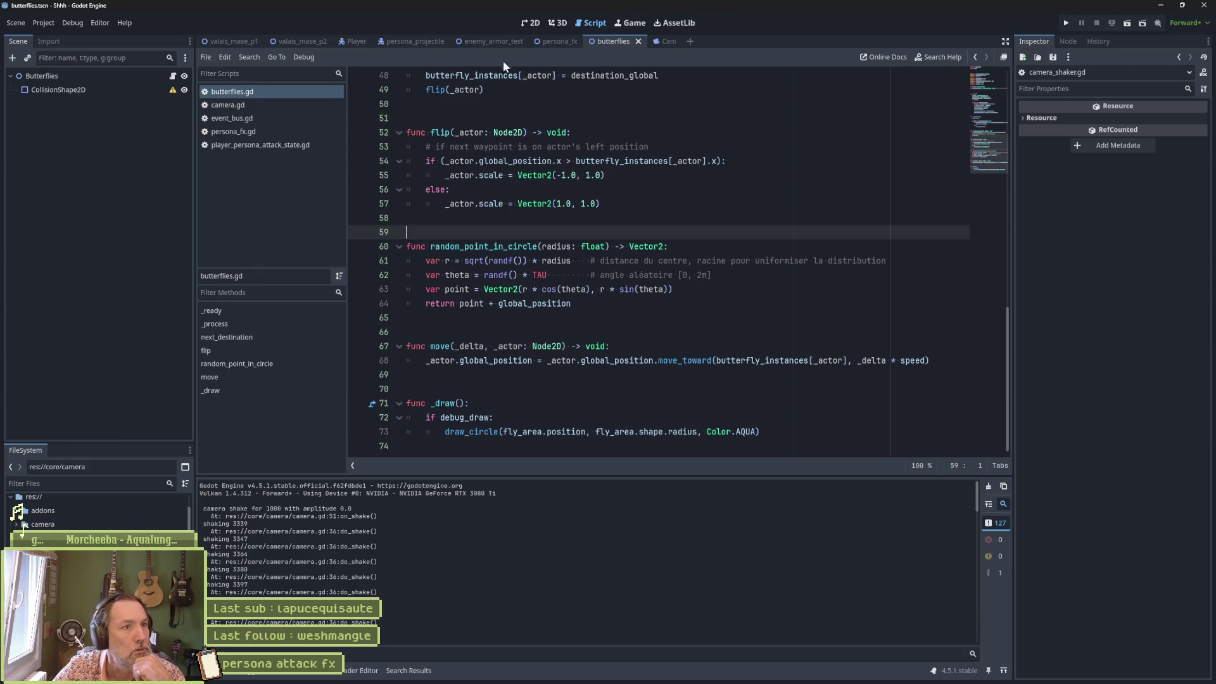
Run the enemy_armor_test scene, trigger a persona attack to shake the camera, then stop
left_click(493, 43)
key("F6")
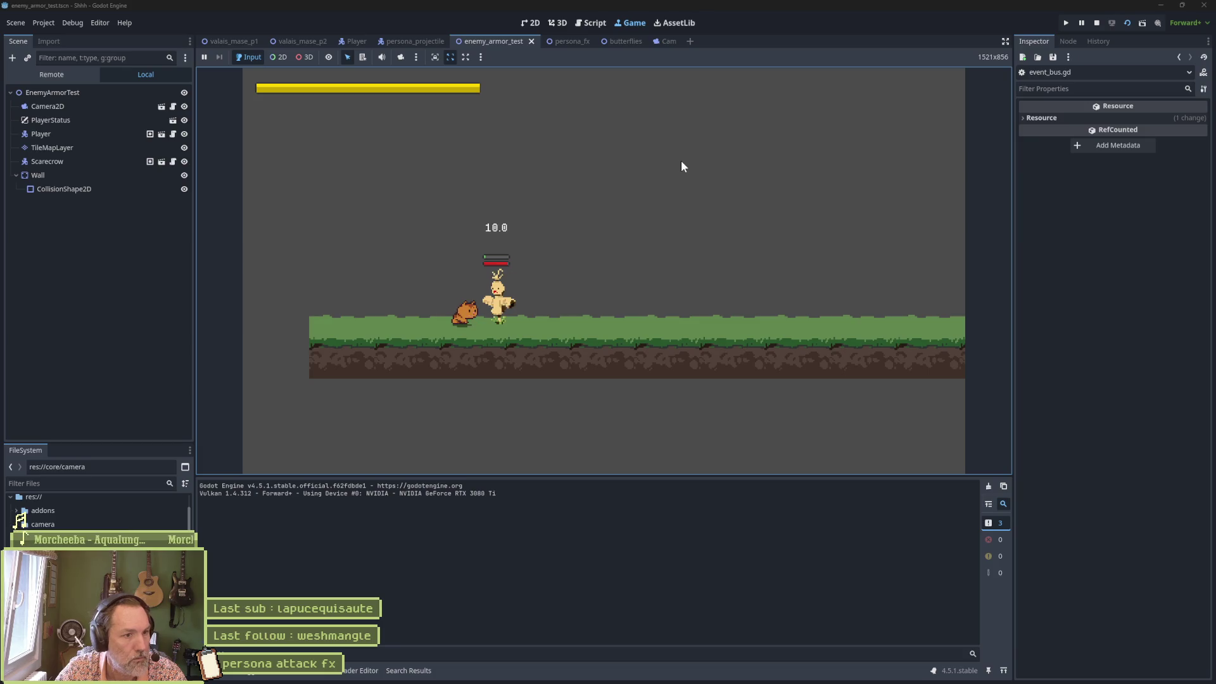
key("space")
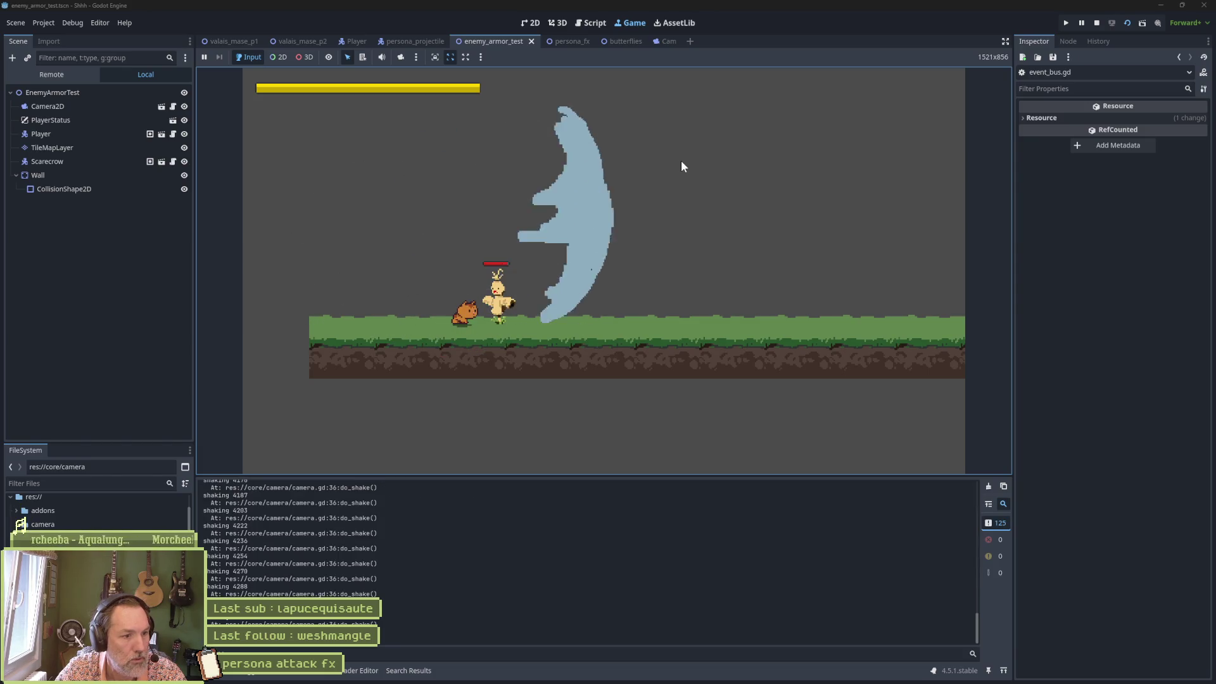
key("F8")
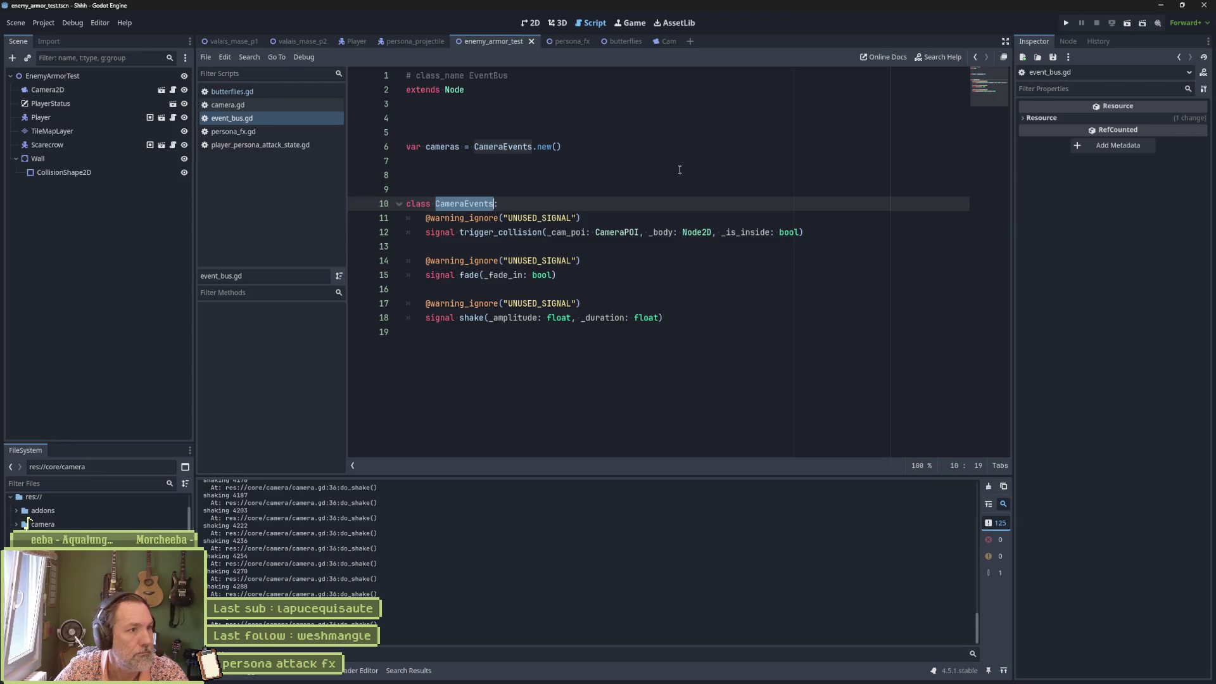
mouse_move(627, 678)
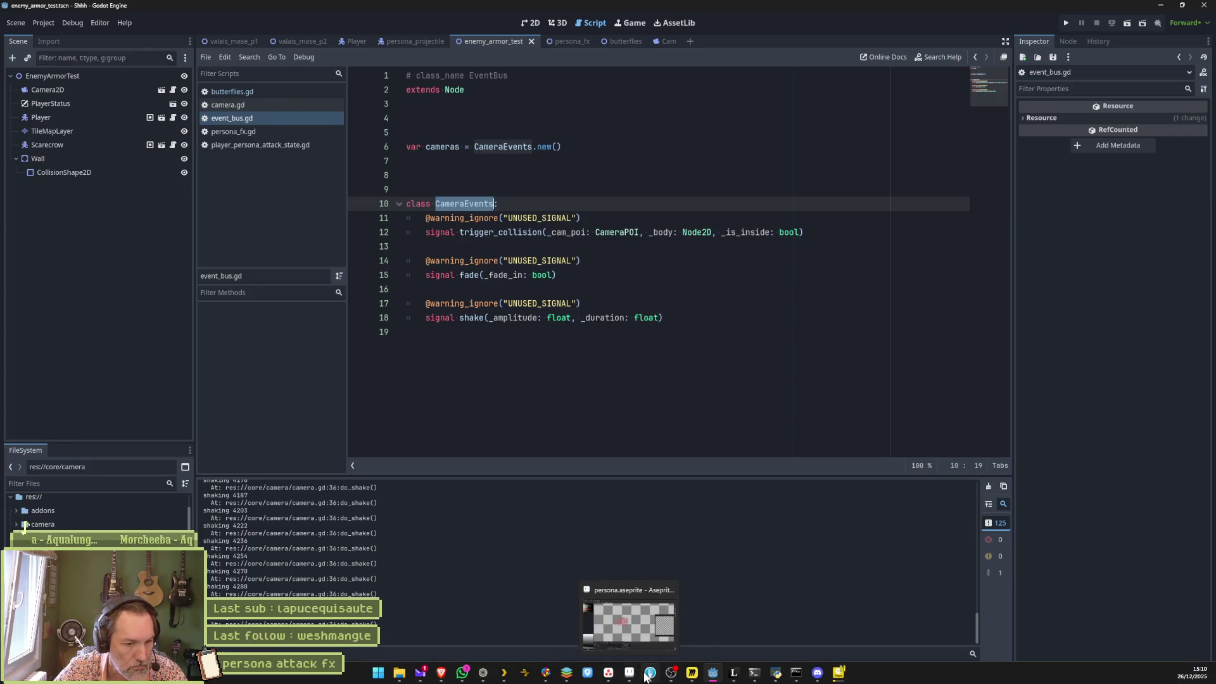
mouse_move(692, 674)
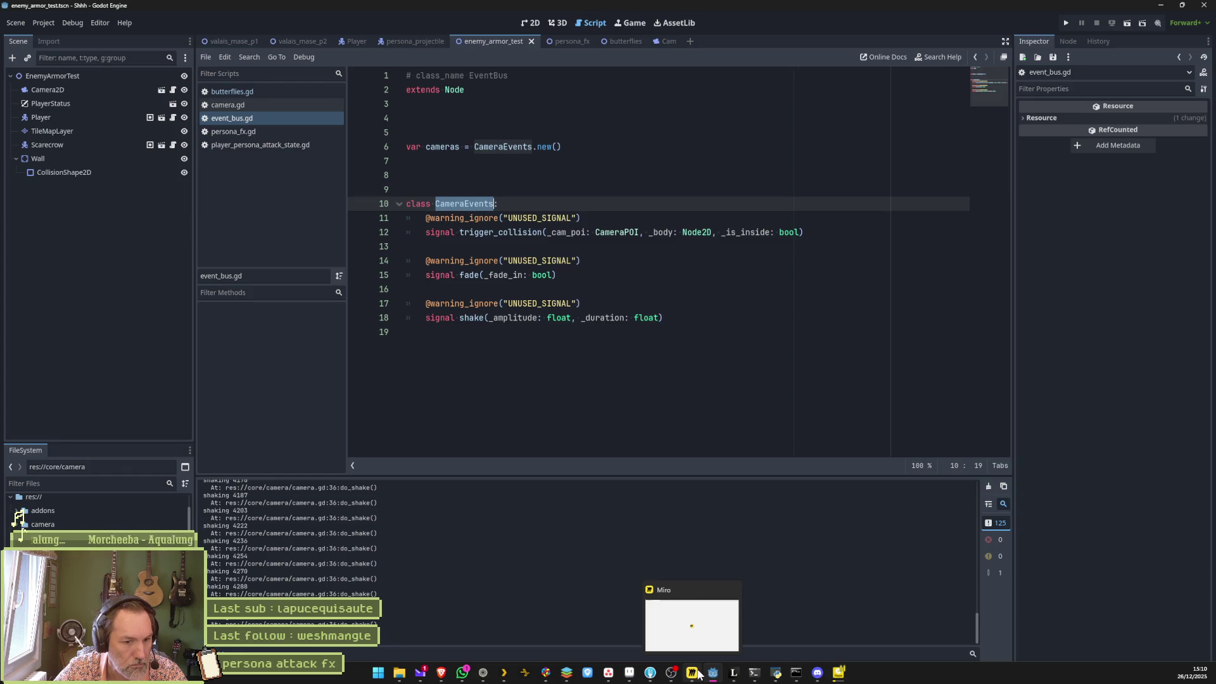
mouse_move(614, 676)
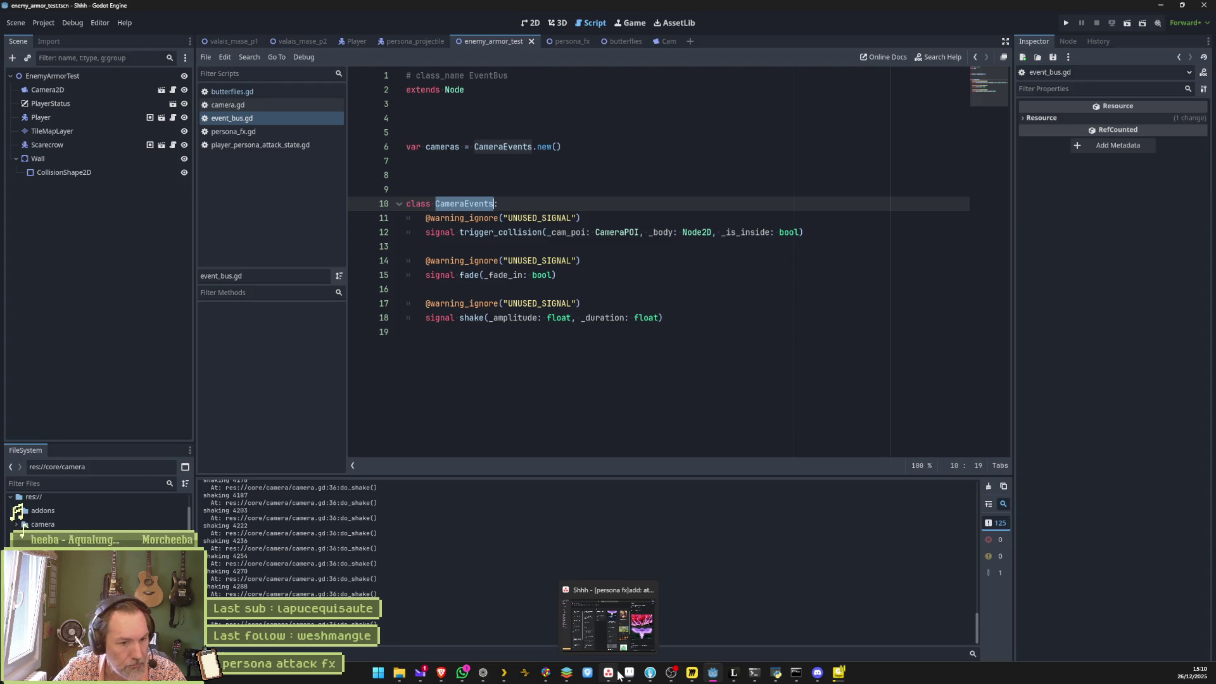
left_click(613, 677)
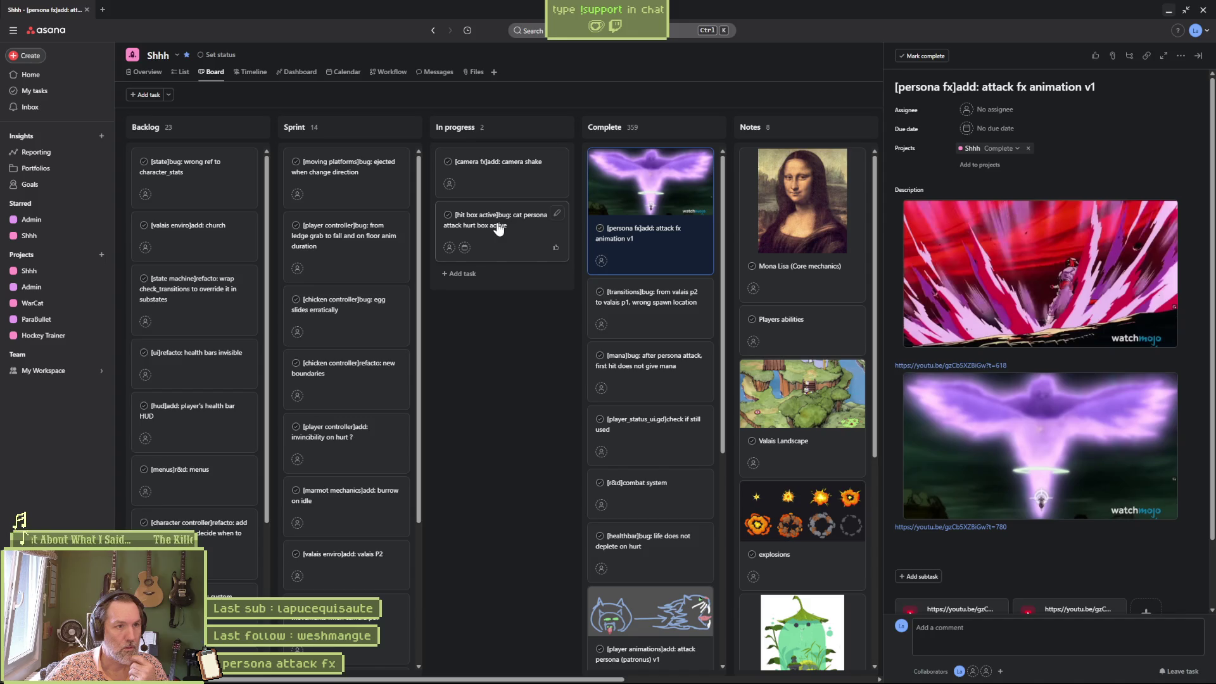
Move the cat persona hurt box bug card to the top of Sprint, then return to Godot
left_click_drag(499, 229, 335, 169)
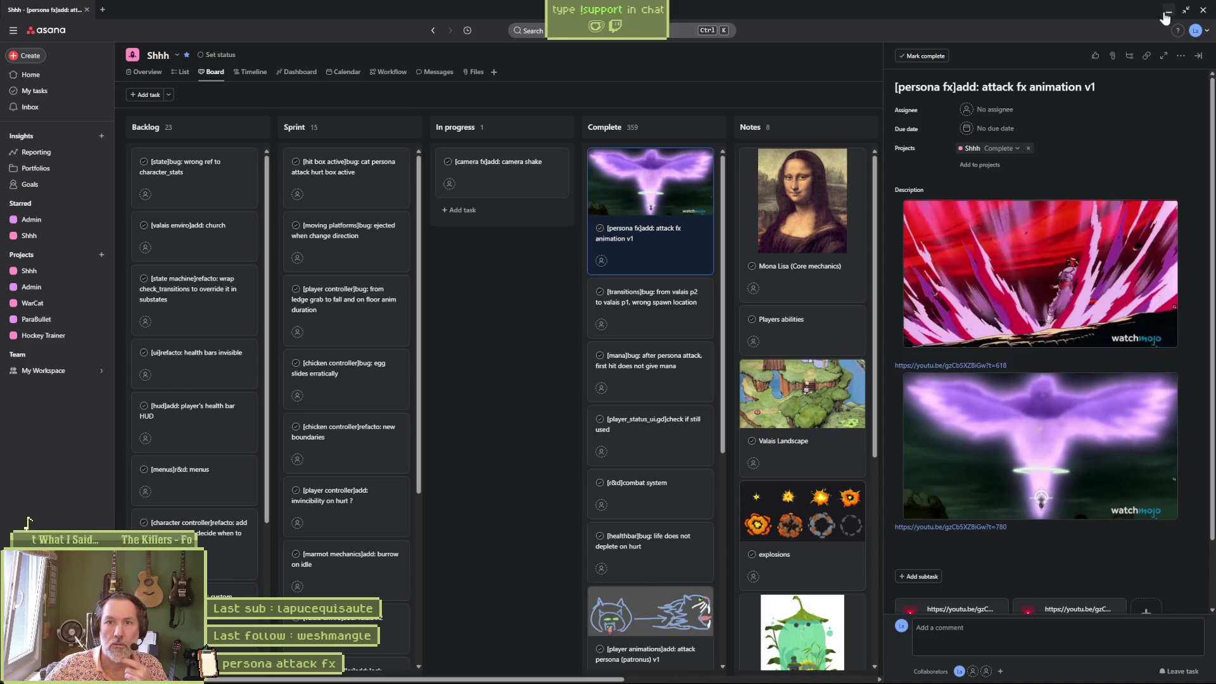
key("alt+Tab")
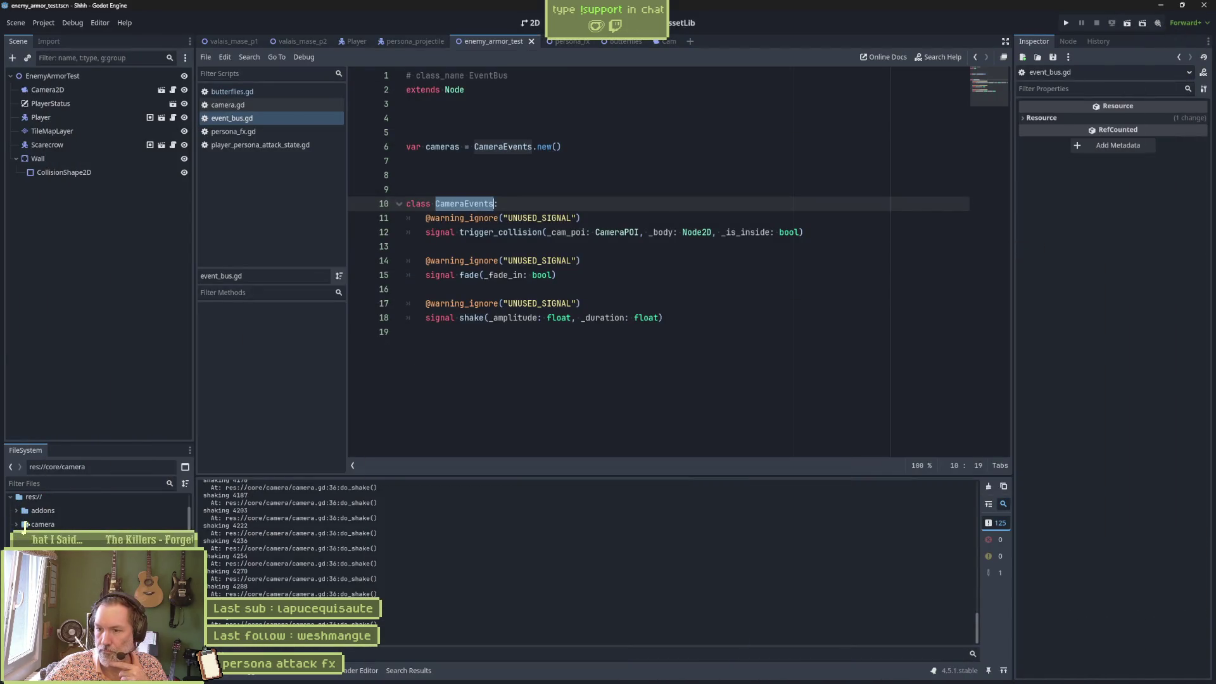